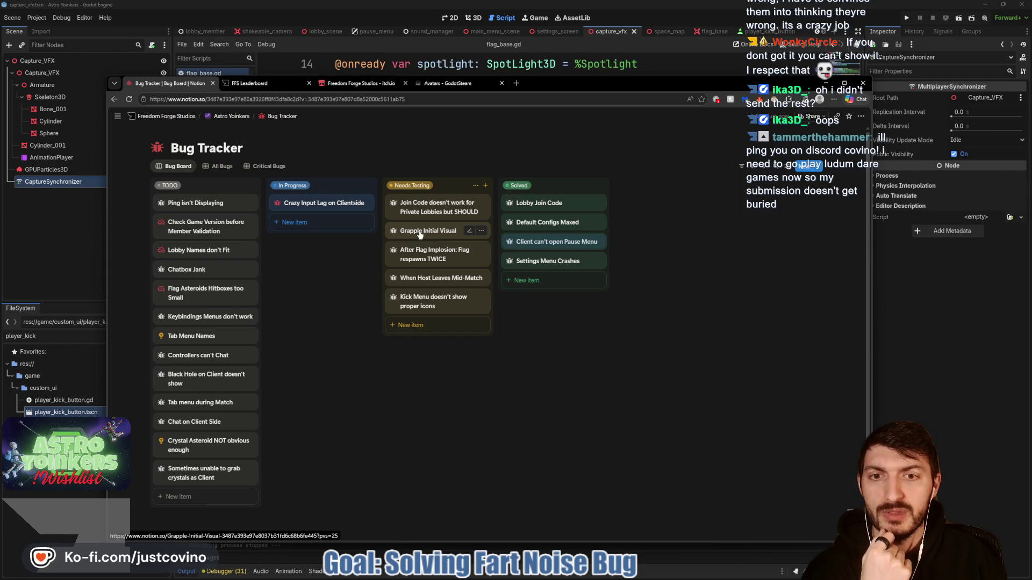
Move Grapple Initial Visual to Solved and the Join Code bug to In Progress, then open it
mouse_move(414, 235)
left_mouse_down()
mouse_move(554, 235)
mouse_move(554, 189)
mouse_move(548, 202)
left_mouse_up()
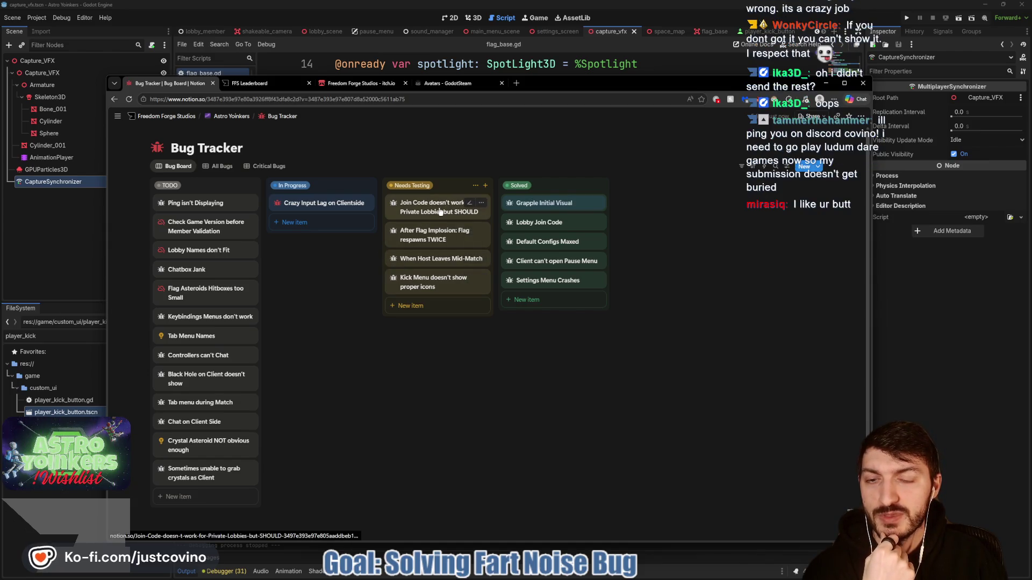
mouse_move(440, 211)
left_mouse_down()
mouse_move(325, 223)
mouse_move(333, 225)
left_mouse_up()
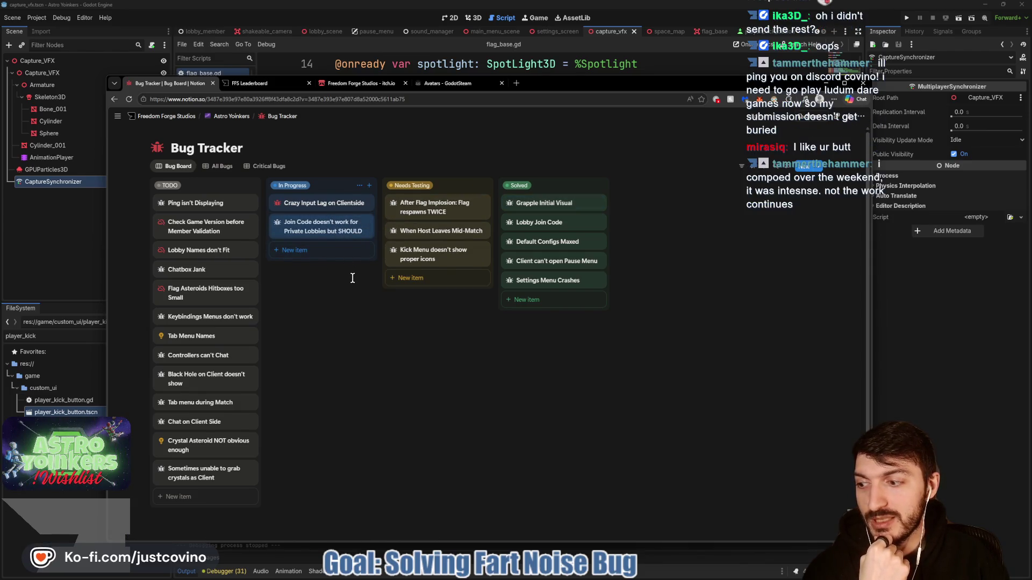
left_click(316, 231)
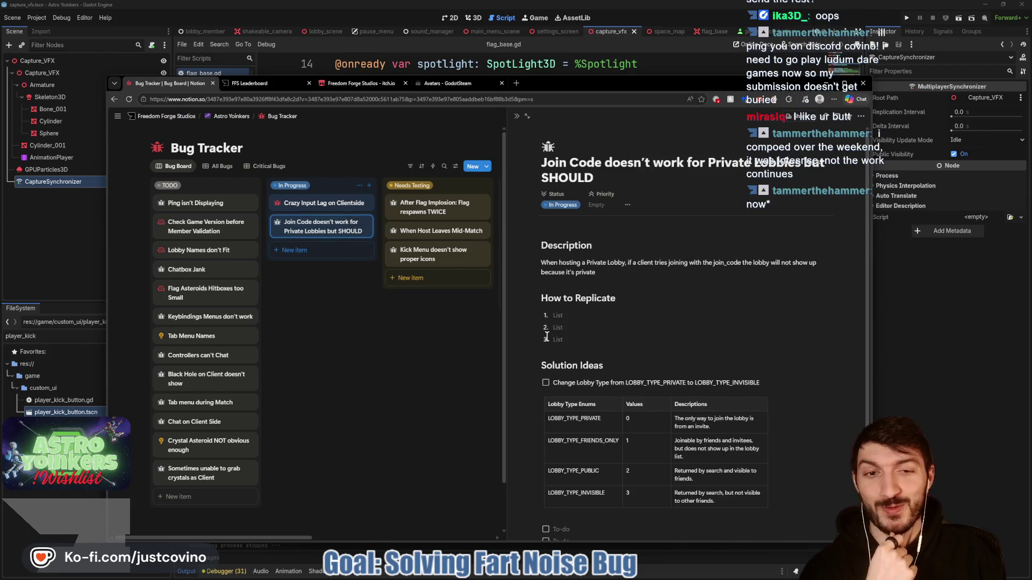
Read through the Join Code bug's details, then return to the Godot editor
scroll(666, 349, "down", 3)
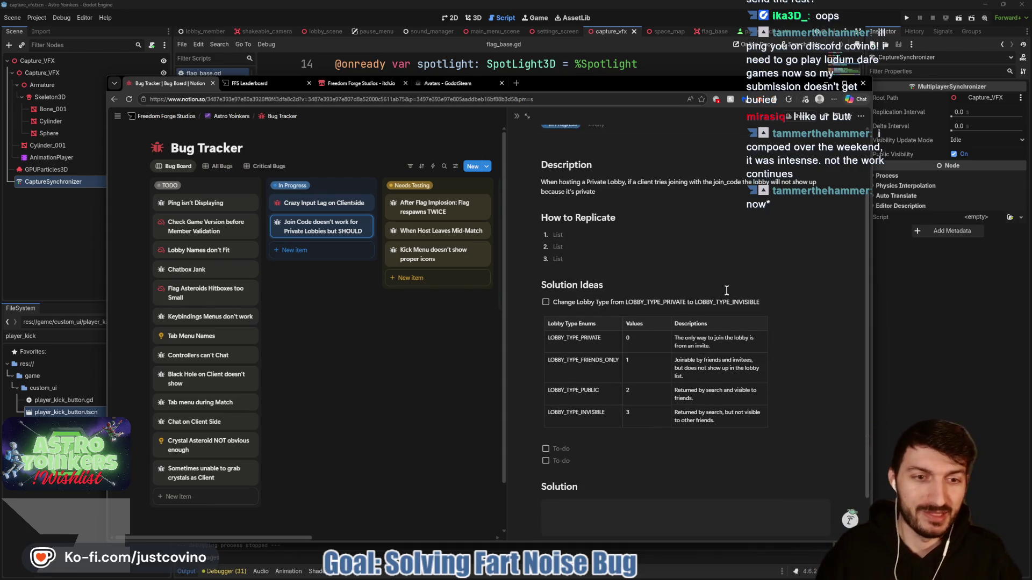
scroll(779, 310, "down", 2)
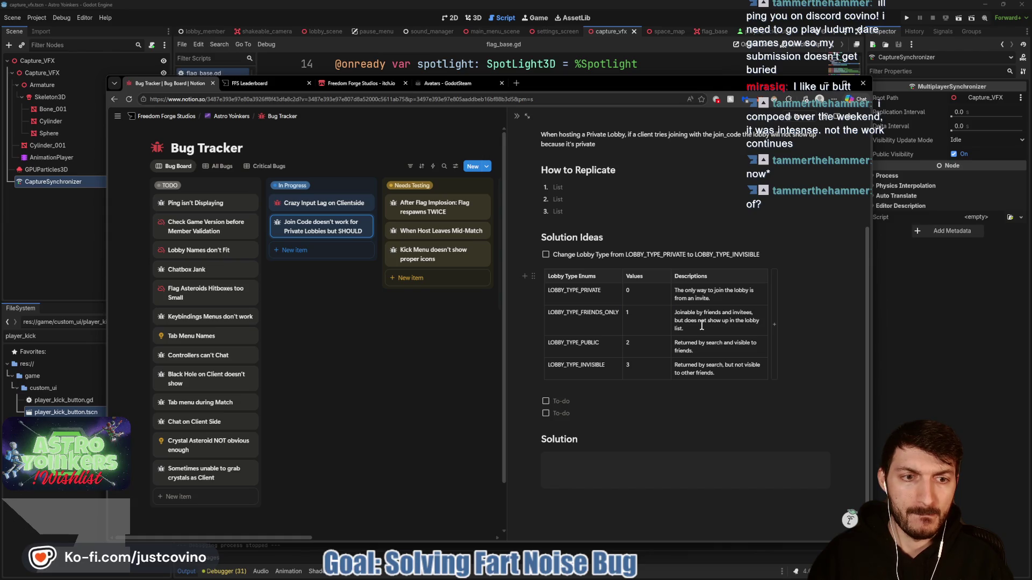
key("alt+Tab")
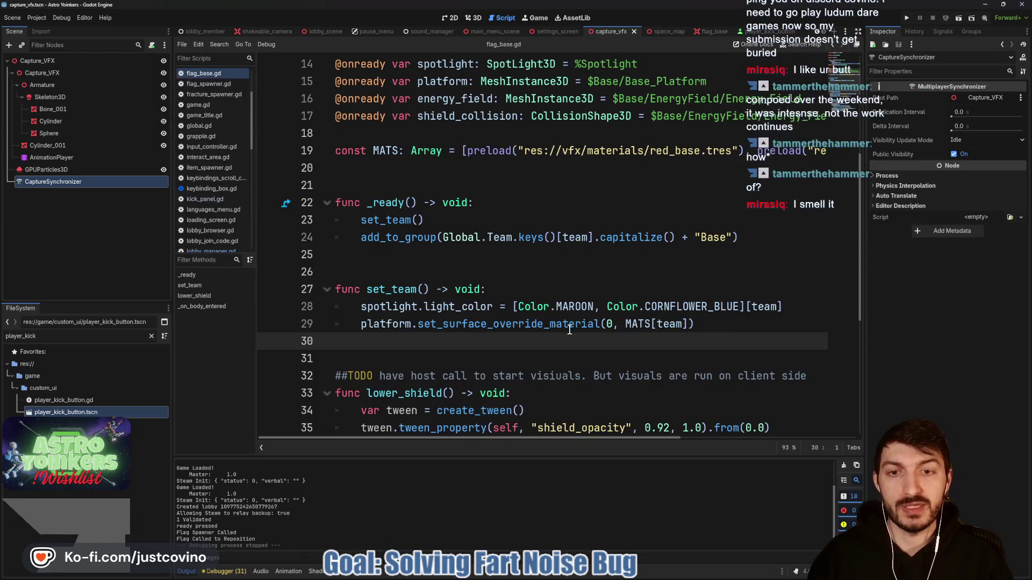
Place the caret in flag_base.gd's set_team code, then switch to the settings_screen script
left_click(505, 306)
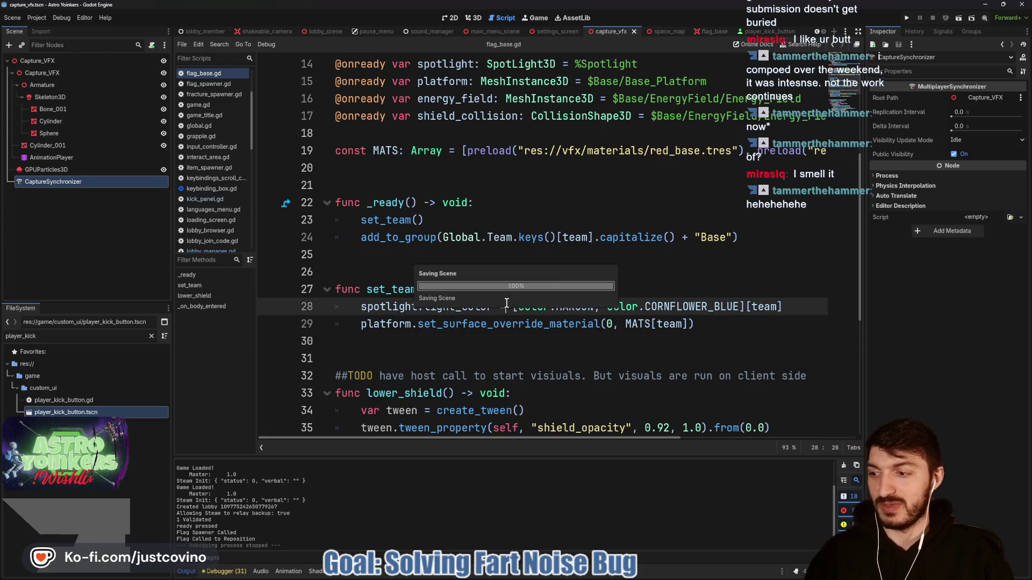
left_click(460, 270)
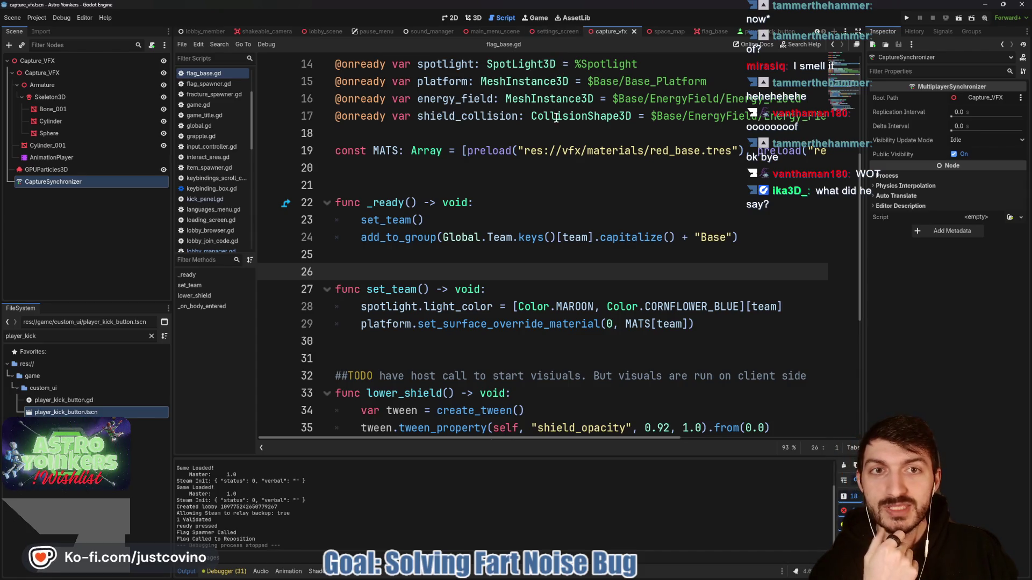
left_click(556, 33)
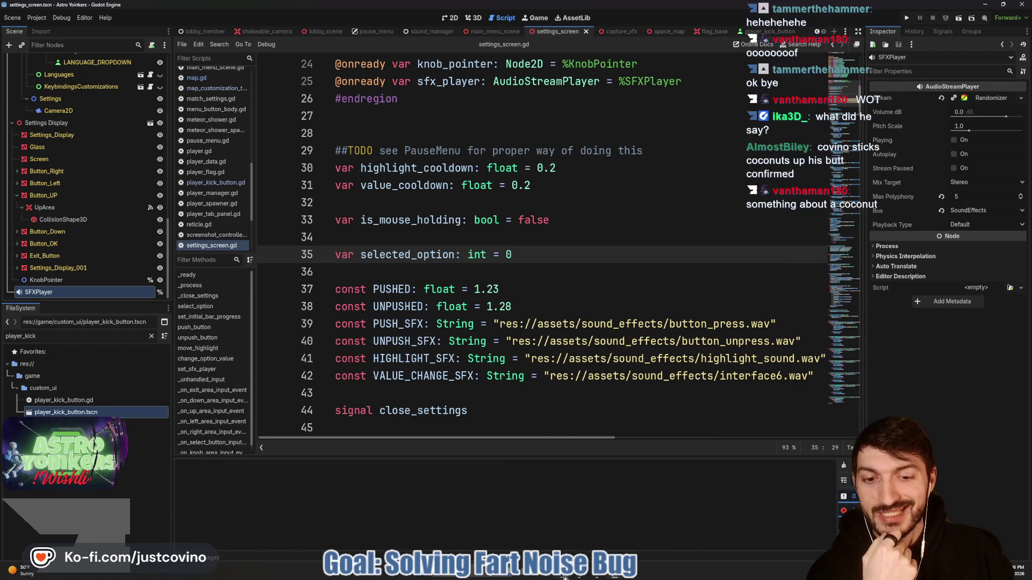
Open lobby_manager.gd and scroll to the Steam lobby creation on line 97
key("alt+Tab")
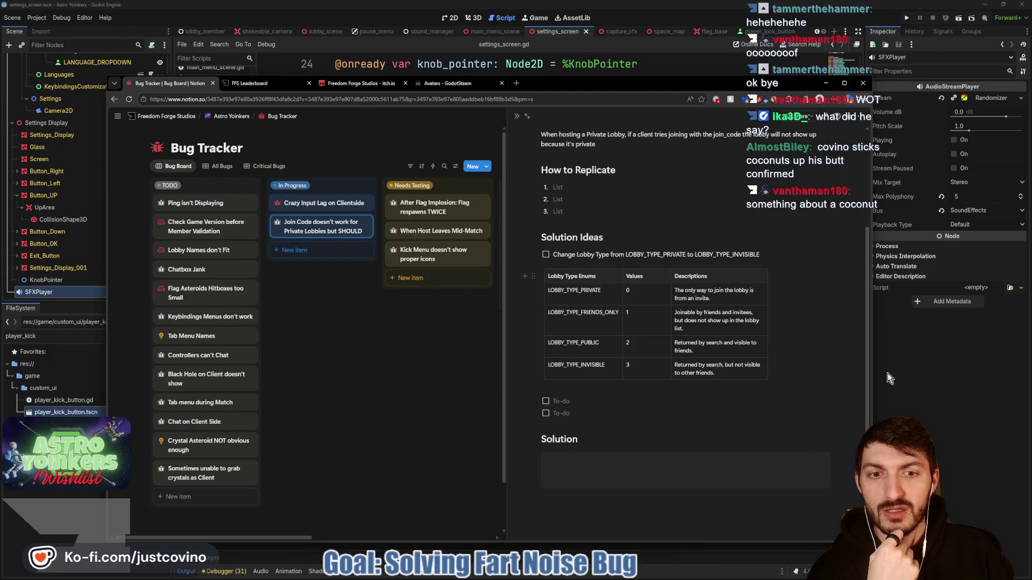
left_click(890, 378)
scroll(344, 32, "up", 3)
left_click(342, 35)
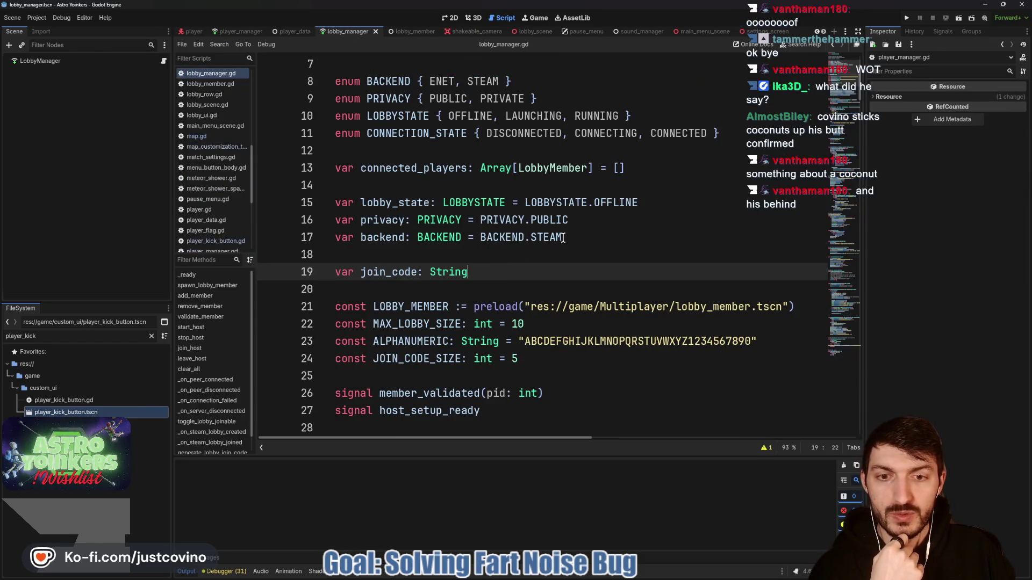
scroll(562, 237, "down", 6)
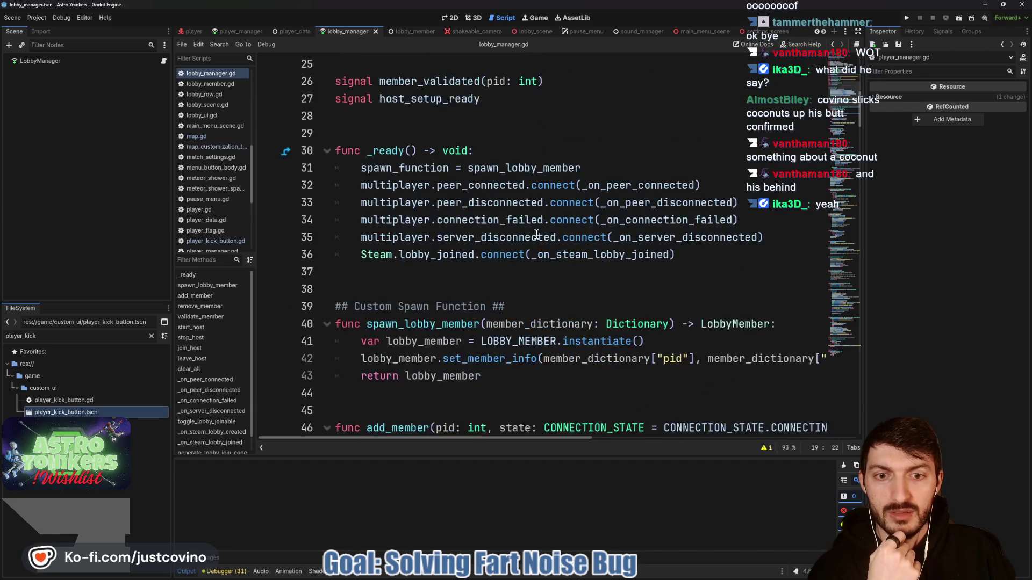
scroll(536, 235, "down", 4)
scroll(642, 267, "down", 1)
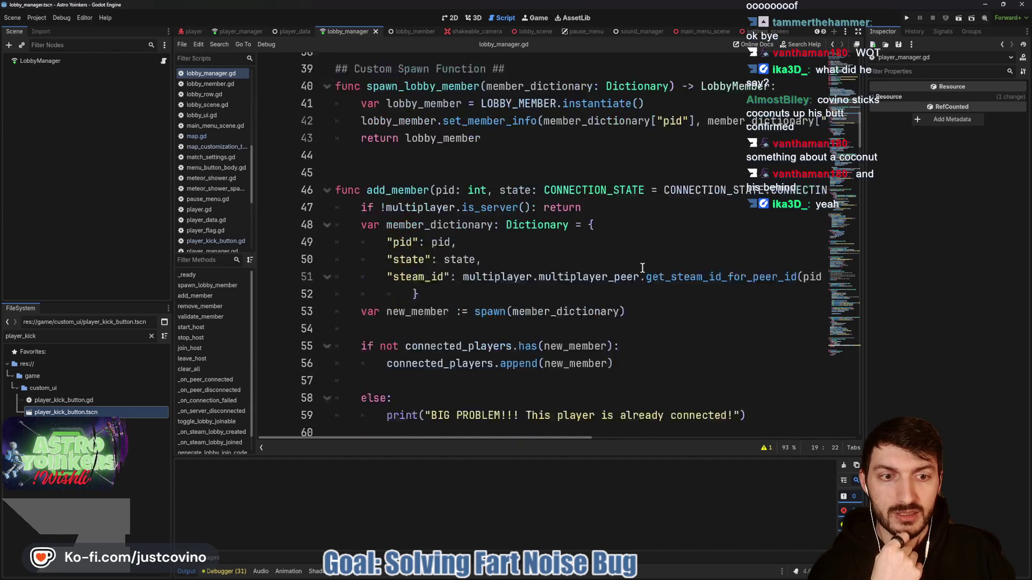
scroll(591, 242, "down", 12)
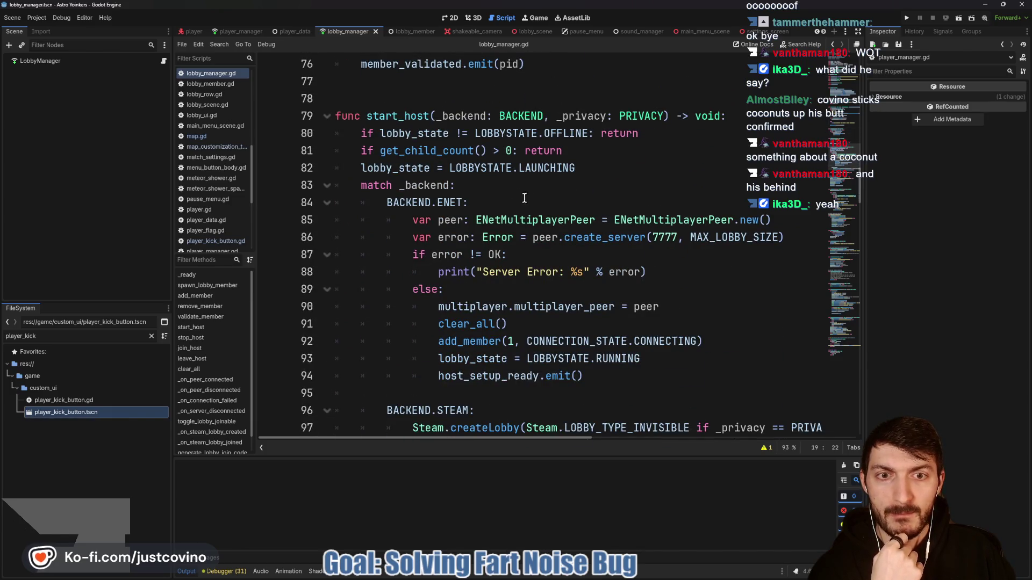
scroll(564, 242, "down", 1)
scroll(598, 285, "down", 1)
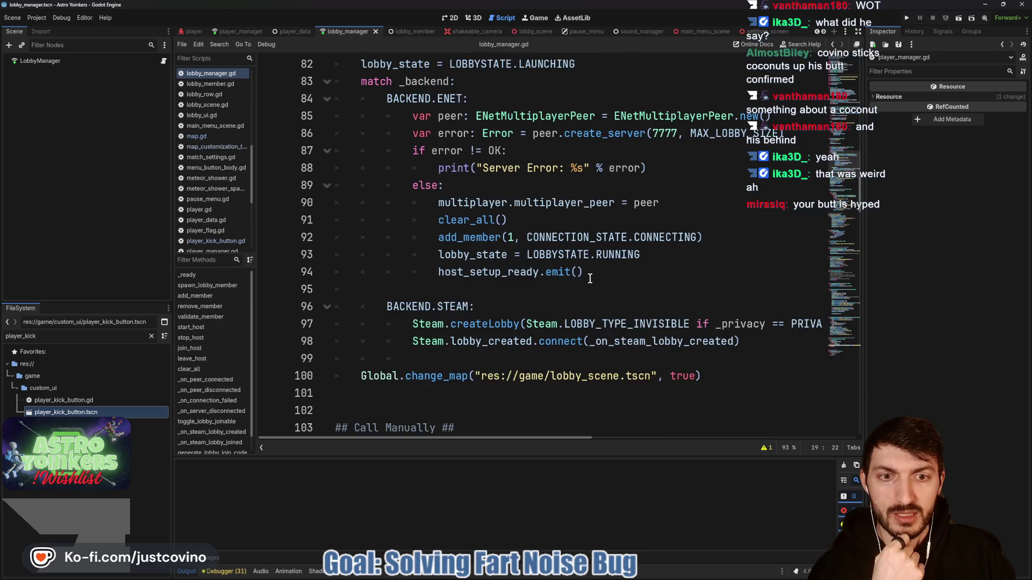
scroll(580, 248, "down", 1)
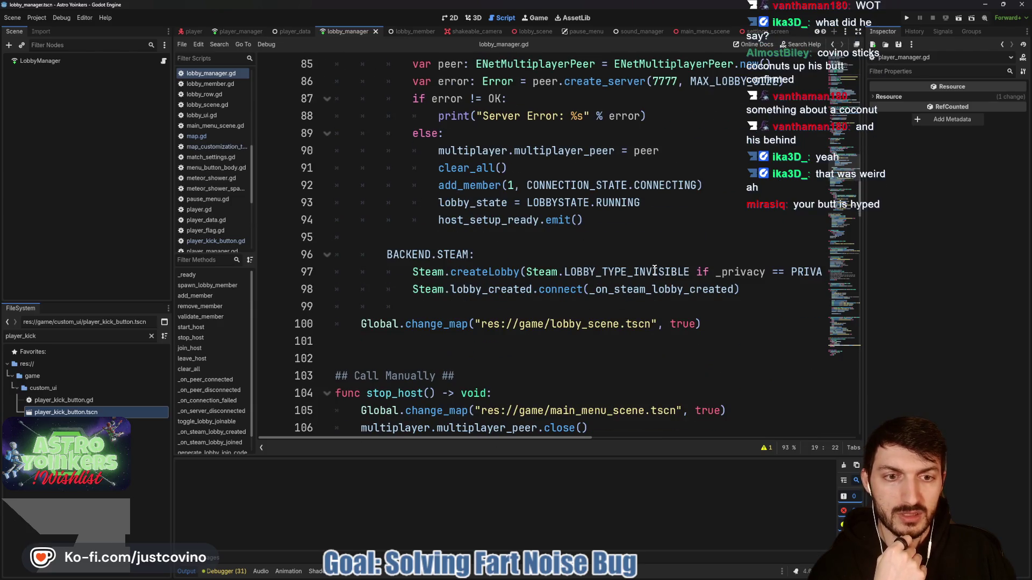
Change the lobby type from LOBBY_TYPE_INVISIBLE to LOBBY_TYPE_FRIENDS_ONLY and save the script
double_click(634, 272)
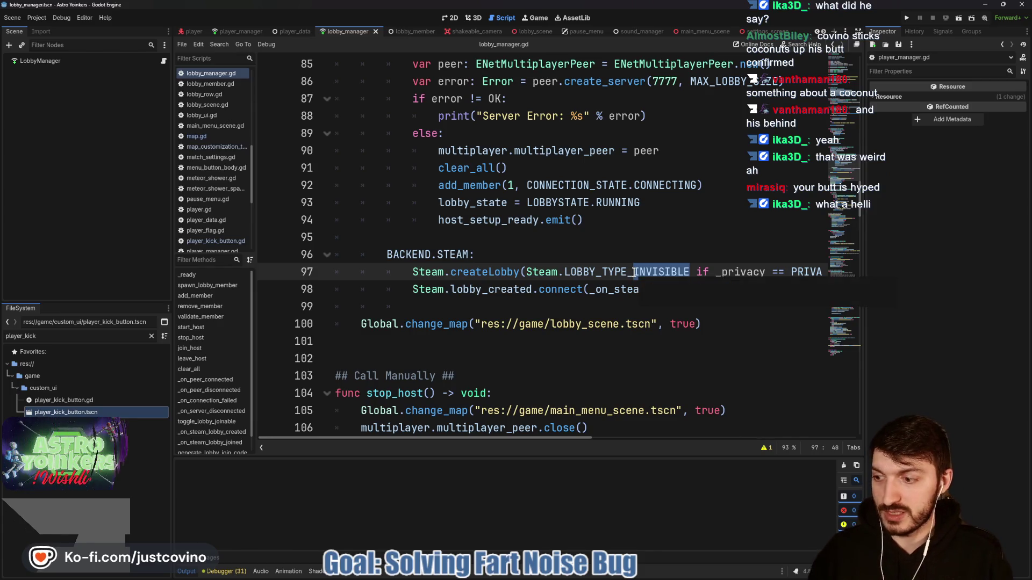
type("FRI")
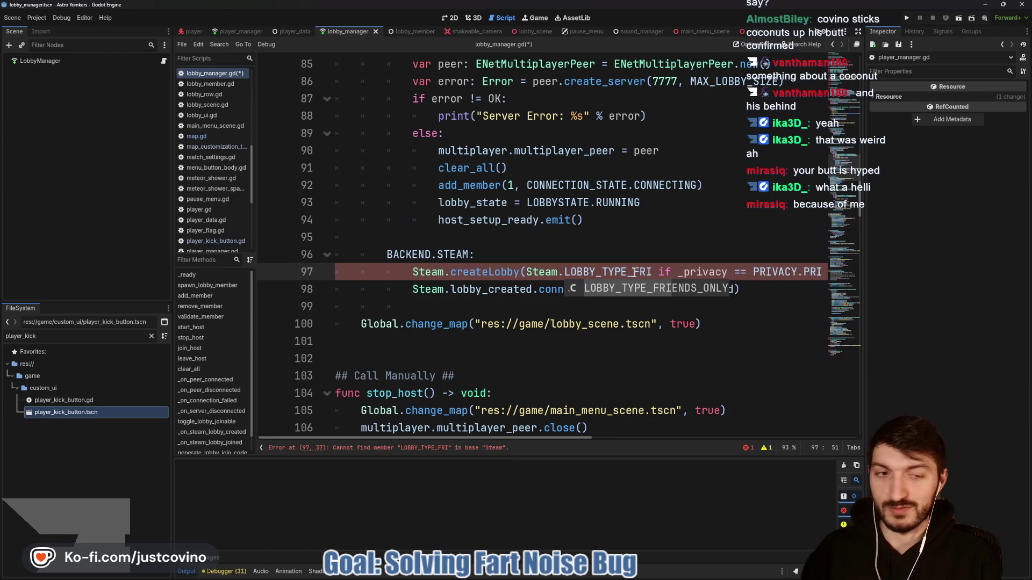
key("Return")
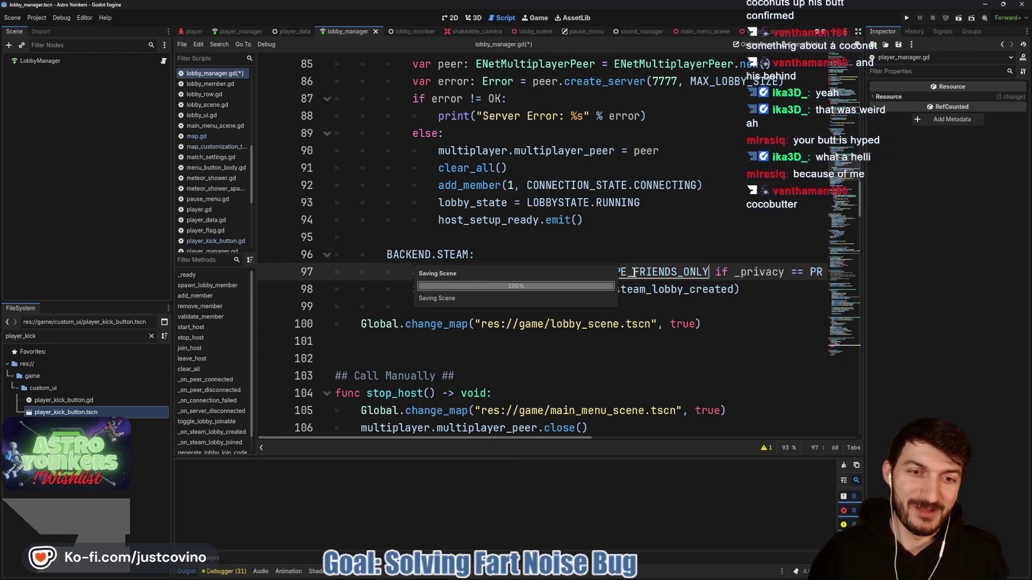
key("ctrl+s")
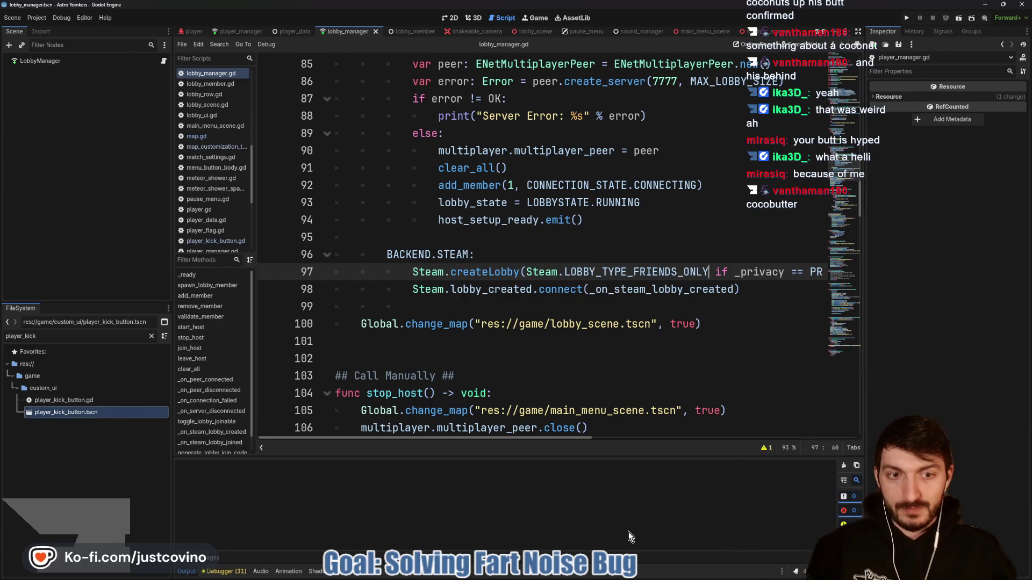
Add the to-do 'INVISIBLE didn't work so trying out FRIENDS_ONLY' to the Join Code bug, then close it
key("alt+Tab")
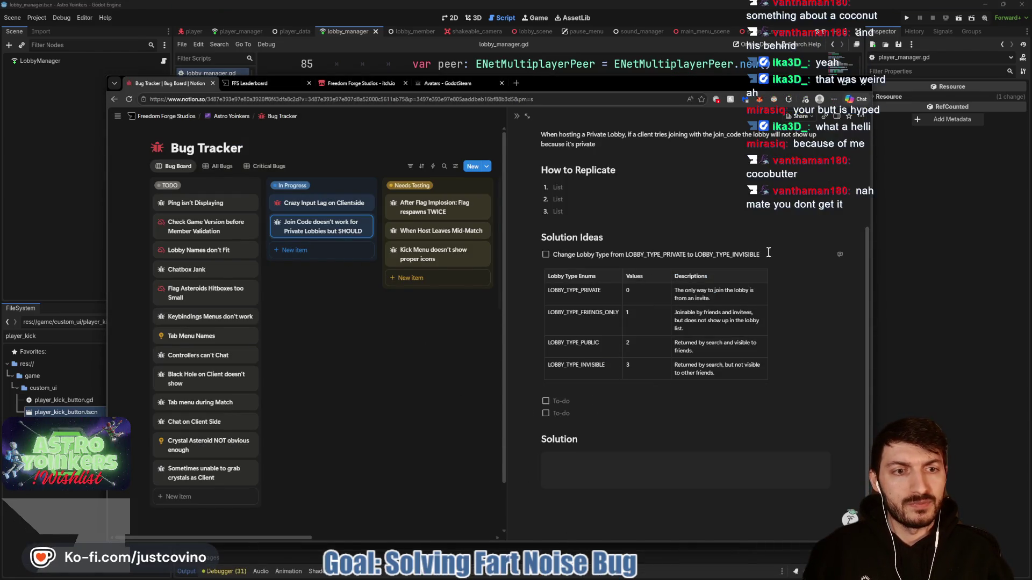
left_click(591, 399)
type("INVIS")
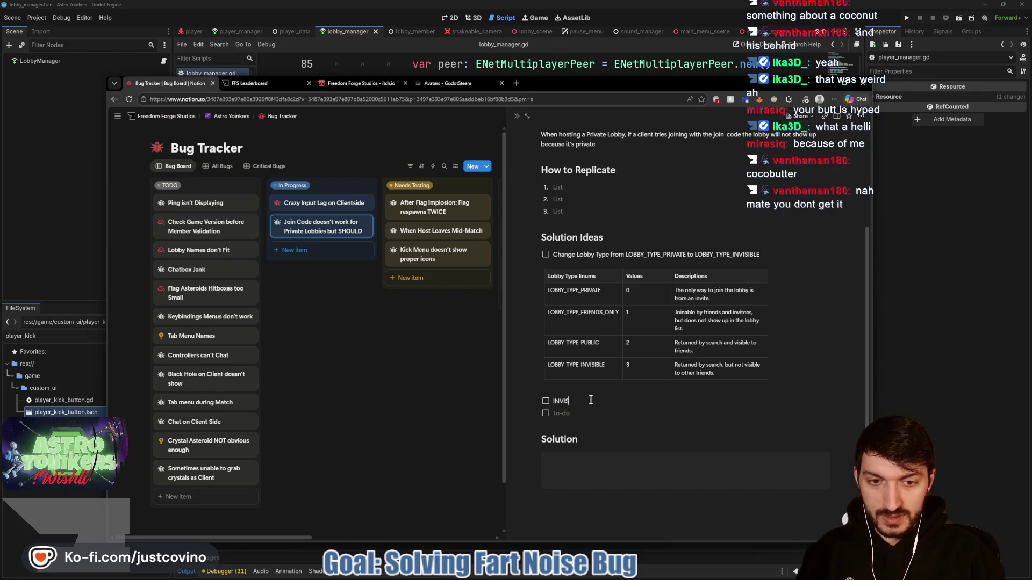
type("IBLE didn't work so")
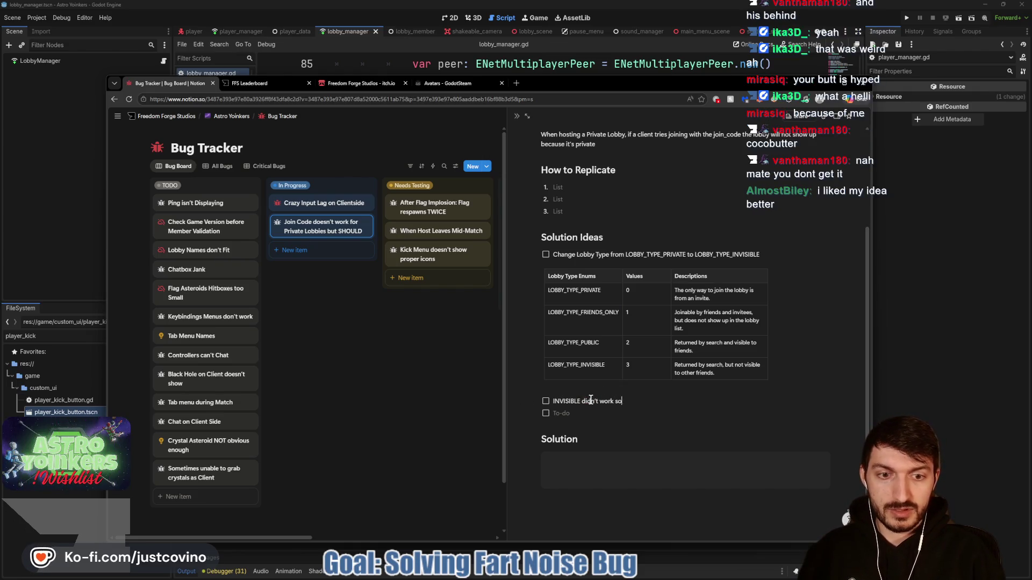
type(" trying out FRIENDS_ONLY")
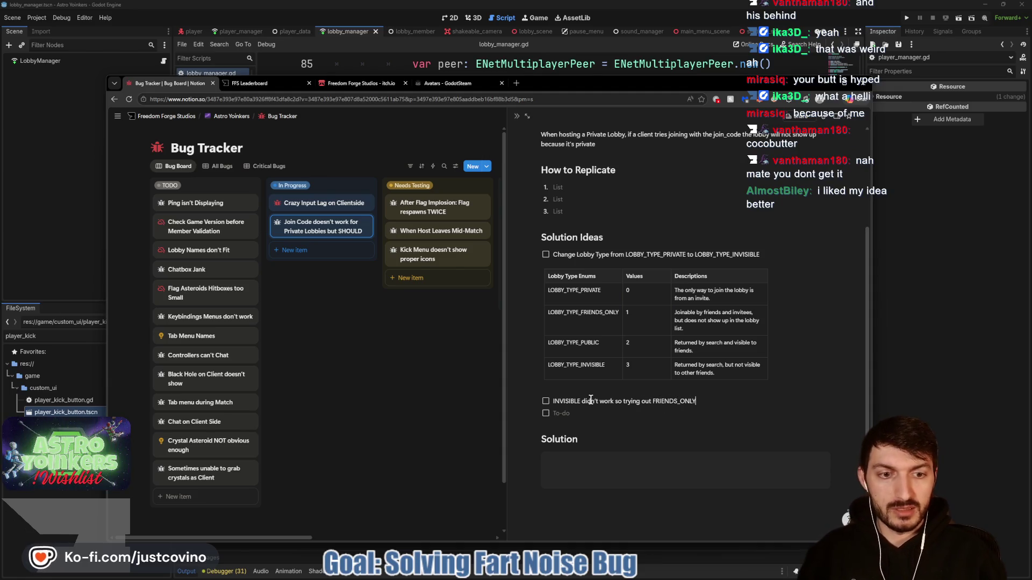
left_click(393, 365)
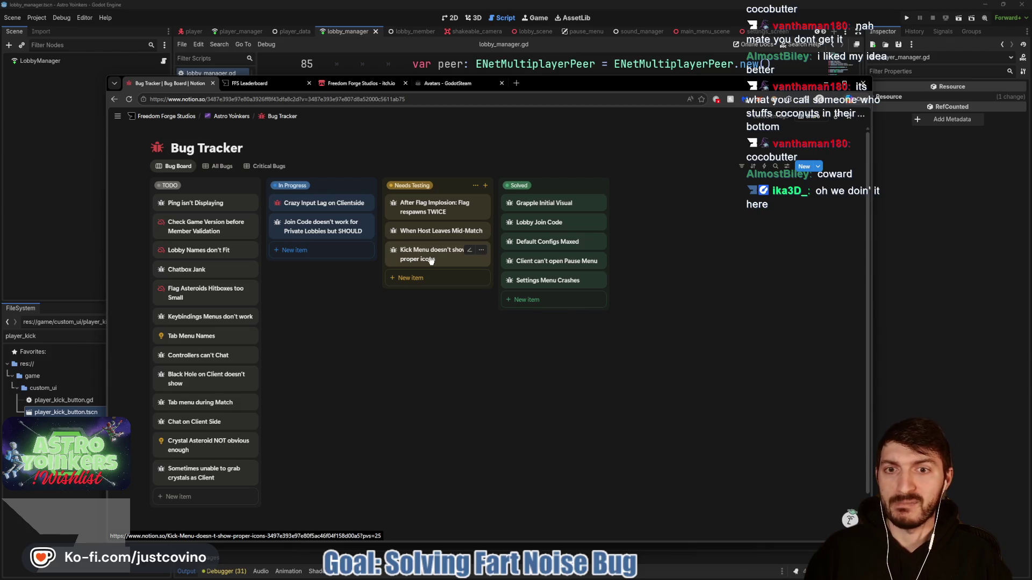
Drag the After Flag Implosion: Flag respawns TWICE card from Needs Testing into Solved
left_click_drag(427, 207, 559, 234)
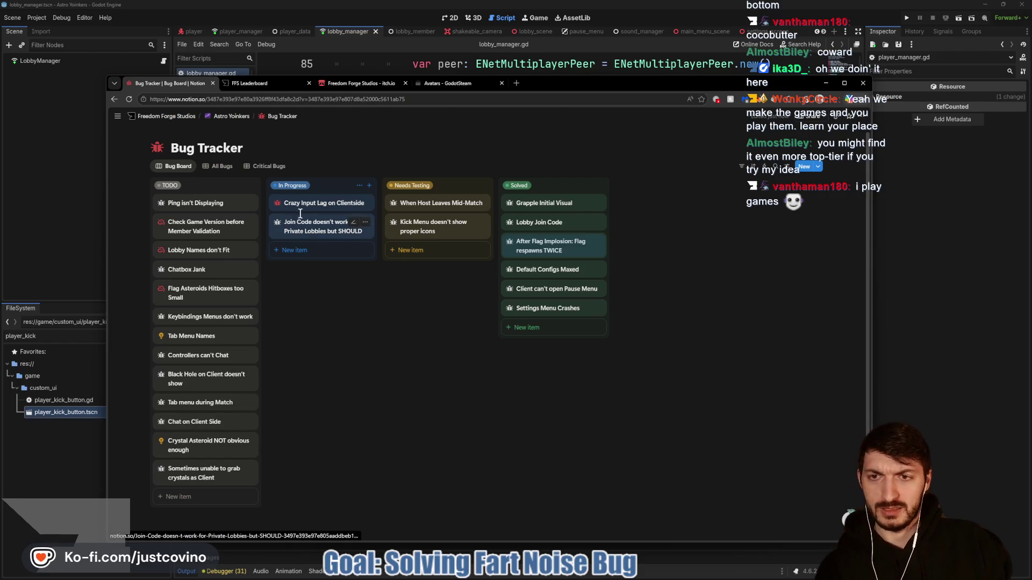
Write '^ THIS DID NOT WORK' under the Crazy Input Lag bug's solution code, then close the page
left_click(320, 203)
scroll(622, 415, "down", 1)
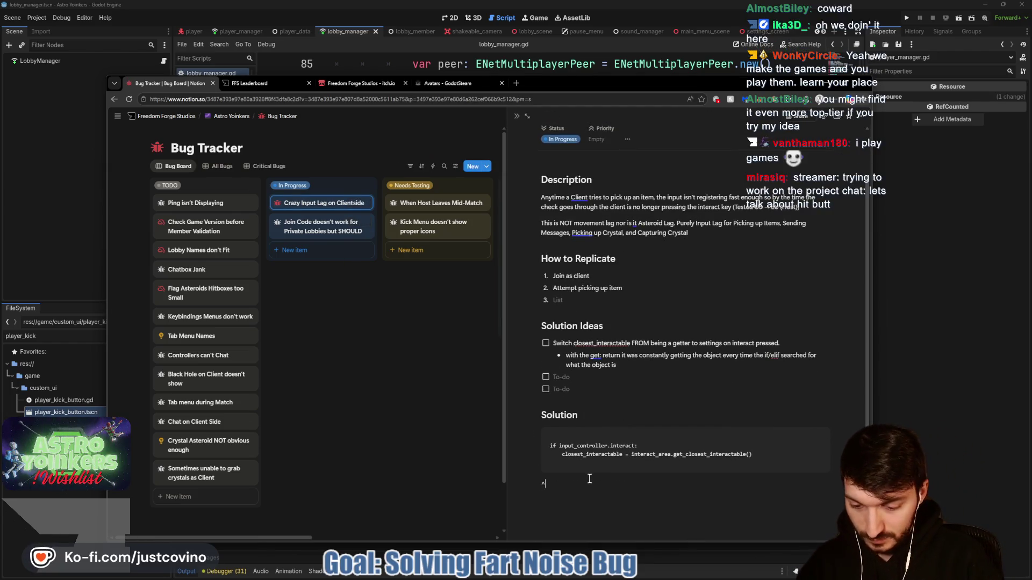
type("S DID NOT WORK")
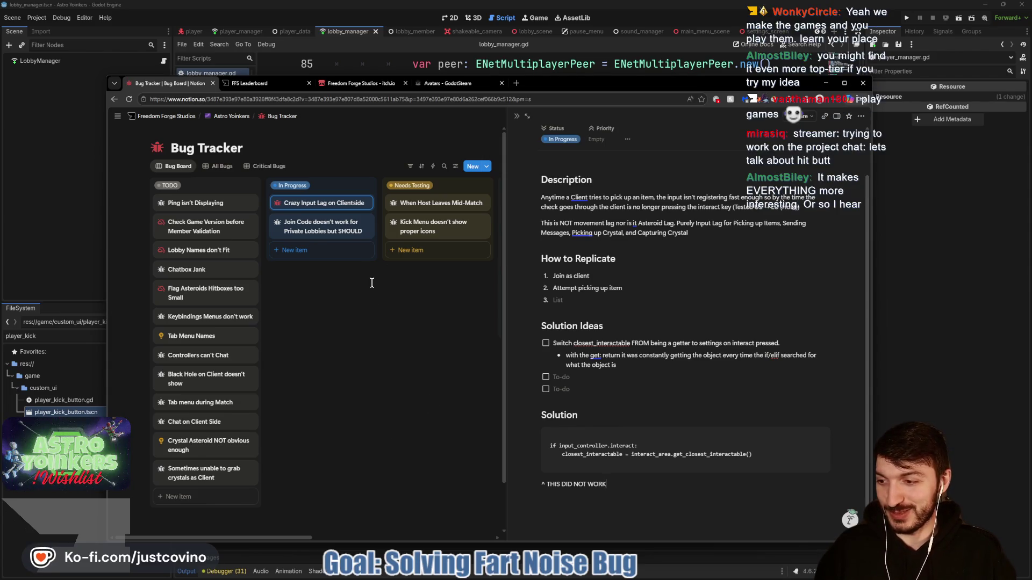
left_click(410, 373)
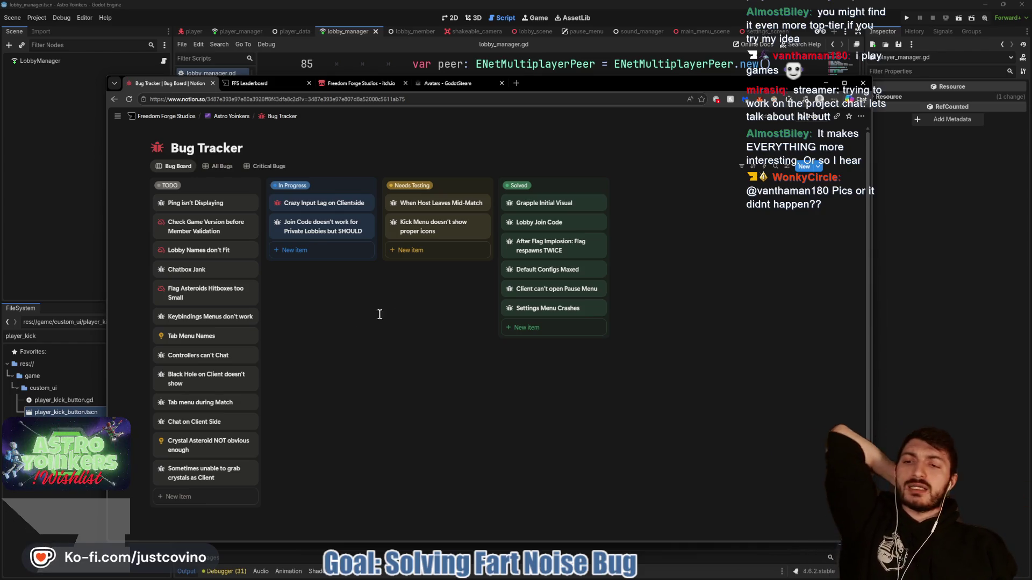
Look over the Tab Menu Names and crystal-grabbing bug pages, trying to move the crystal card up
left_click(189, 337)
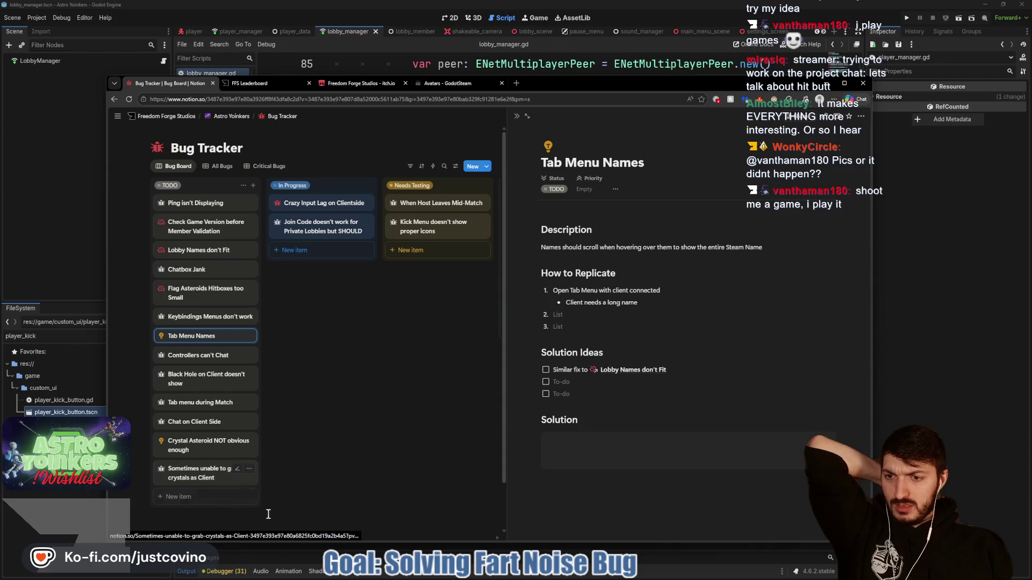
left_click(196, 476)
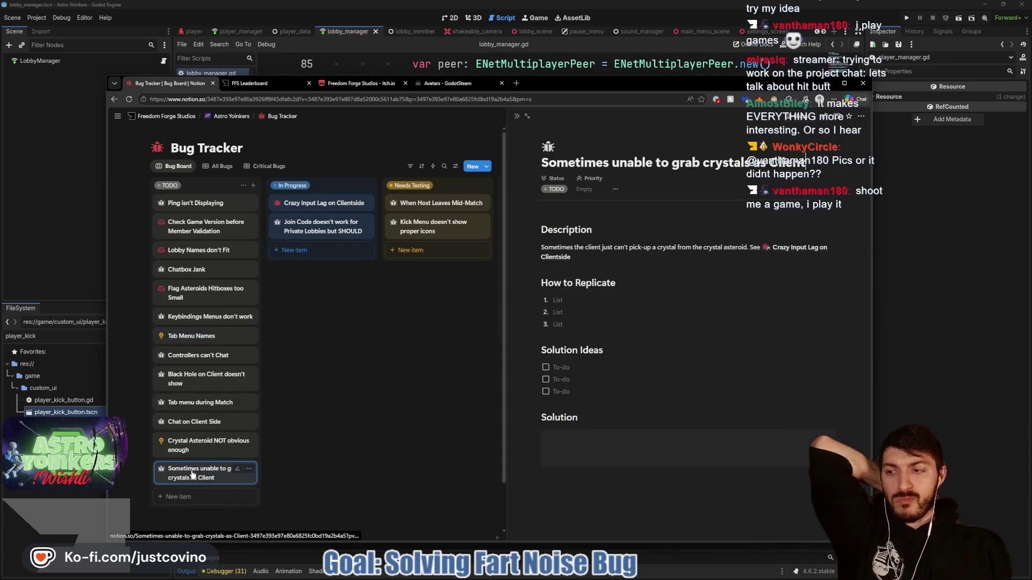
mouse_move(194, 463)
left_mouse_down()
mouse_move(193, 376)
mouse_move(193, 473)
left_mouse_up()
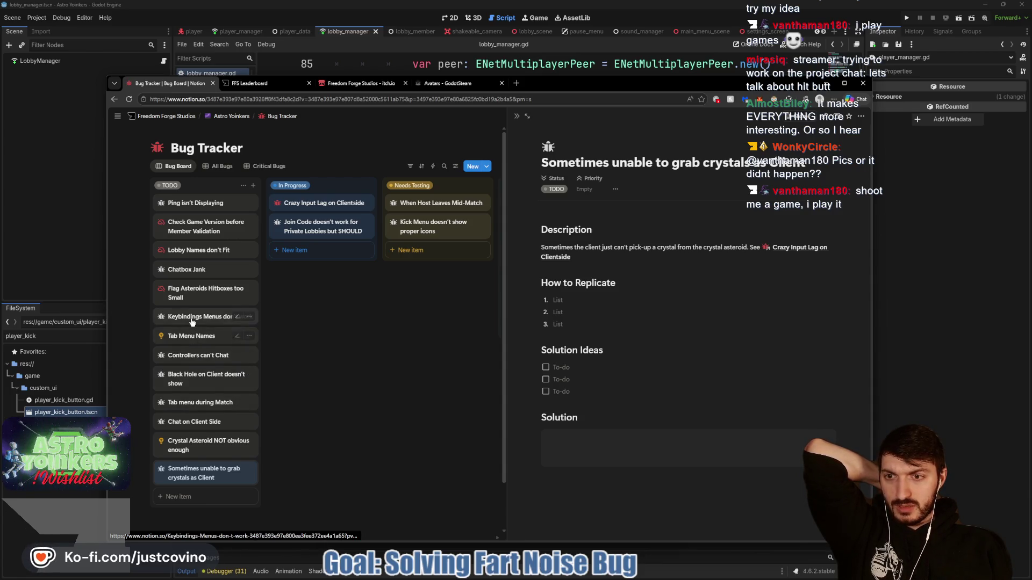
Move Flag Asteroids Hitboxes too Small down and Chat on Client Side below Crystal Asteroid, then close the page
left_click_drag(190, 295, 199, 468)
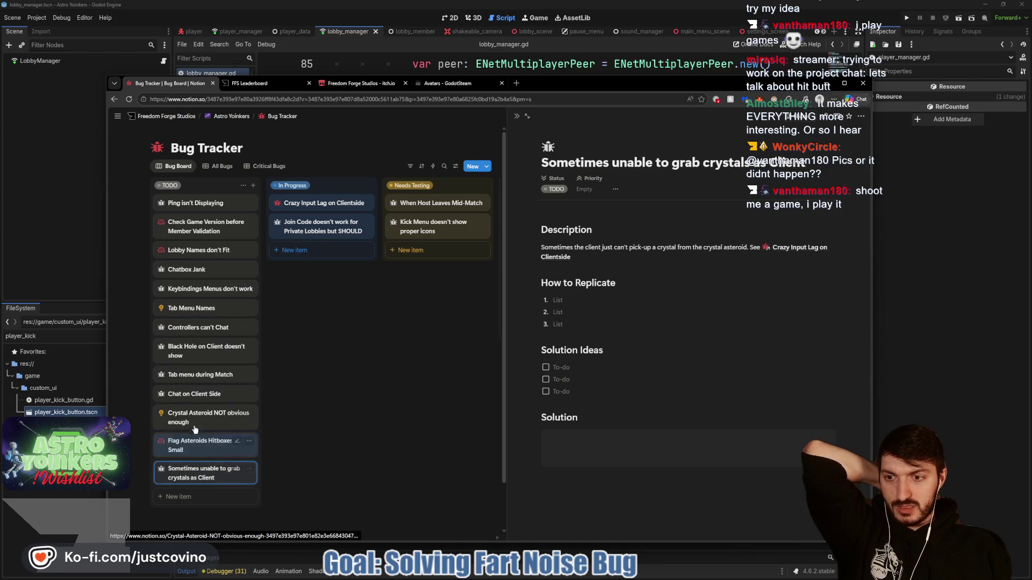
left_click_drag(194, 398, 196, 425)
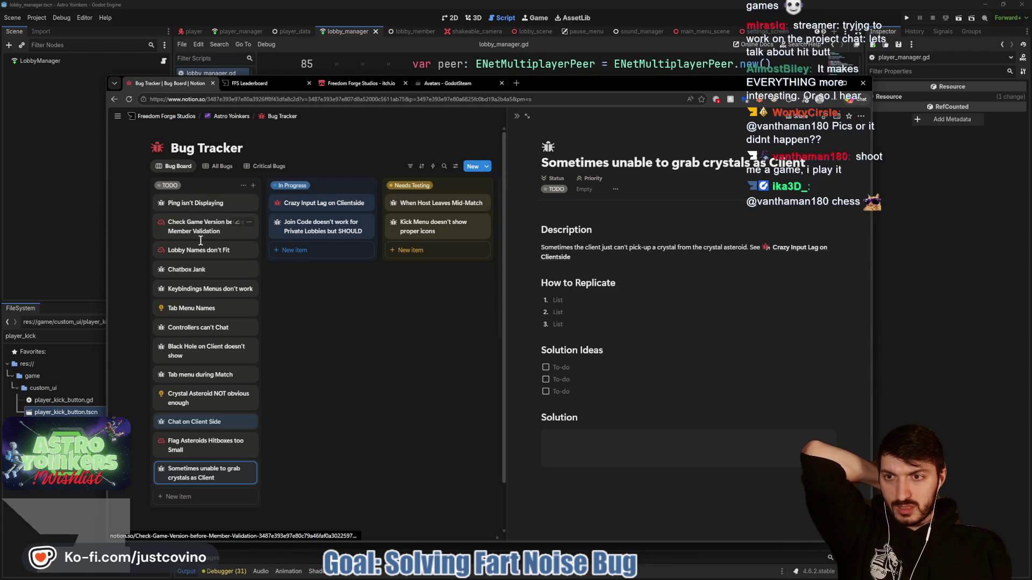
left_click(357, 403)
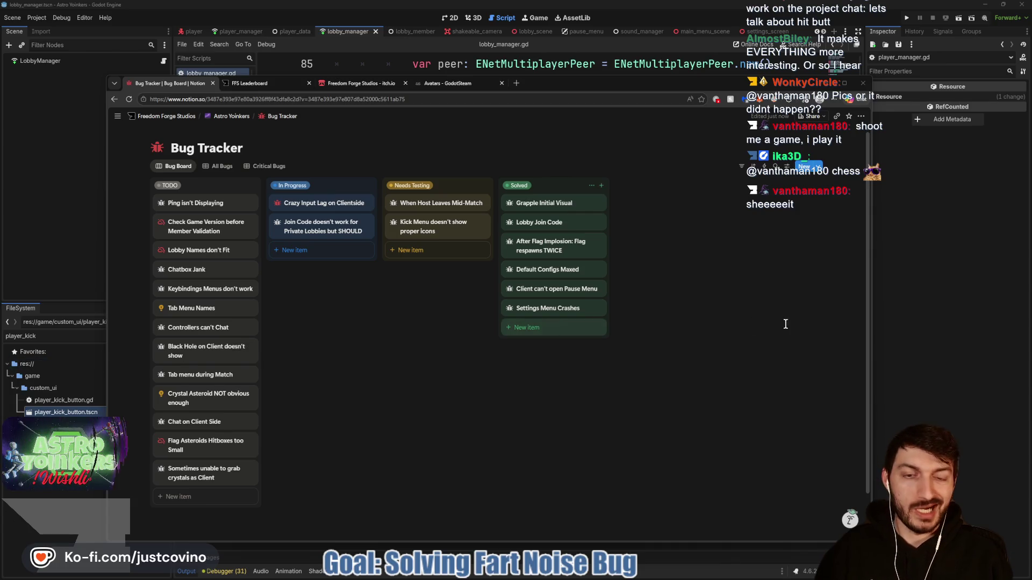
Check line 95 of the script, then read the Flag Asteroids Hitboxes too Small bug page
left_click(871, 300)
left_click(535, 239)
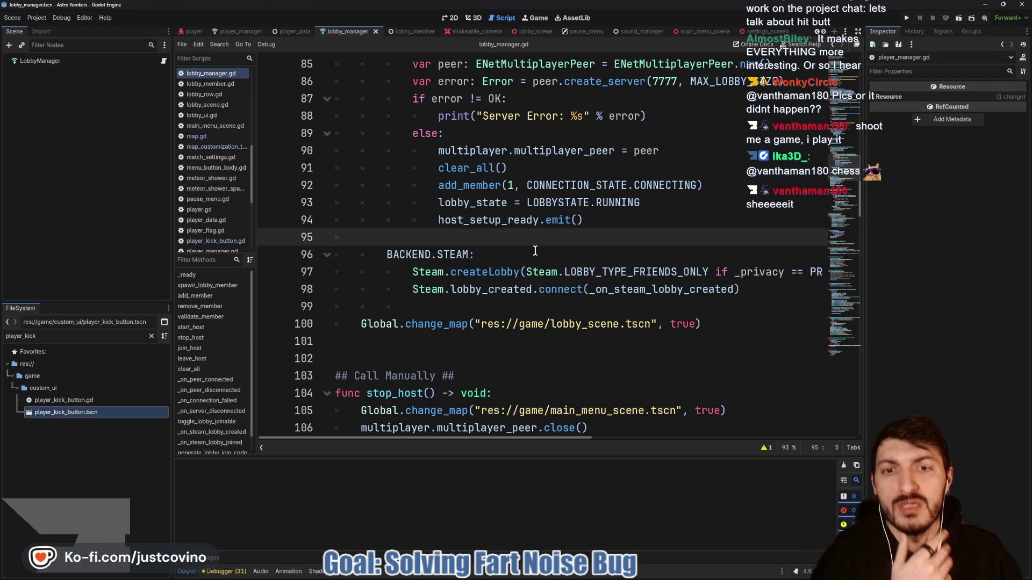
left_click(519, 577)
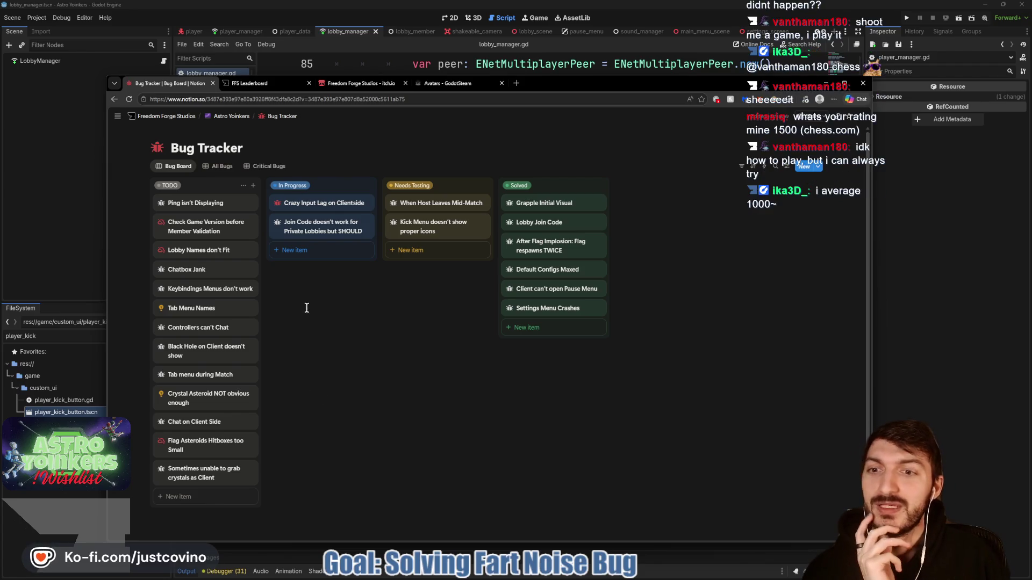
left_click(199, 447)
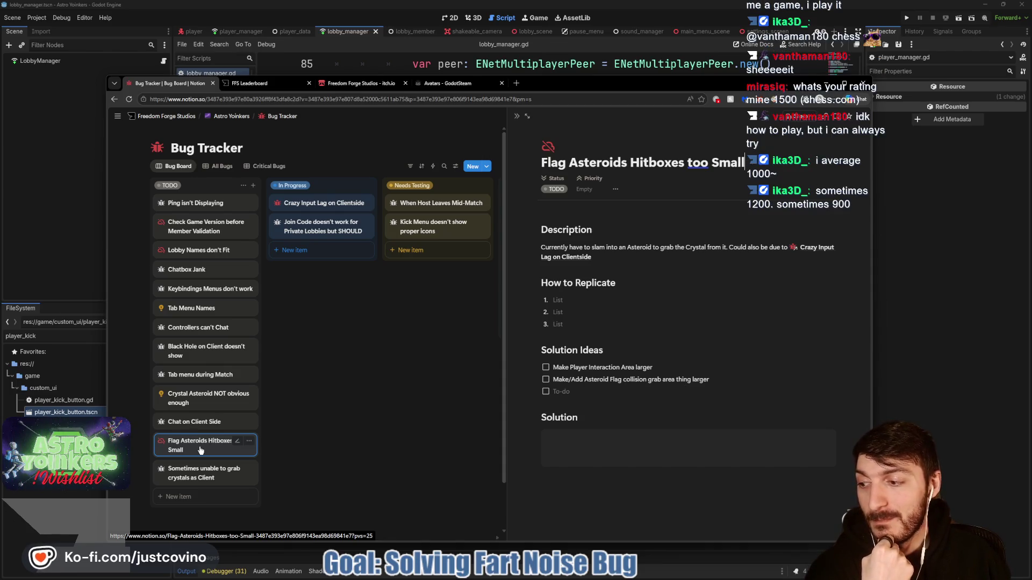
key("alt+Tab")
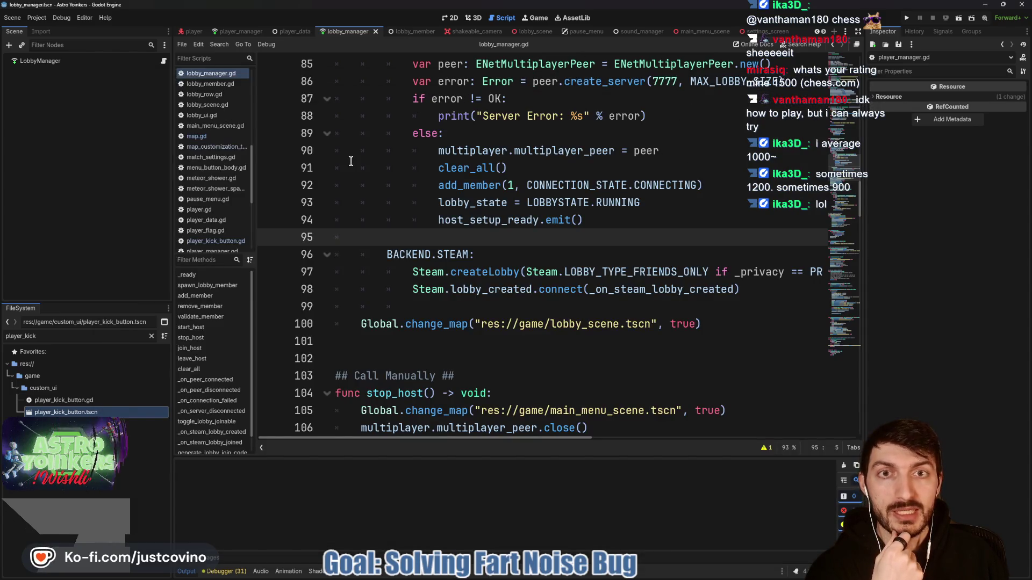
Filter the FileSystem for 'asteroid', open maps/asteroid.tscn, and view it in the 3D workspace
type("asteroid")
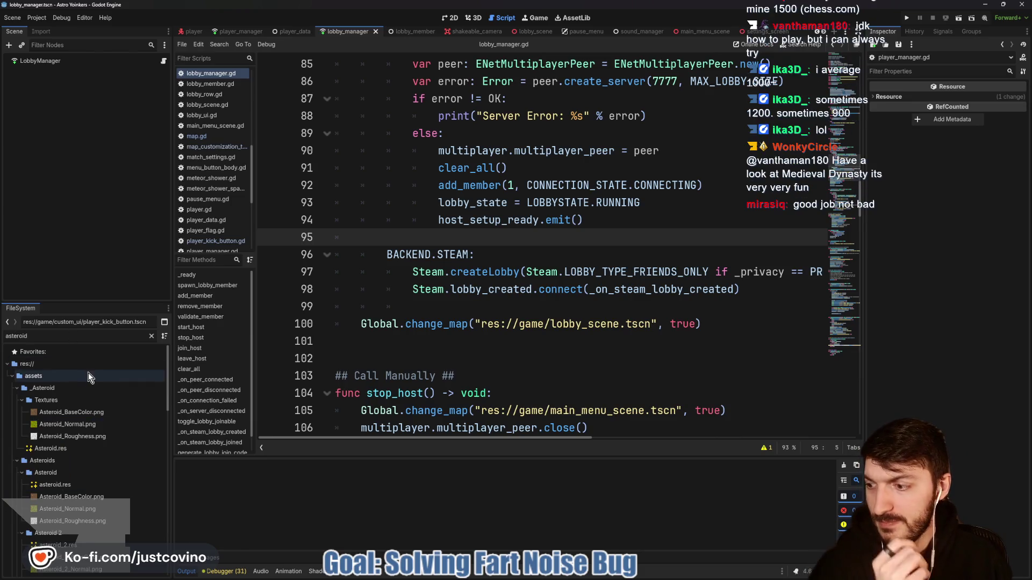
scroll(80, 395, "down", 1)
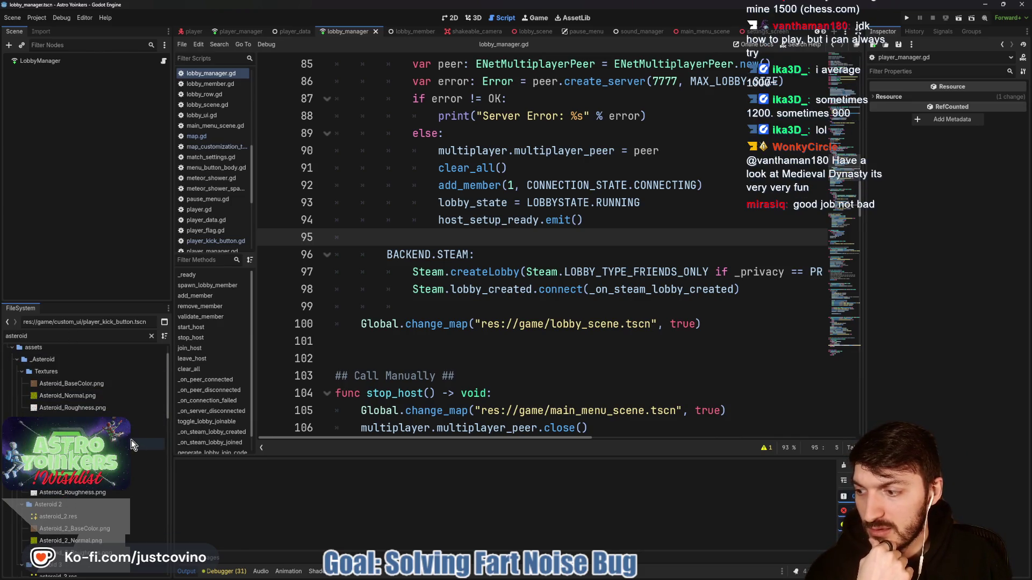
scroll(85, 419, "down", 1)
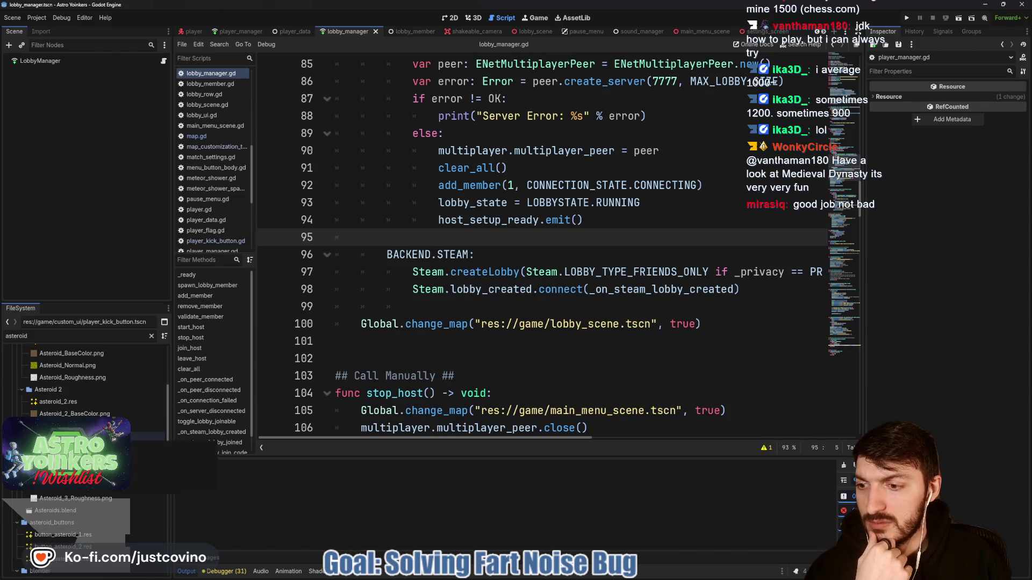
scroll(84, 492, "down", 5)
scroll(81, 500, "down", 4)
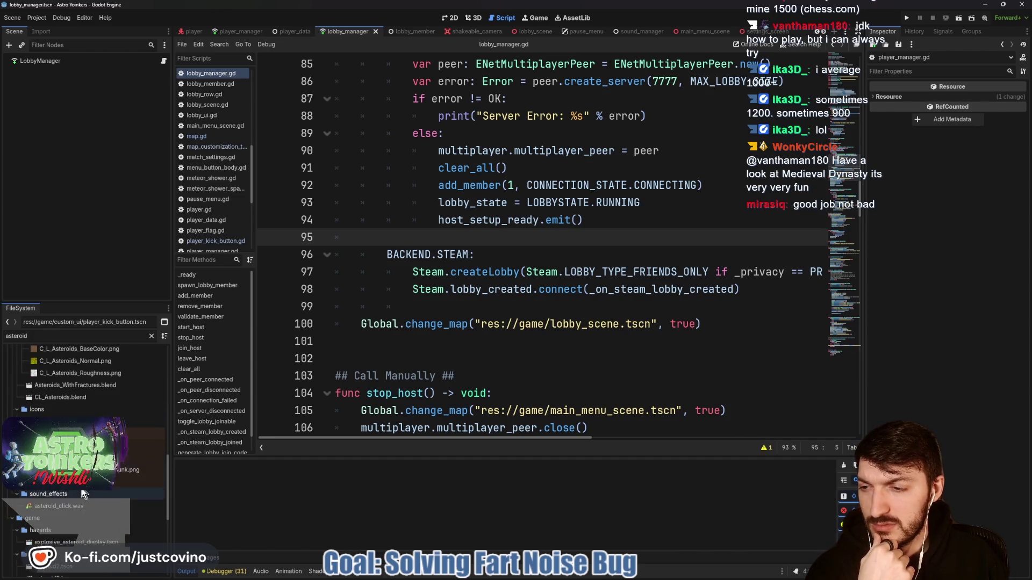
double_click(57, 544)
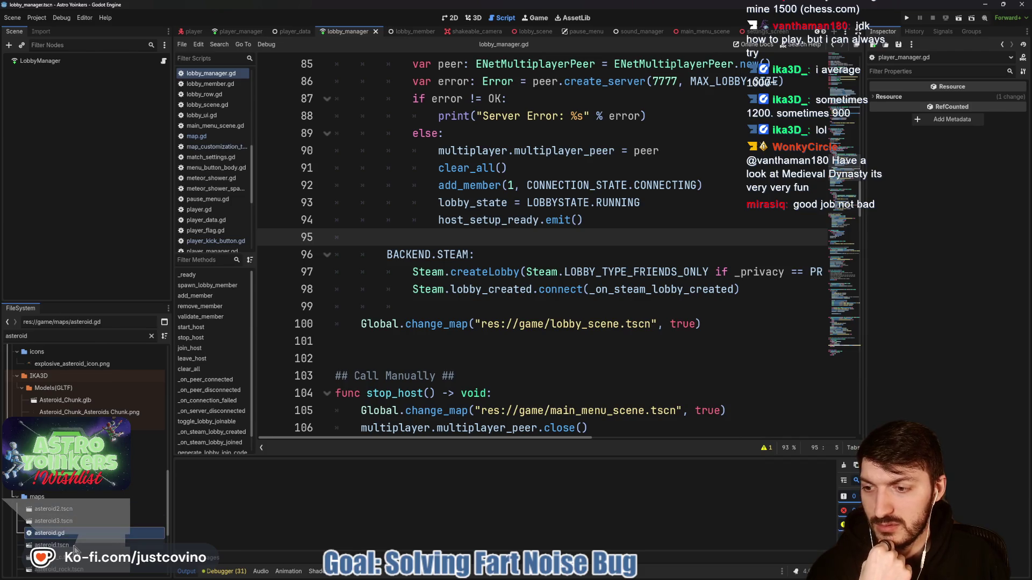
left_click(475, 19)
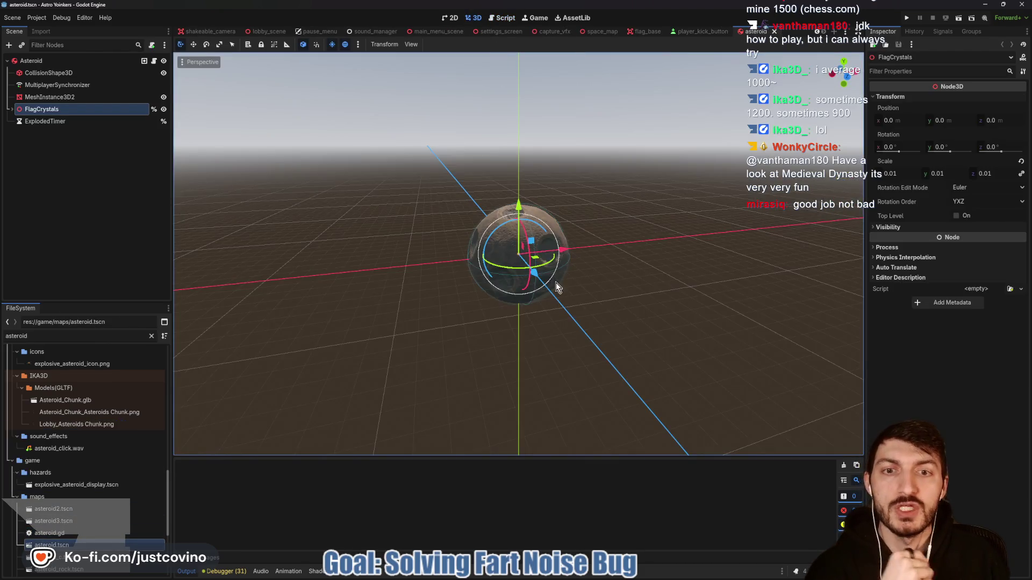
Orbit around the asteroid and select the Asteroid root node to see its properties in the Inspector
scroll(583, 280, "up", 5)
left_click_drag(669, 255, 601, 231)
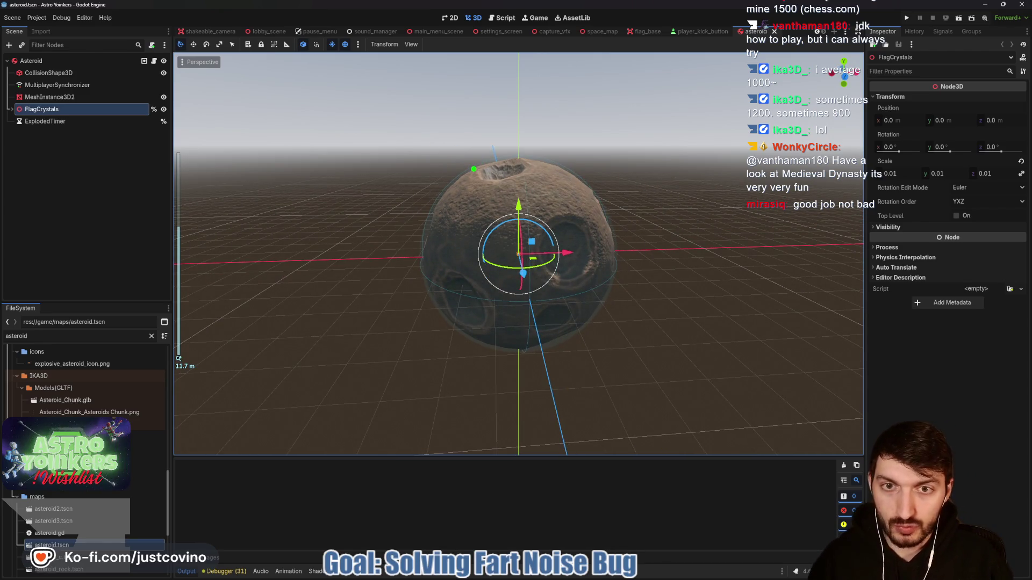
mouse_move(454, 179)
left_mouse_down()
mouse_move(431, 218)
mouse_move(423, 287)
mouse_move(468, 333)
mouse_move(550, 342)
mouse_move(612, 287)
left_mouse_up()
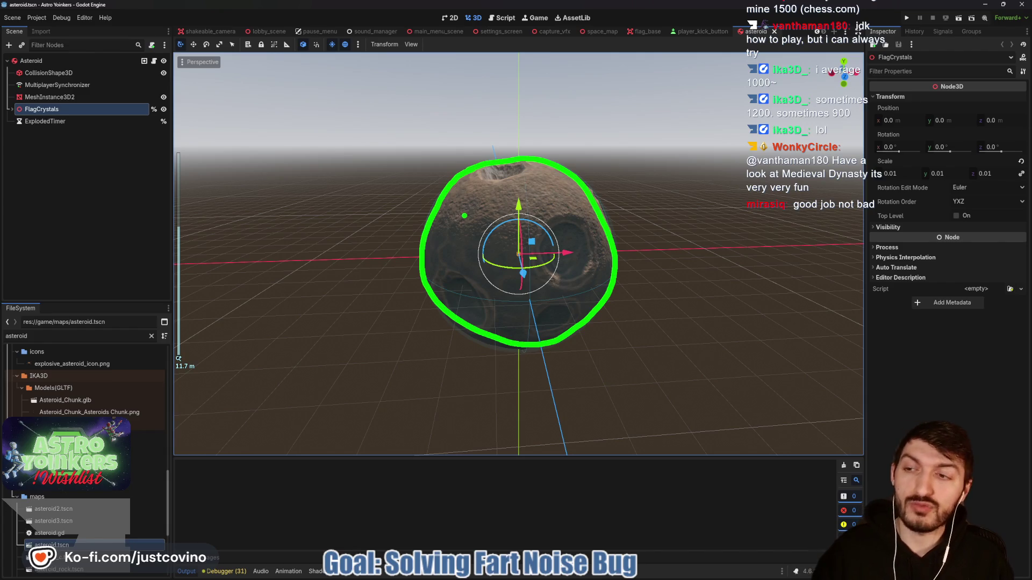
key("Escape")
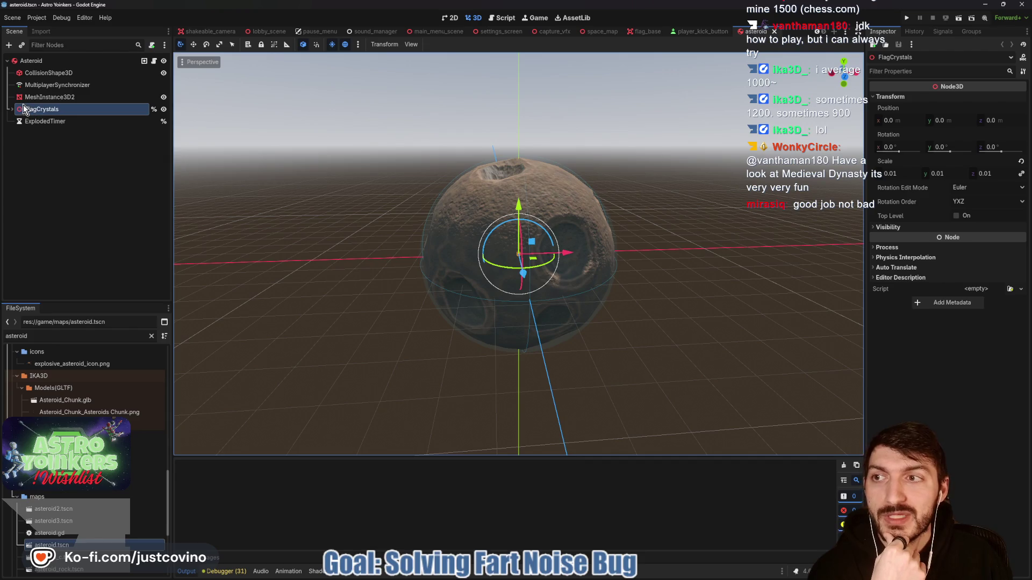
left_click(27, 61)
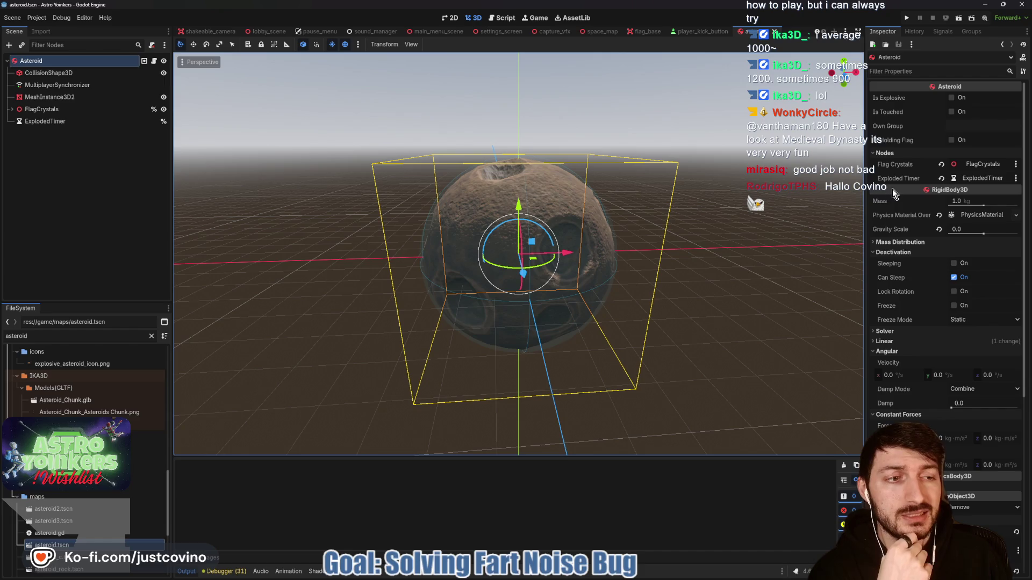
scroll(923, 257, "down", 5)
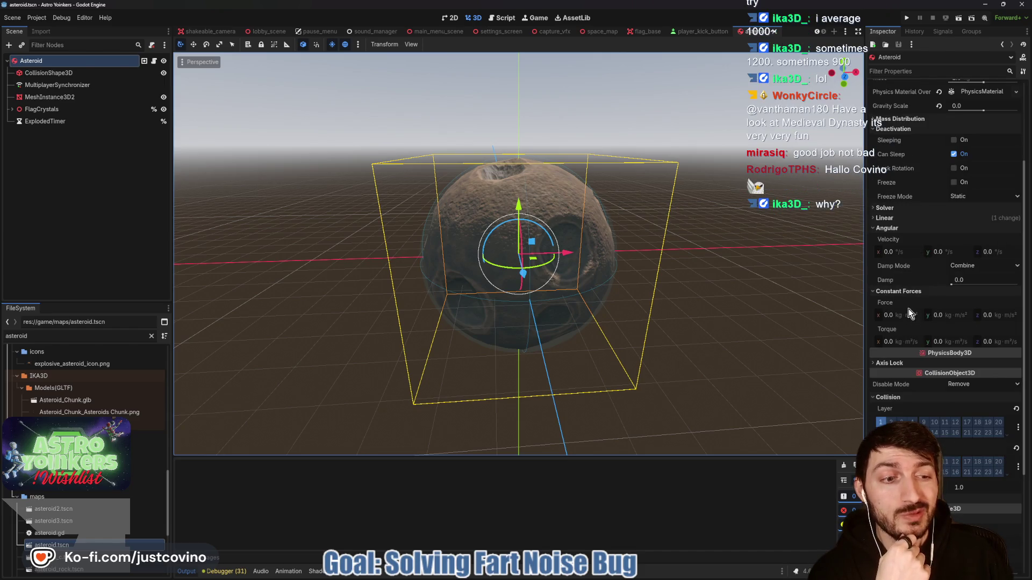
scroll(914, 322, "up", 5)
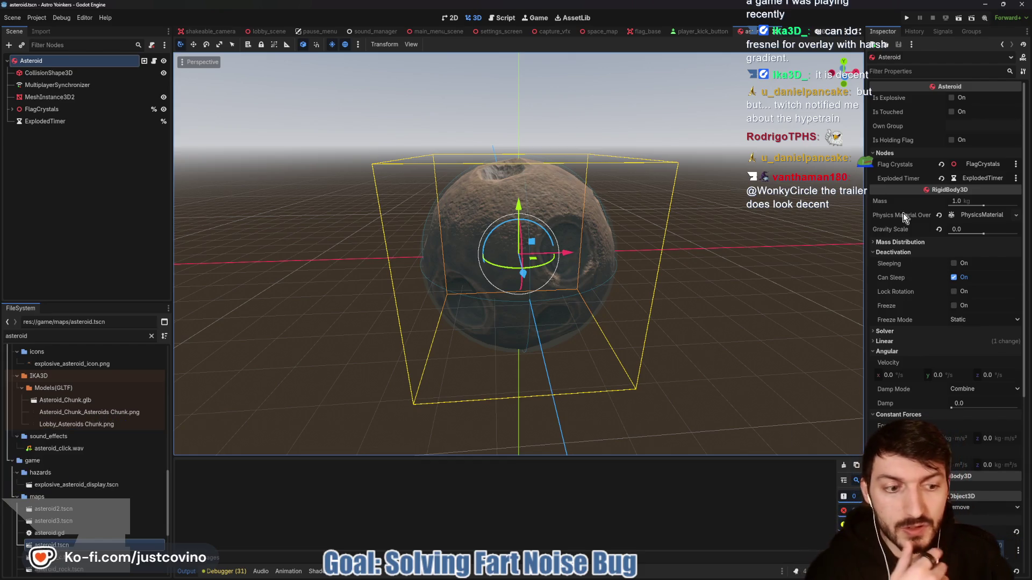
left_click(56, 98)
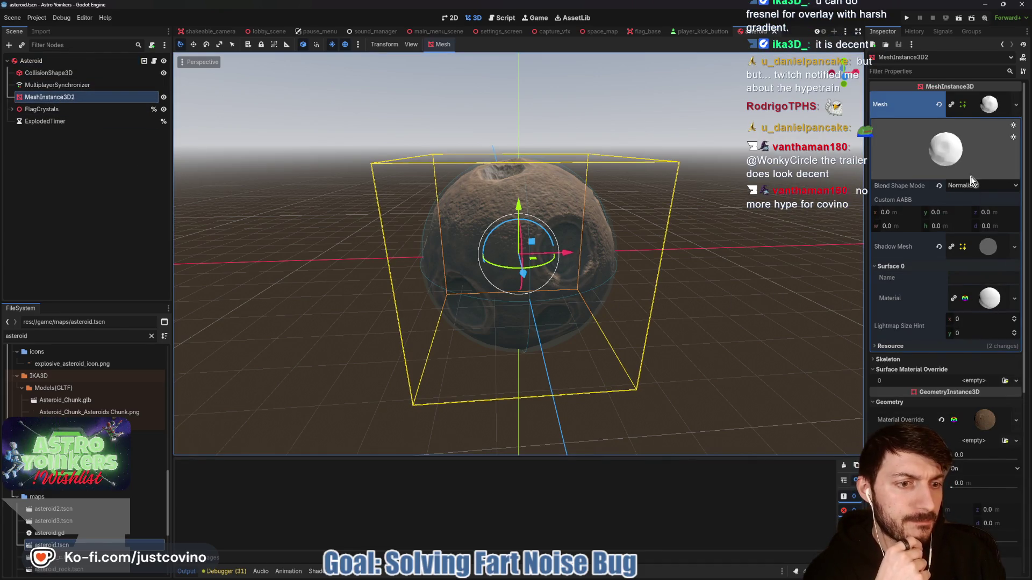
Set the asteroid mesh's override material Stencil Mode to X-Ray
left_click(979, 104)
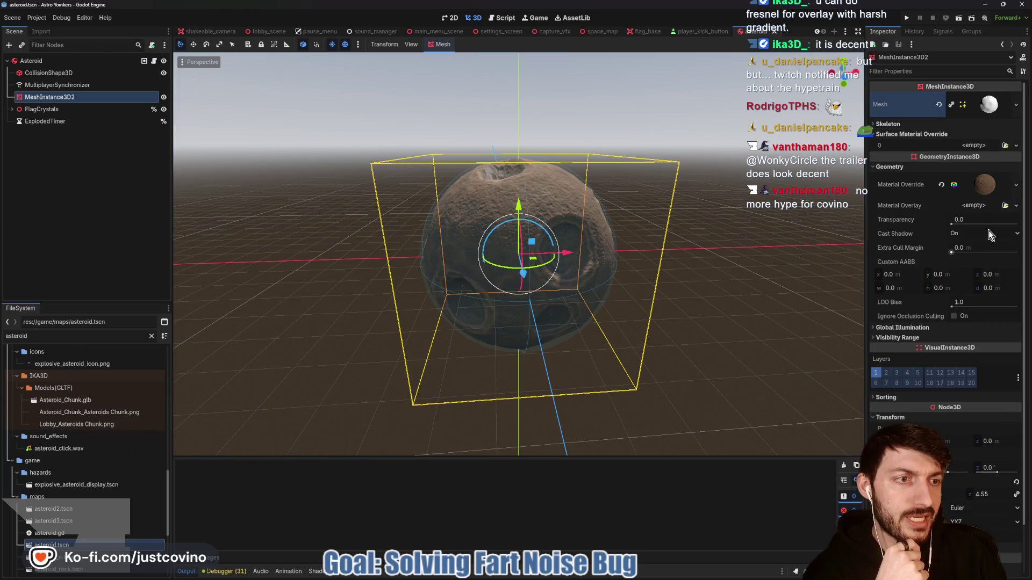
left_click(984, 185)
scroll(937, 339, "down", 5)
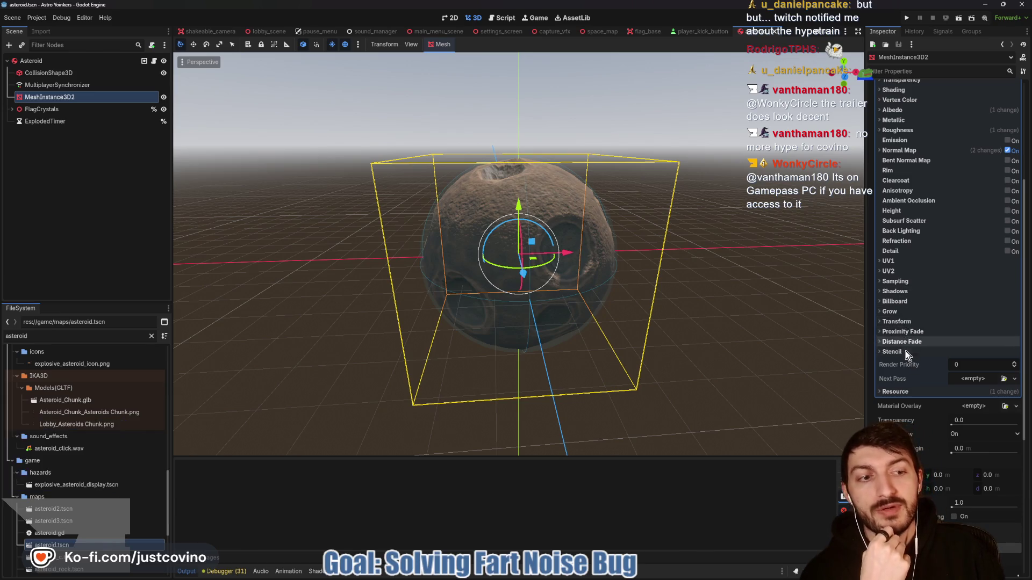
left_click(907, 350)
left_click(987, 363)
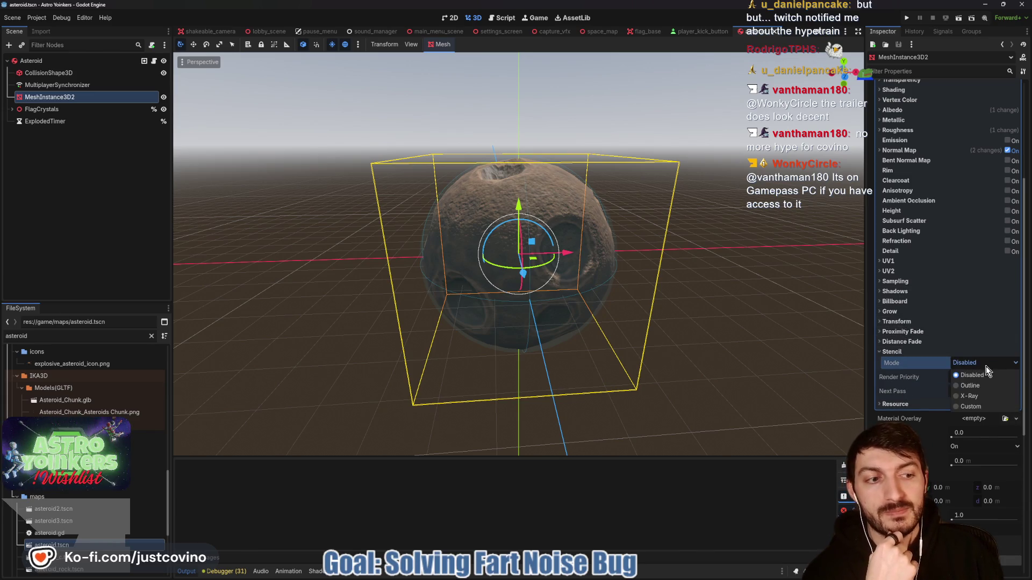
left_click(985, 375)
left_click(978, 364)
left_click(978, 399)
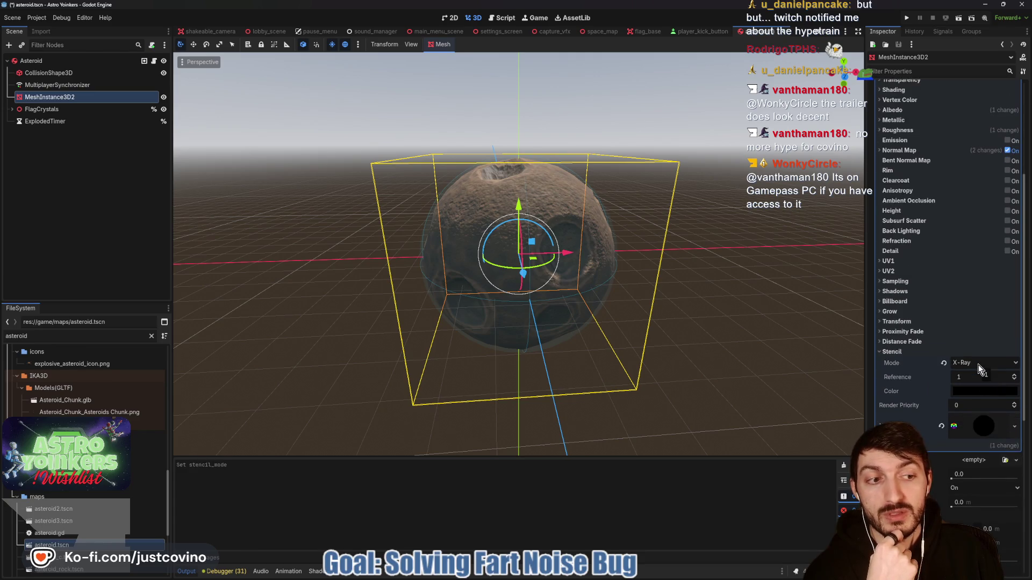
Make the stencil colour bright green (30f400) and preview the next-pass material
left_click(962, 392)
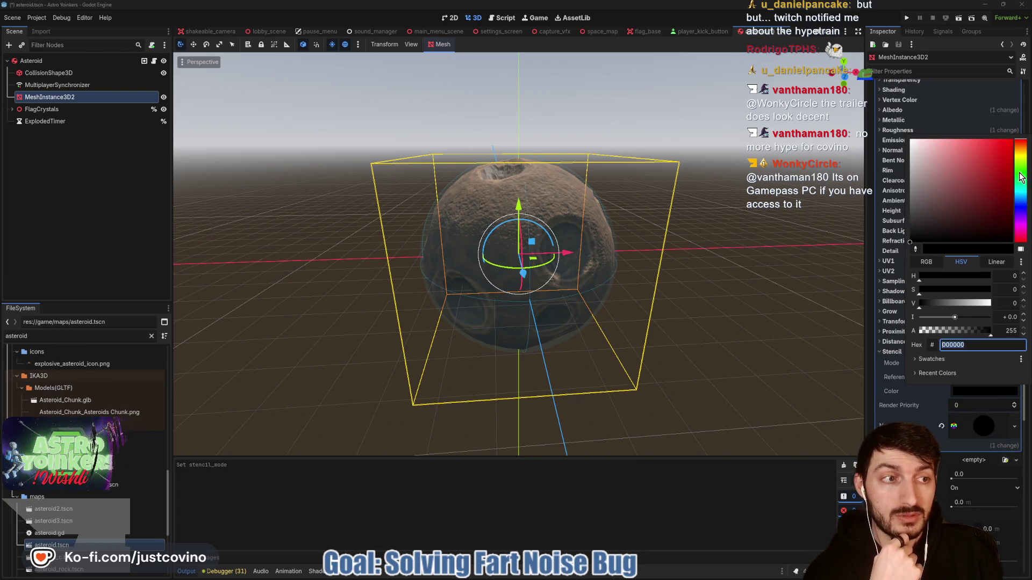
left_click_drag(999, 177, 1016, 148)
left_click(973, 394)
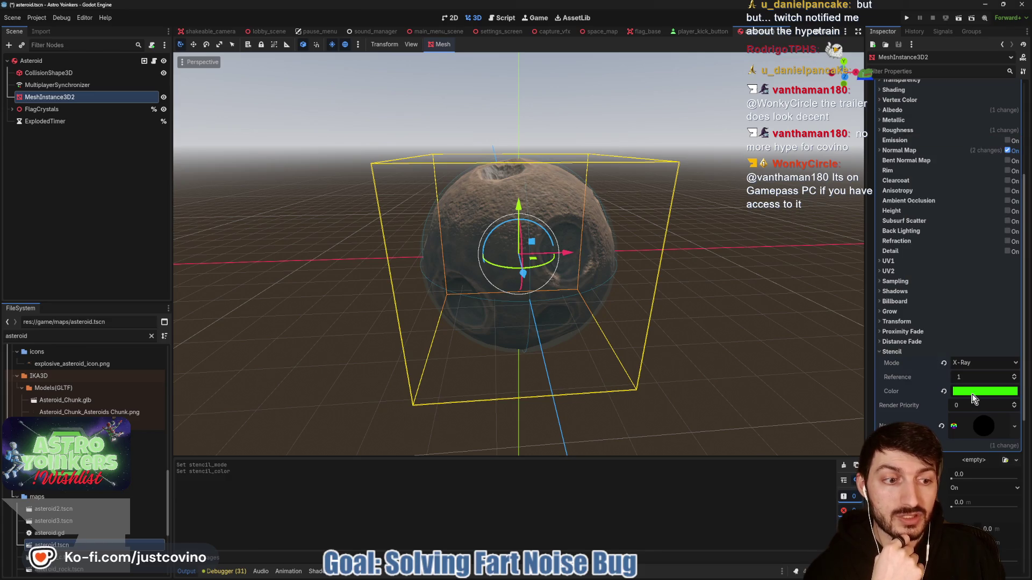
scroll(737, 356, "down", 5)
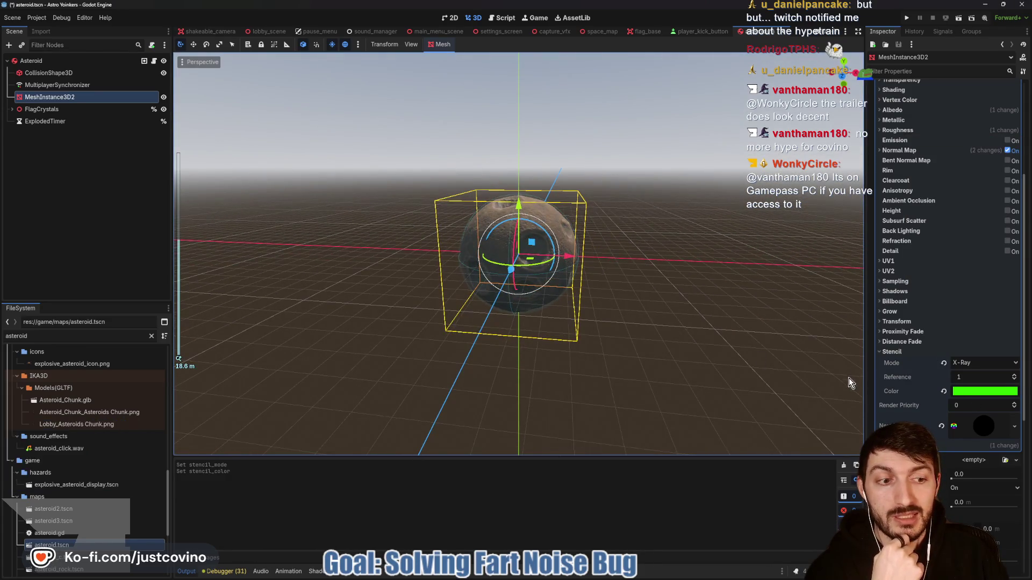
left_click_drag(532, 376, 694, 384)
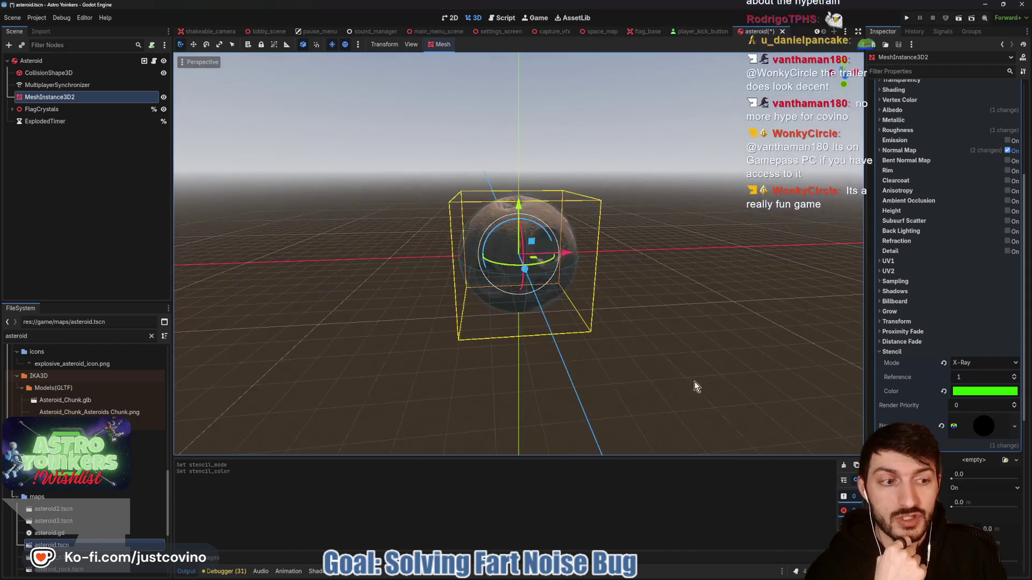
left_click(975, 425)
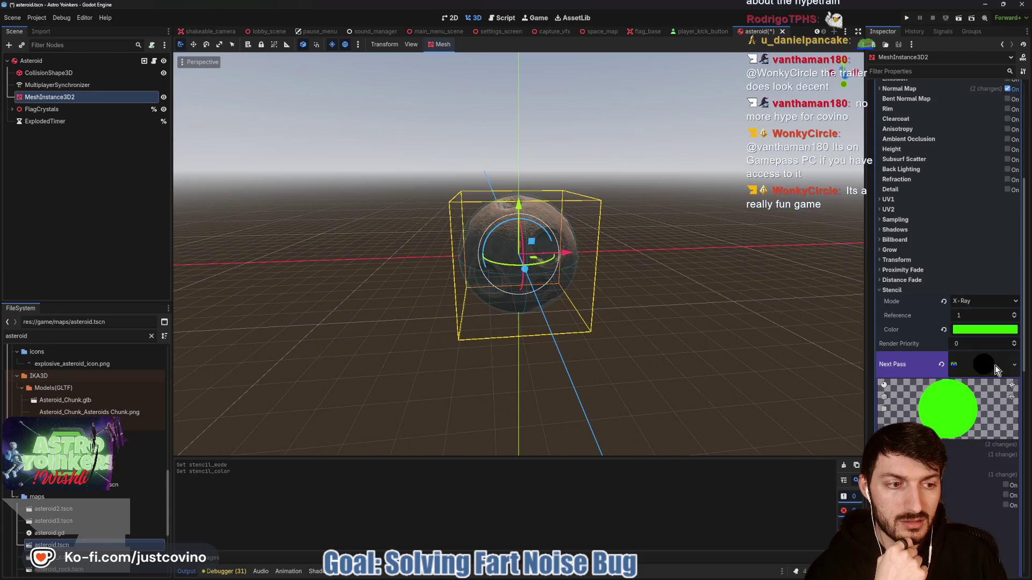
left_click(982, 368)
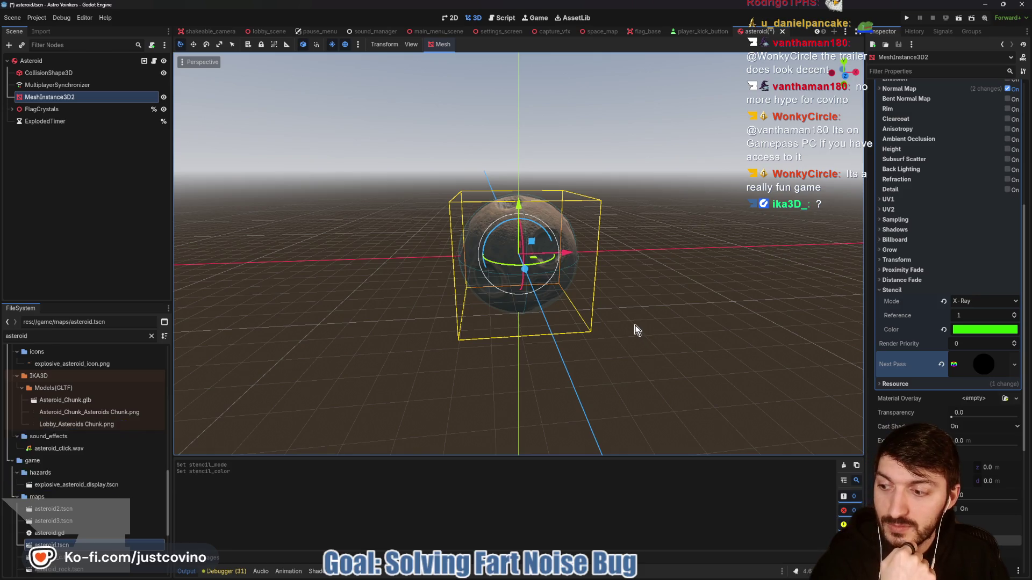
left_click(63, 62)
key("ctrl+a")
type("mesh")
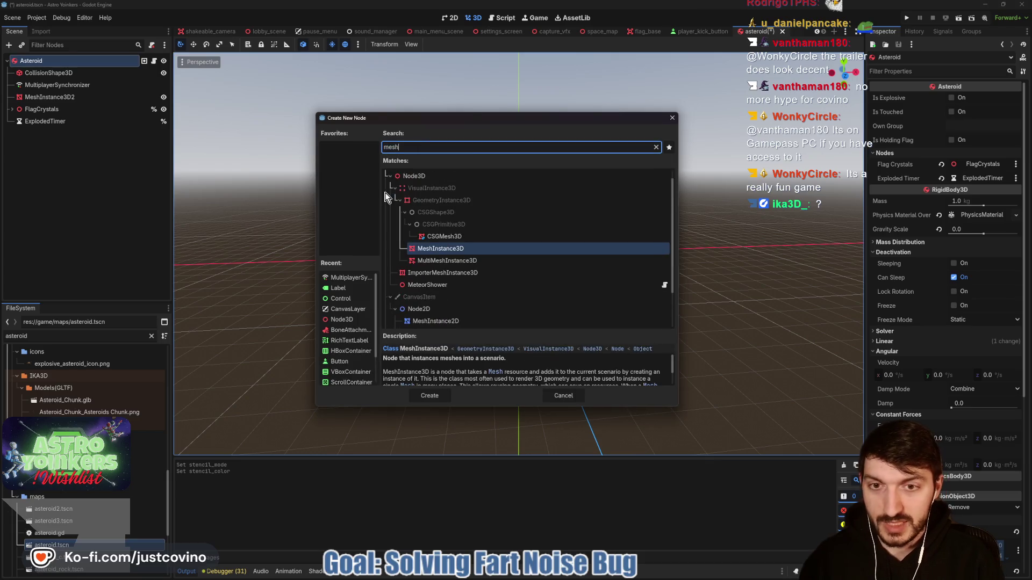
key("Return")
left_click(976, 98)
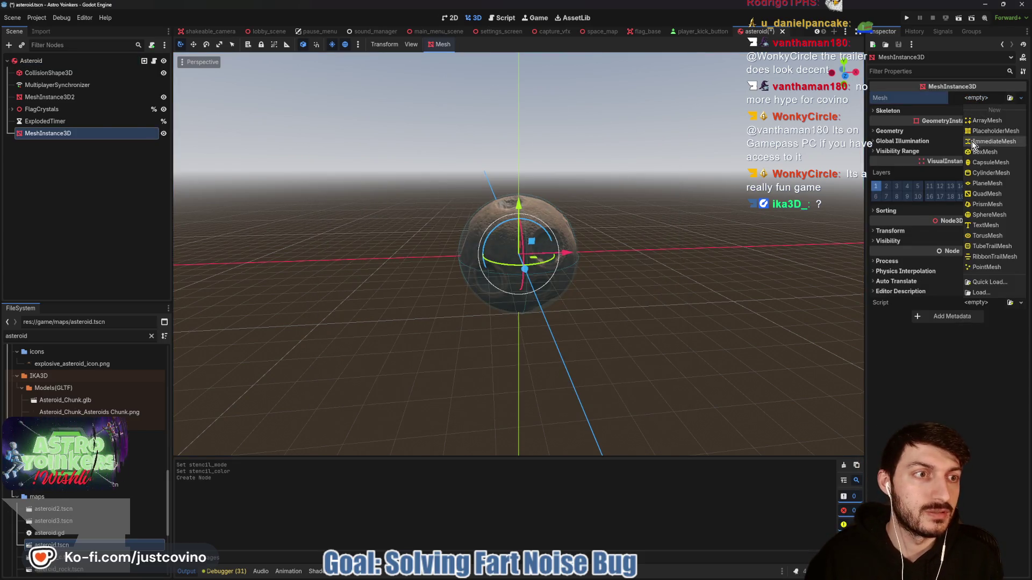
left_click(978, 174)
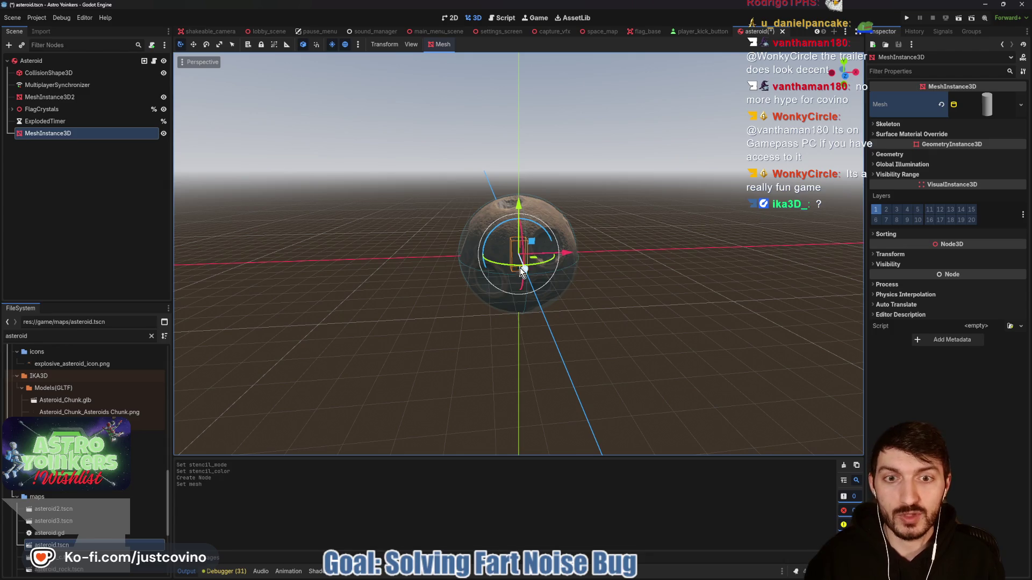
mouse_move(528, 275)
left_mouse_down()
mouse_move(548, 320)
mouse_move(527, 192)
left_mouse_up()
mouse_move(541, 259)
left_mouse_down()
mouse_move(565, 301)
mouse_move(498, 202)
mouse_move(621, 420)
mouse_move(589, 355)
mouse_move(608, 293)
mouse_move(717, 305)
mouse_move(731, 291)
mouse_move(701, 283)
mouse_move(693, 289)
mouse_move(714, 292)
mouse_move(698, 295)
mouse_move(717, 291)
mouse_move(660, 279)
left_mouse_up()
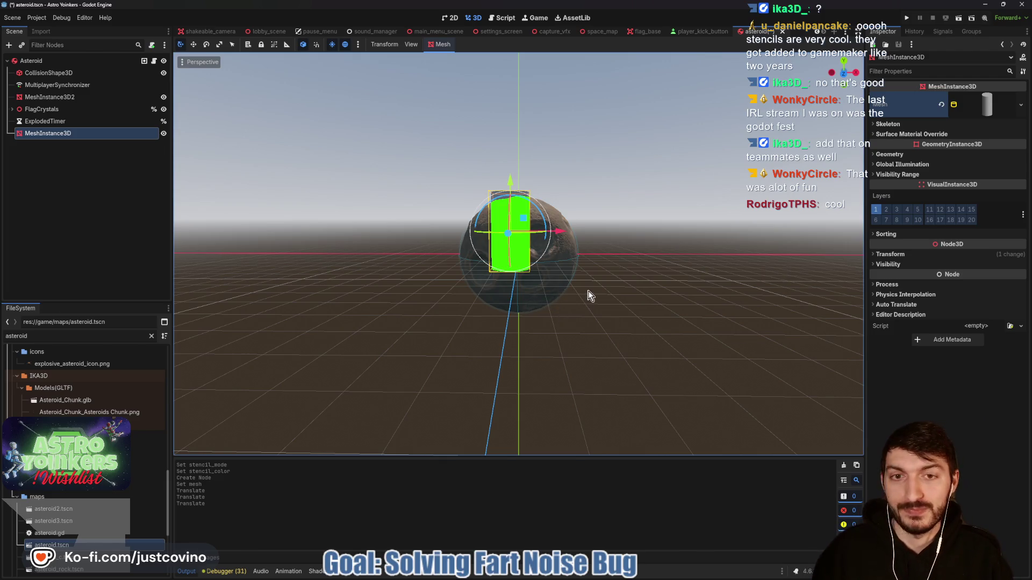
mouse_move(587, 290)
left_mouse_down()
mouse_move(630, 316)
mouse_move(637, 299)
mouse_move(612, 316)
mouse_move(634, 321)
mouse_move(634, 305)
mouse_move(608, 311)
mouse_move(626, 312)
left_mouse_up()
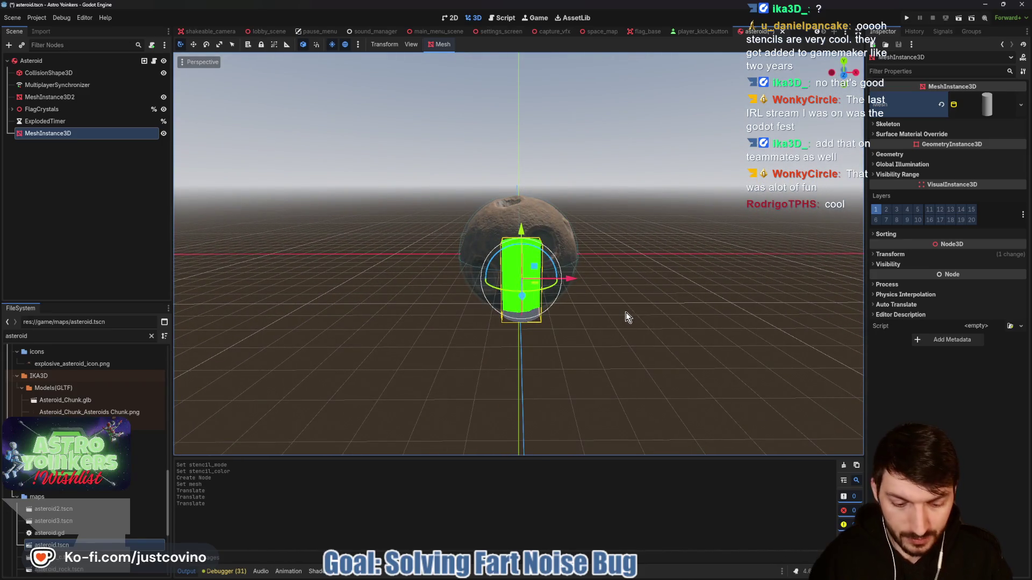
key("Delete")
left_click(492, 301)
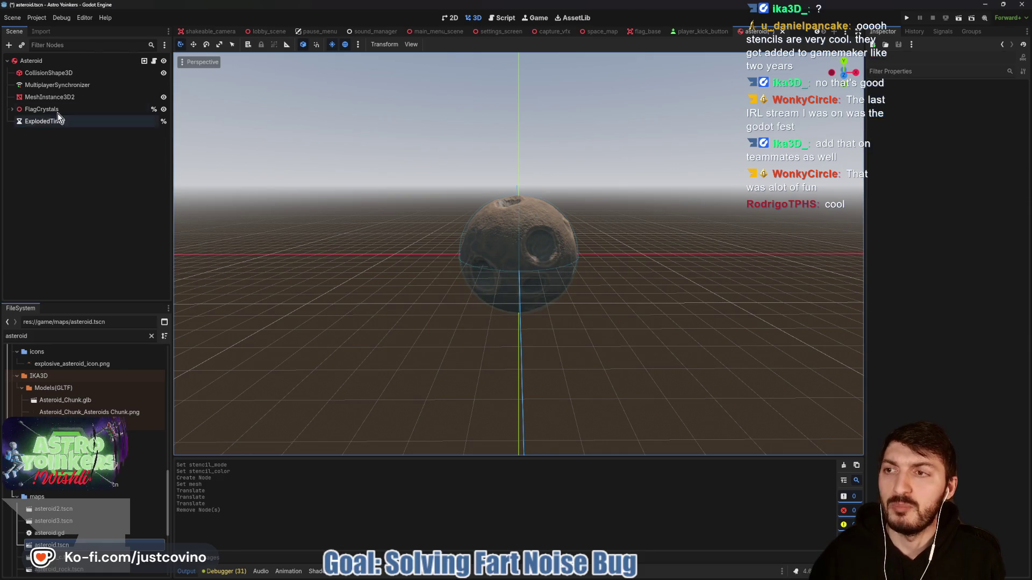
Review the Asteroid node's properties, then MeshInstance3D2's Stencil Mode settings and tooltip
left_click(60, 64)
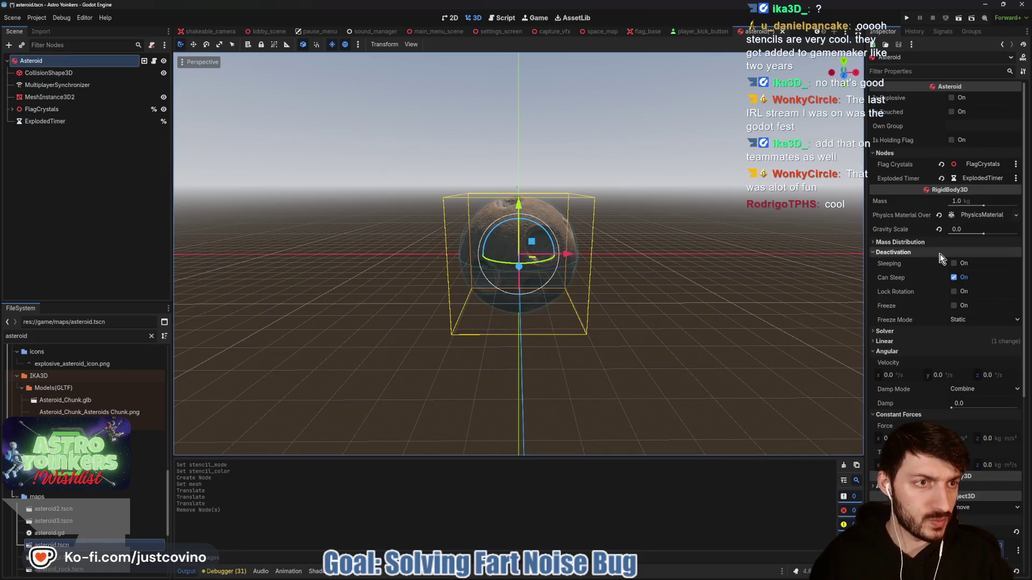
scroll(935, 274, "down", 5)
scroll(940, 303, "up", 3)
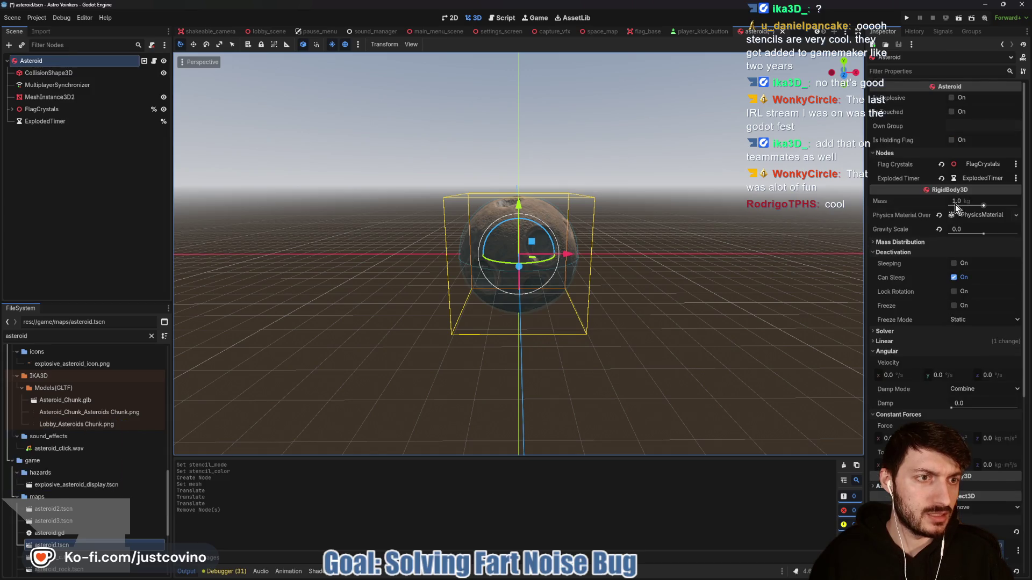
scroll(908, 266, "down", 3)
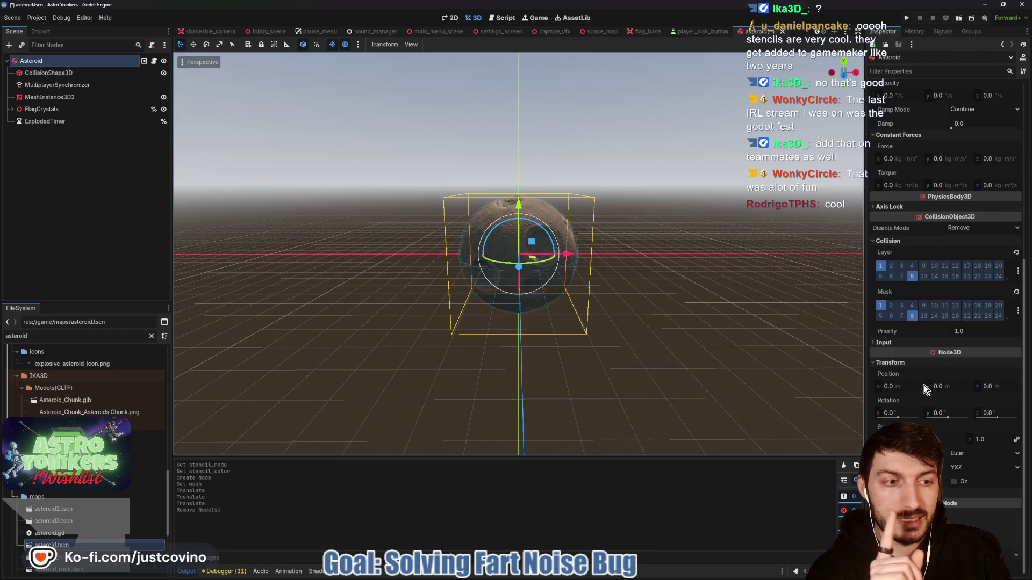
left_click(65, 96)
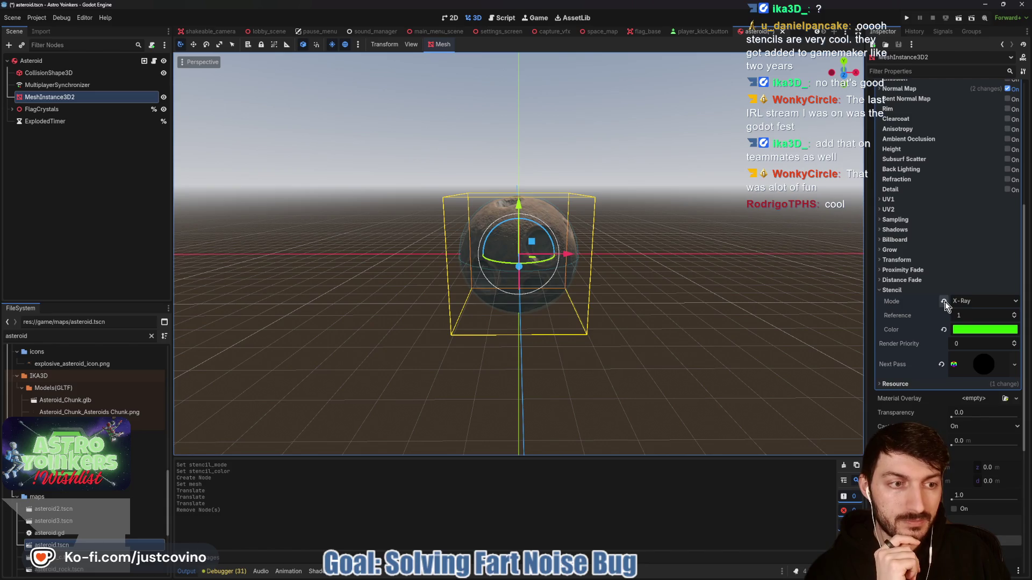
mouse_move(901, 304)
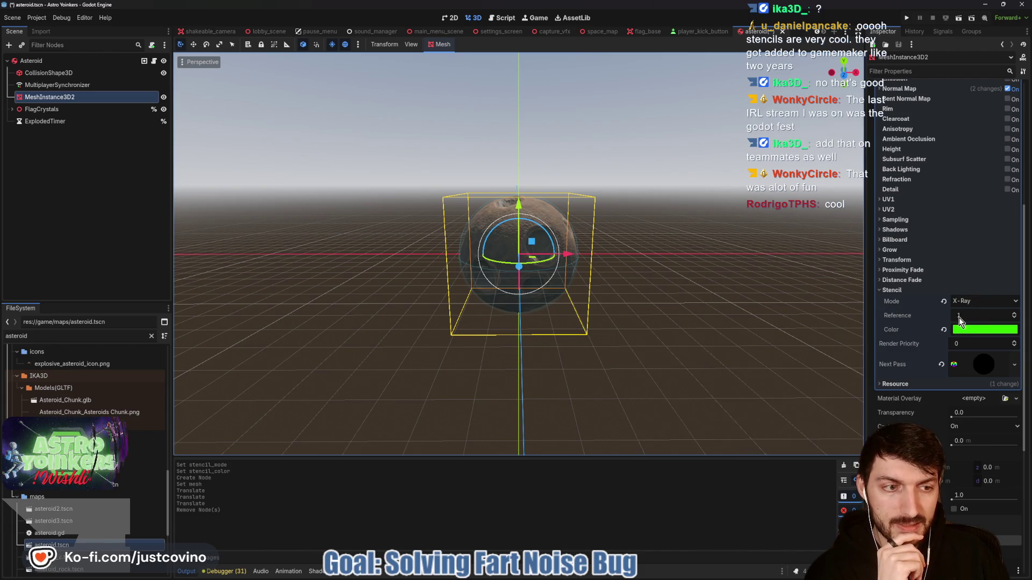
mouse_move(938, 317)
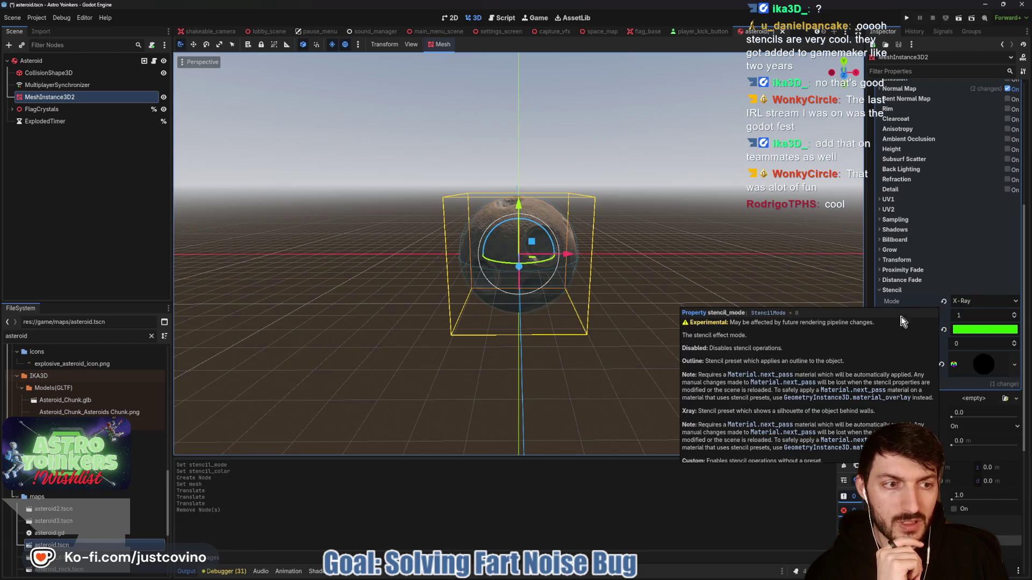
left_click(154, 62)
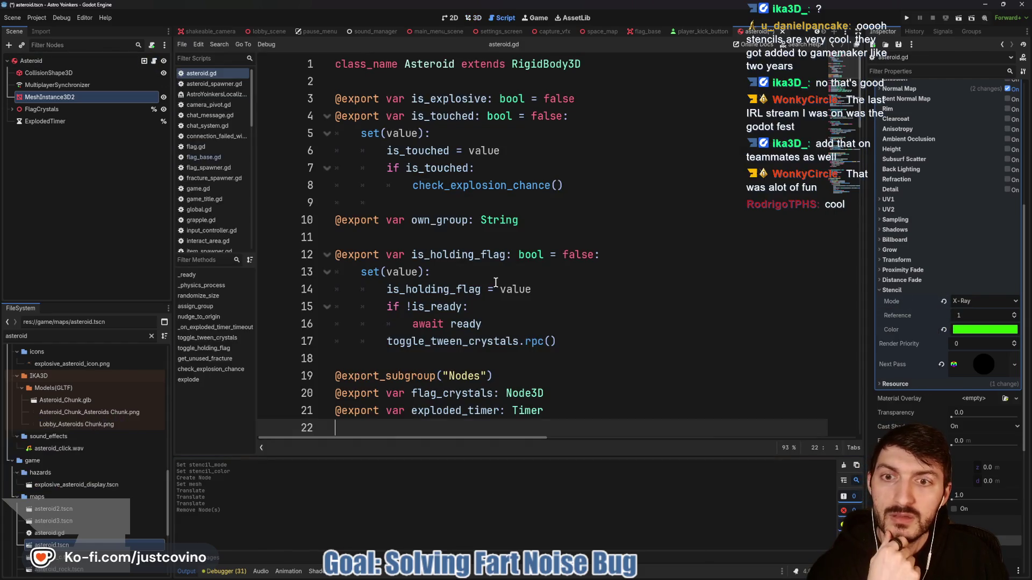
Start a new 'func' line on line 119, just below explode()
scroll(495, 276, "down", 10)
scroll(495, 276, "down", 15)
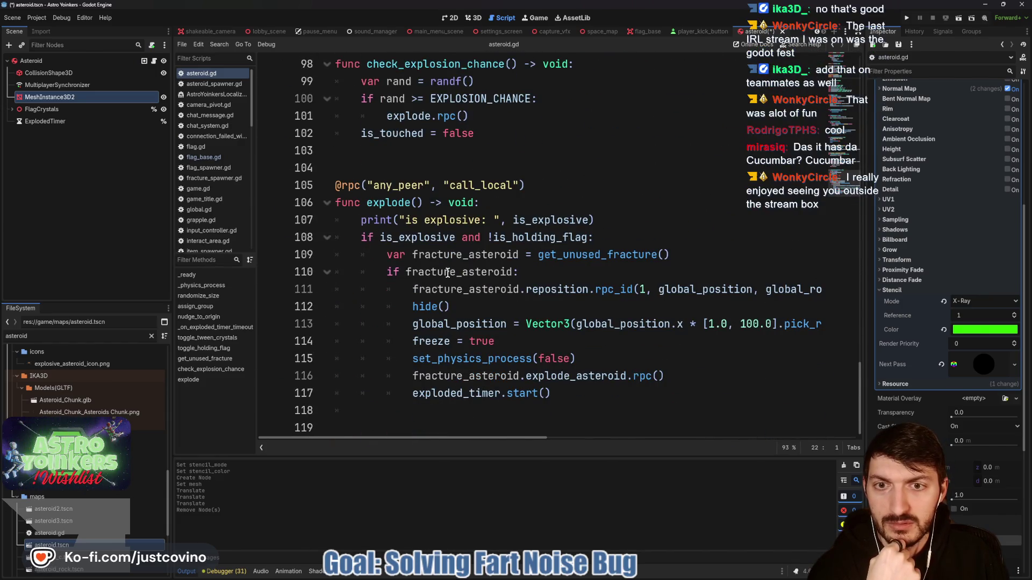
mouse_move(483, 358)
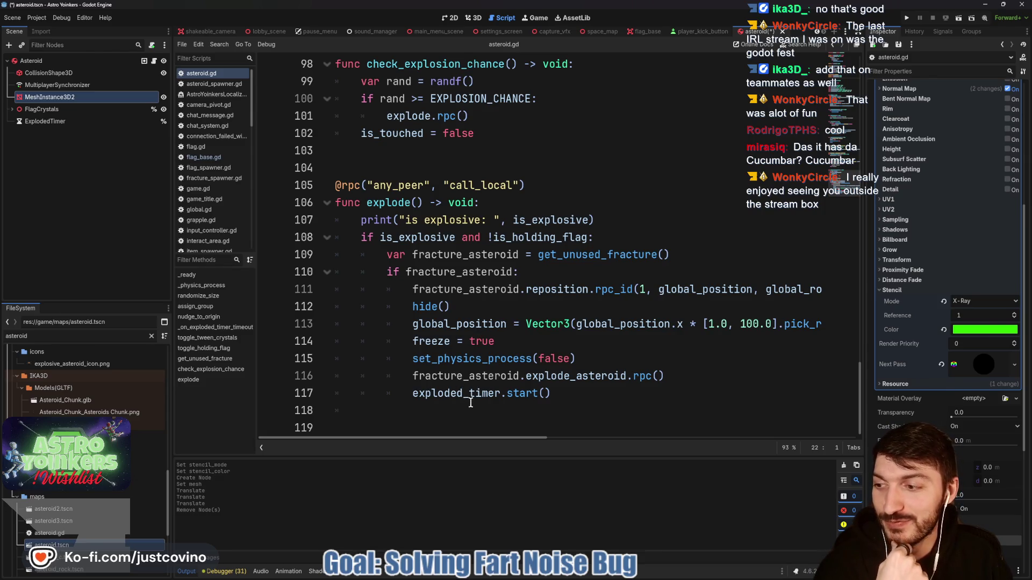
left_click(409, 414)
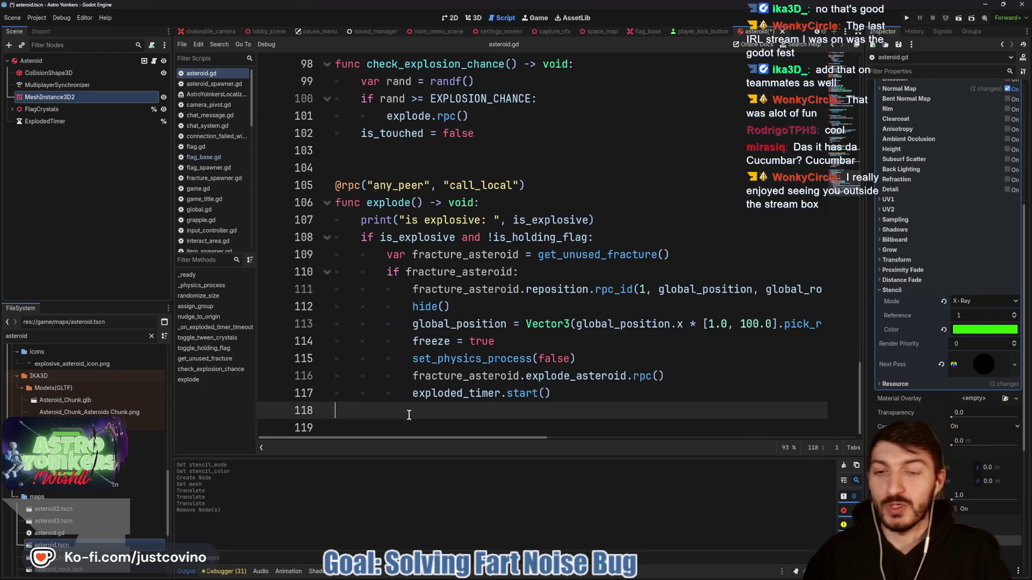
key("Return")
type("func")
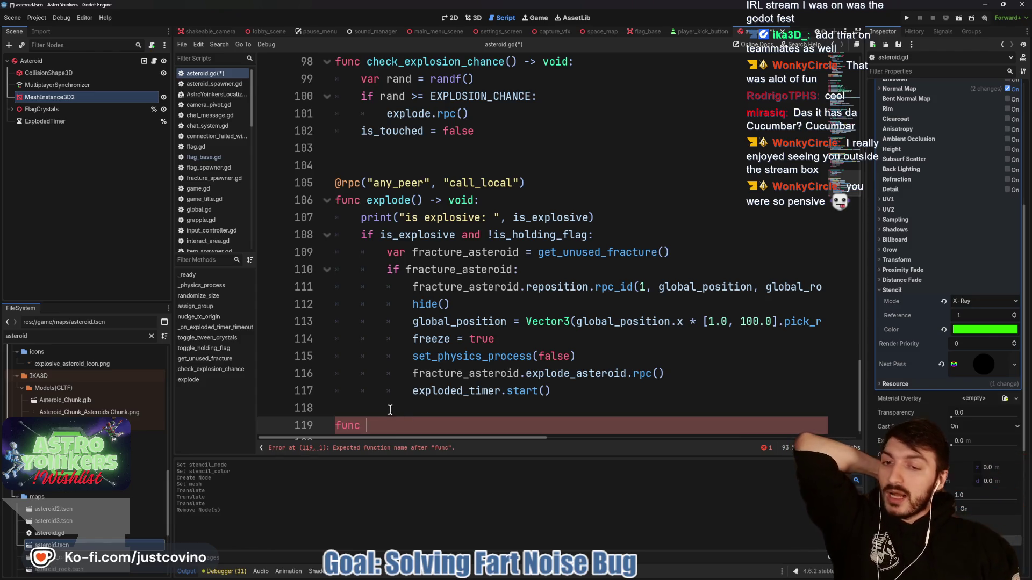
Shift the unfinished 'func' down to line 120 and bring up the Notion bug tracker
key("BackSpace")
key("BackSpace")
key("BackSpace")
key("Return")
type("func")
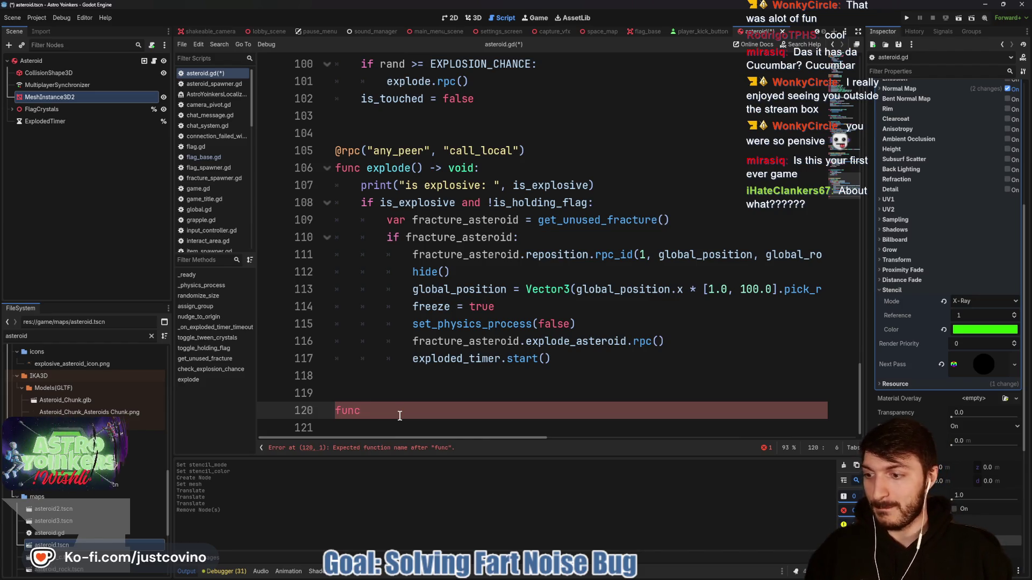
left_click(577, 578)
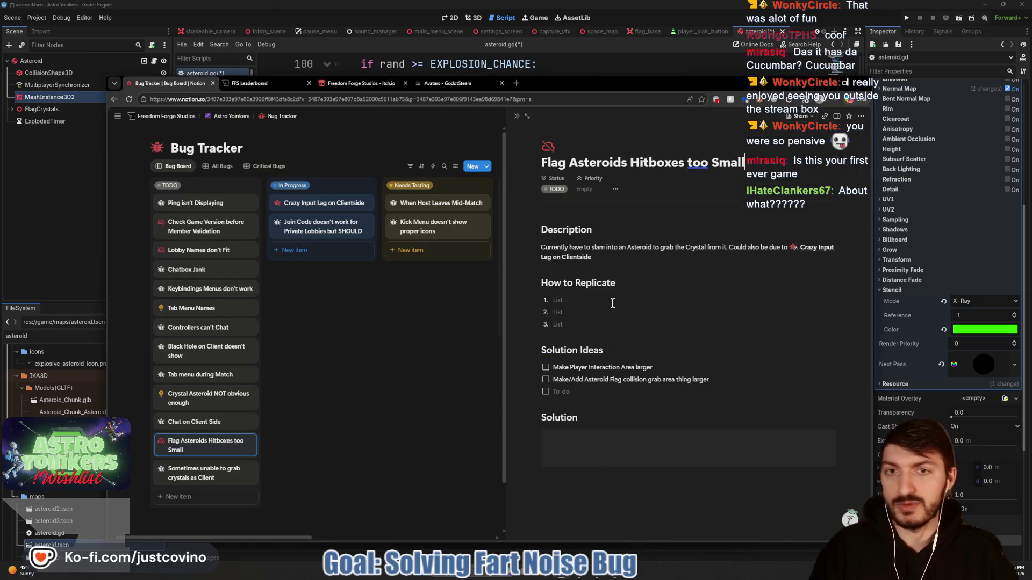
left_click(361, 83)
scroll(701, 299, "down", 5)
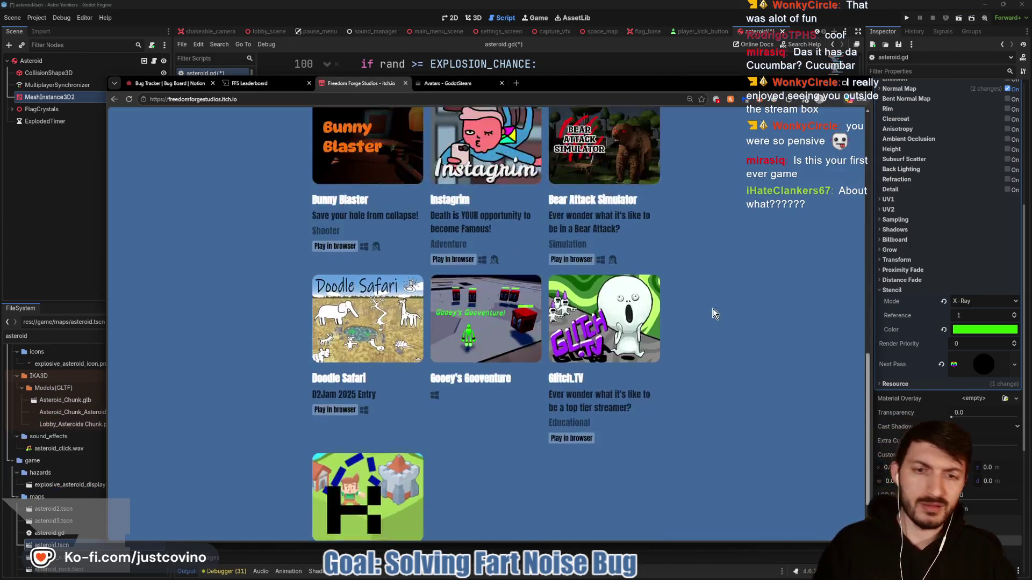
scroll(713, 309, "up", 2)
scroll(694, 299, "up", 3)
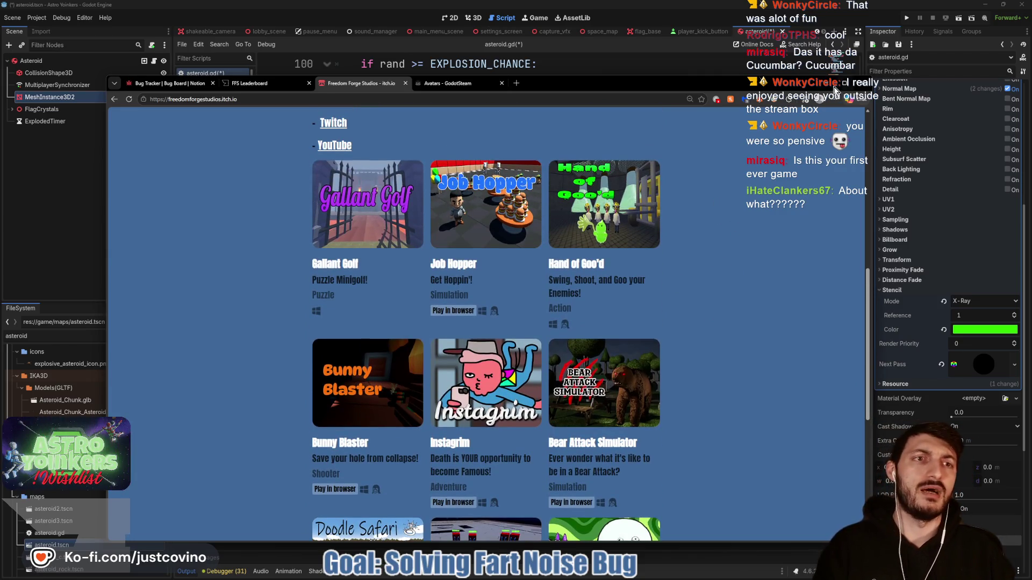
left_click(834, 89)
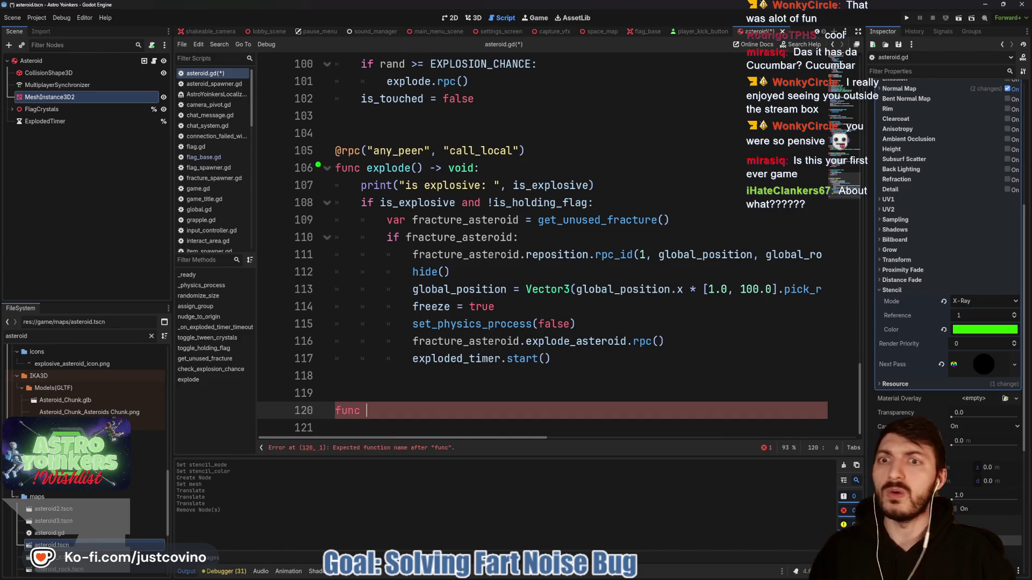
mouse_move(318, 162)
left_mouse_down()
mouse_move(325, 256)
mouse_move(322, 163)
left_mouse_up()
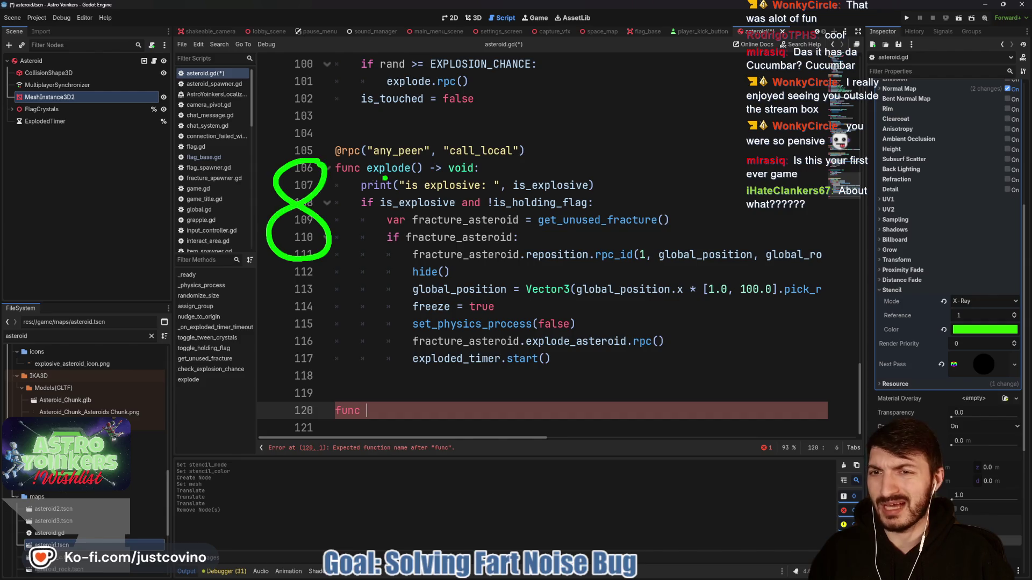
left_click_drag(388, 168, 349, 234)
mouse_move(432, 164)
left_mouse_down()
mouse_move(422, 170)
mouse_move(484, 246)
left_mouse_up()
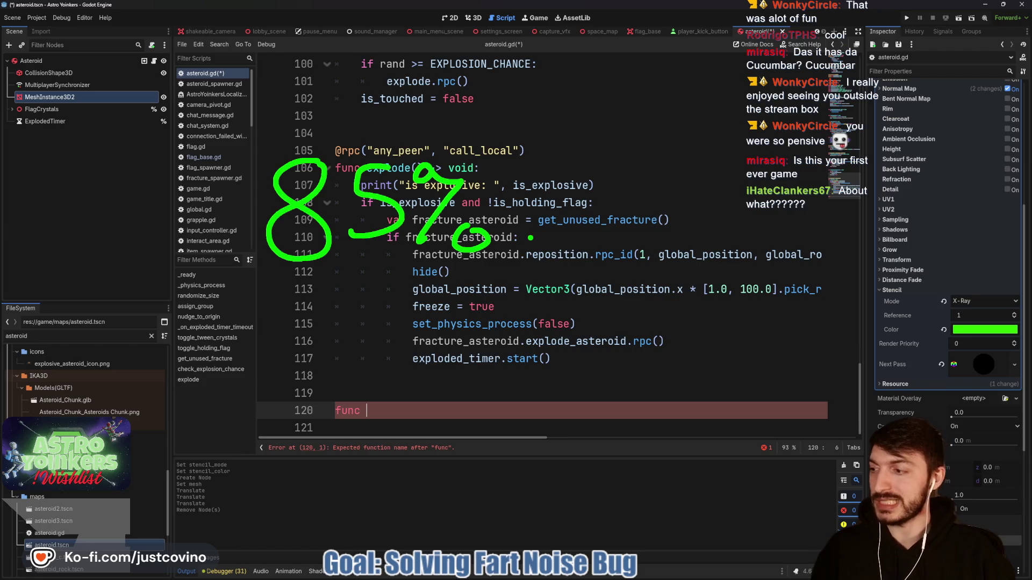
mouse_move(473, 145)
left_mouse_down()
mouse_move(238, 295)
mouse_move(535, 157)
mouse_move(410, 137)
left_mouse_up()
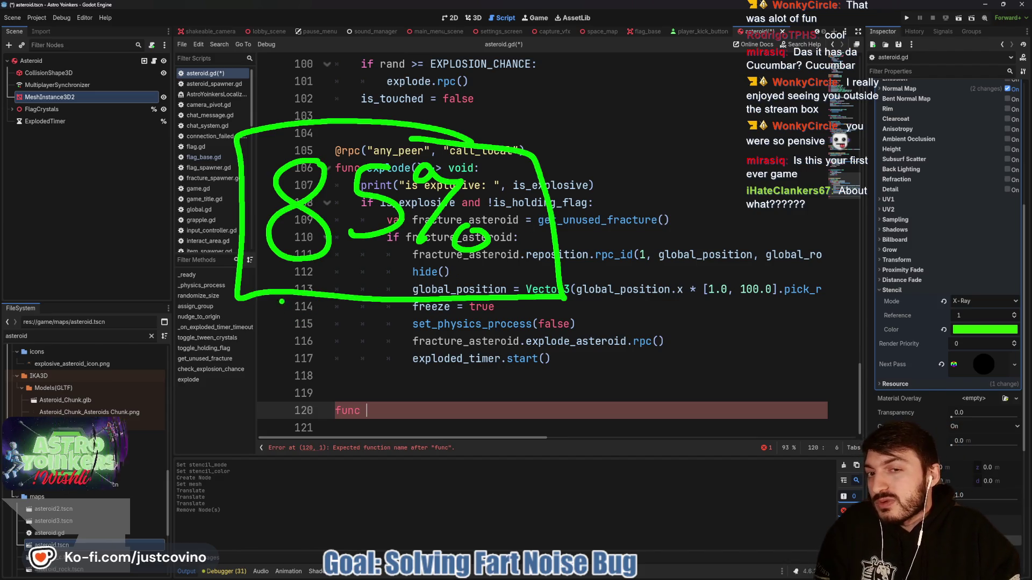
mouse_move(283, 309)
left_mouse_down()
mouse_move(326, 343)
mouse_move(322, 353)
left_mouse_up()
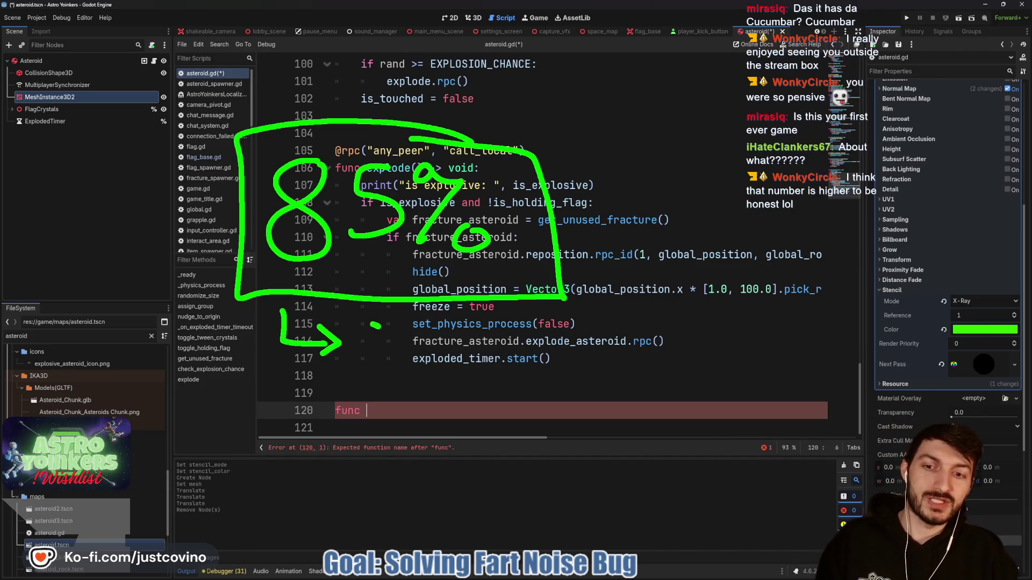
mouse_move(375, 324)
left_mouse_down()
mouse_move(285, 354)
mouse_move(343, 352)
left_mouse_up()
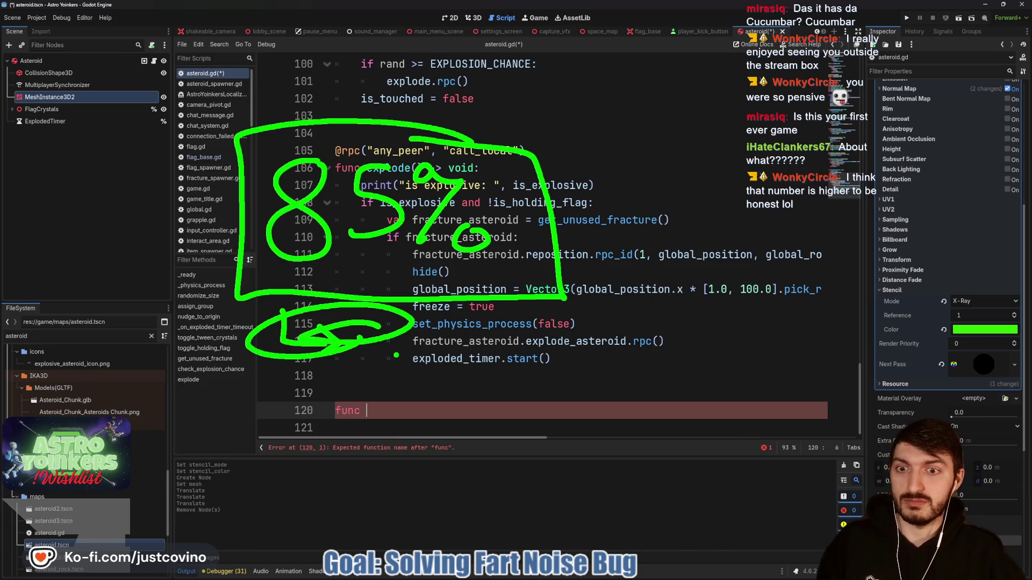
key("ctrl+z")
key("ctrl+z")
key("ctrl+z")
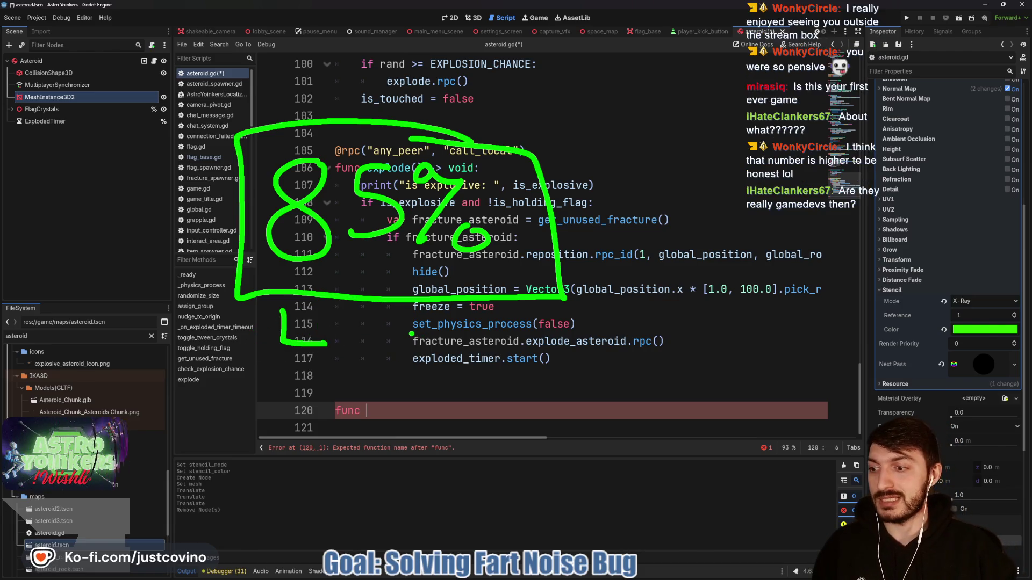
key("ctrl+z")
mouse_move(421, 138)
left_mouse_down()
mouse_move(250, 246)
mouse_move(529, 105)
mouse_move(317, 120)
left_mouse_up()
key("Escape")
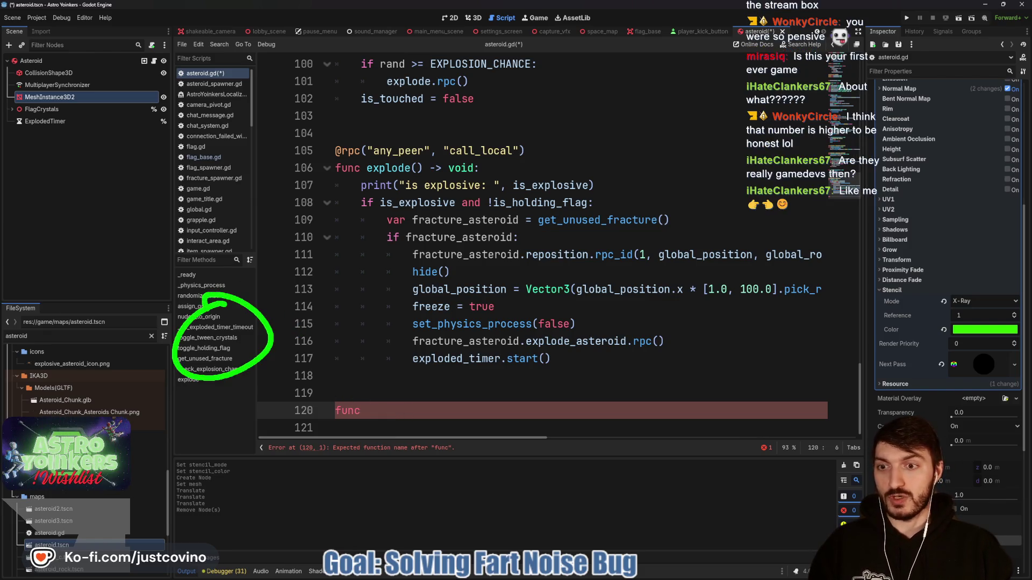
mouse_move(353, 251)
left_mouse_down()
mouse_move(339, 268)
mouse_move(432, 300)
mouse_move(446, 225)
mouse_move(679, 267)
left_mouse_up()
mouse_move(803, 124)
left_mouse_down()
mouse_move(851, 400)
mouse_move(865, 103)
left_mouse_up()
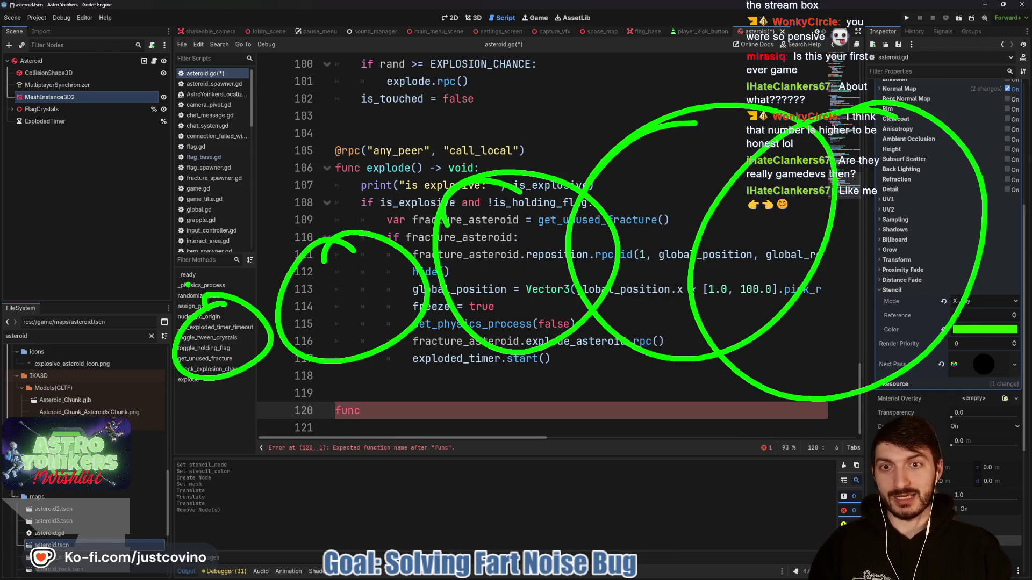
left_click_drag(415, 80, 463, 127)
left_click_drag(476, 69, 456, 168)
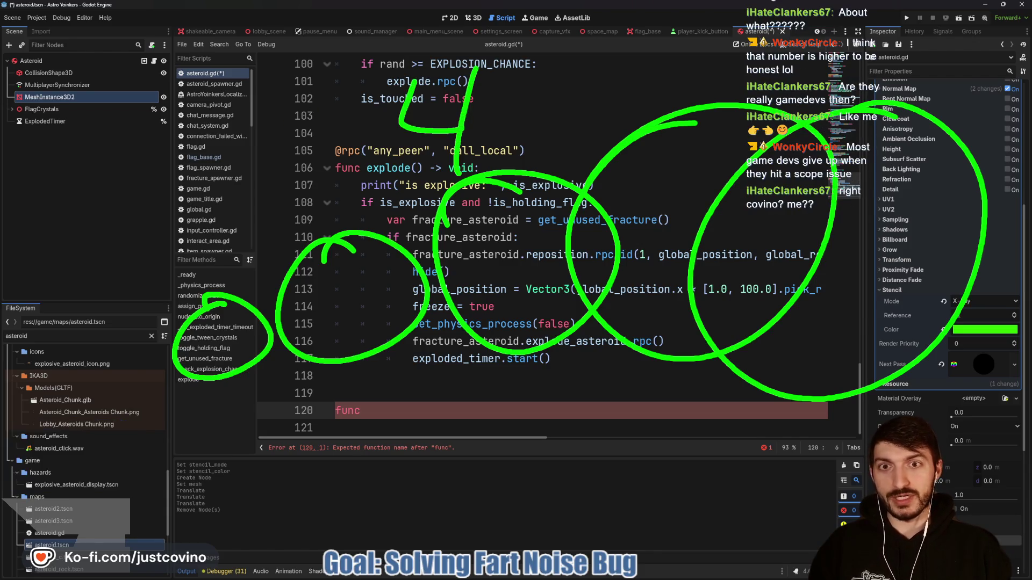
left_click_drag(493, 136, 486, 161)
mouse_move(537, 138)
left_mouse_down()
mouse_move(538, 157)
mouse_move(566, 119)
left_mouse_up()
mouse_move(596, 73)
left_mouse_down()
mouse_move(586, 72)
mouse_move(570, 204)
mouse_move(565, 181)
left_mouse_up()
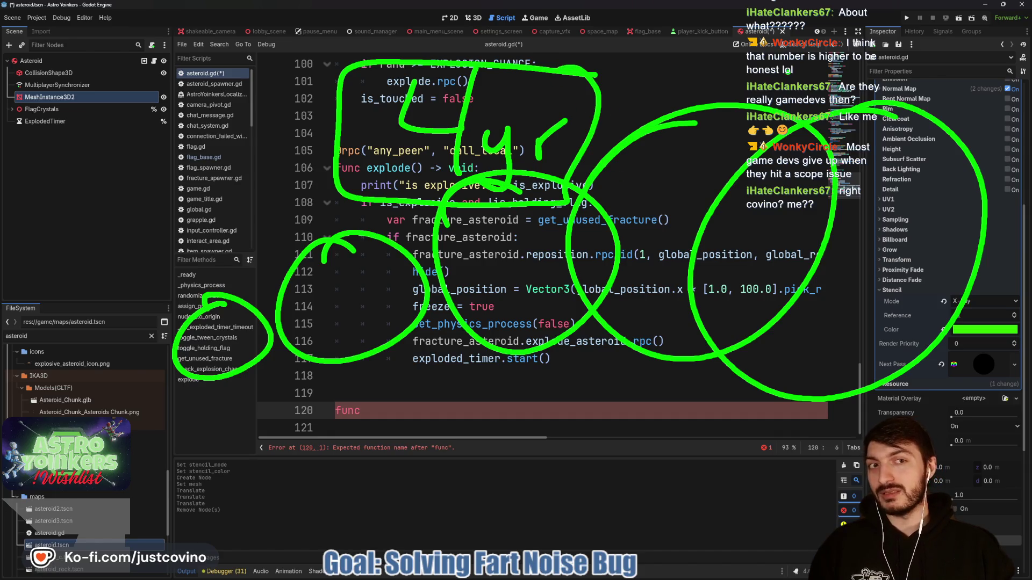
key("Escape")
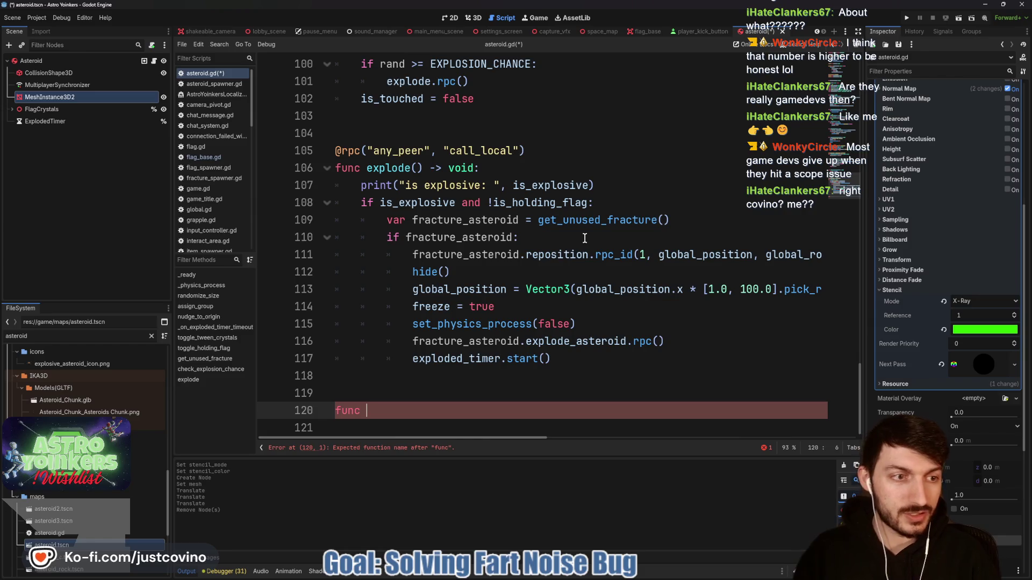
Complete the declaration 'func toggle_xray() -> void:'
type("toggle_x")
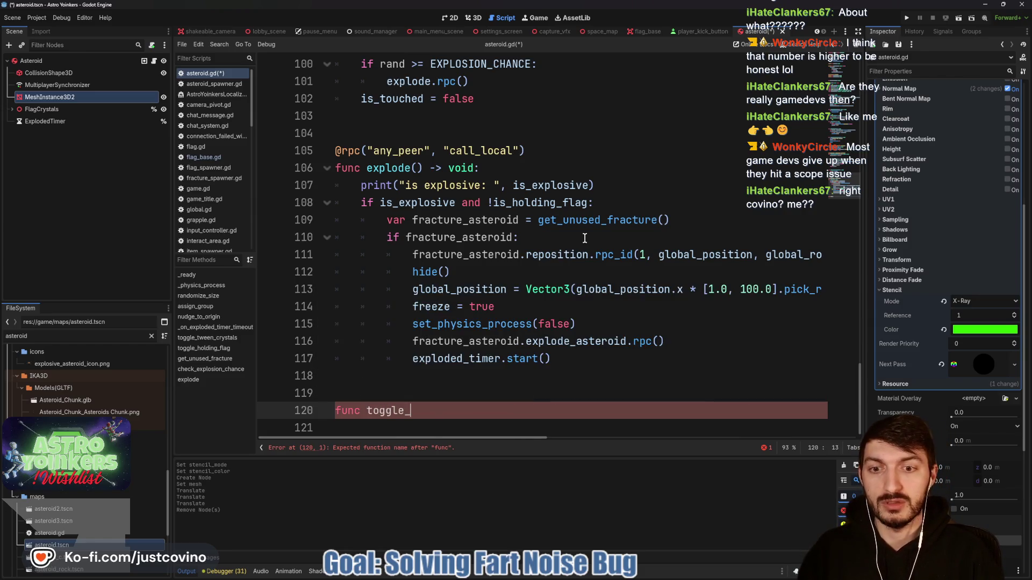
type("ray")
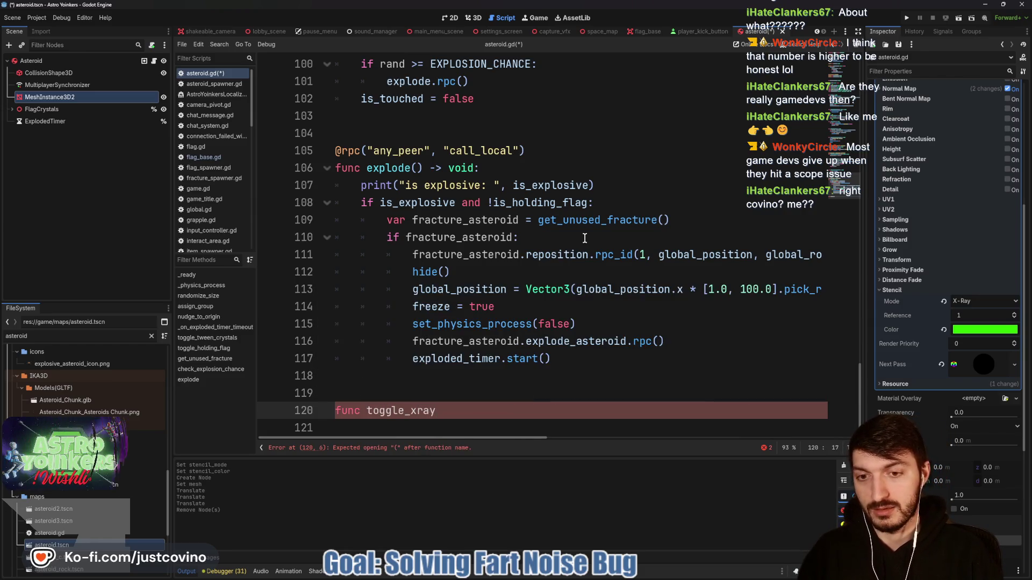
type("() -> void:")
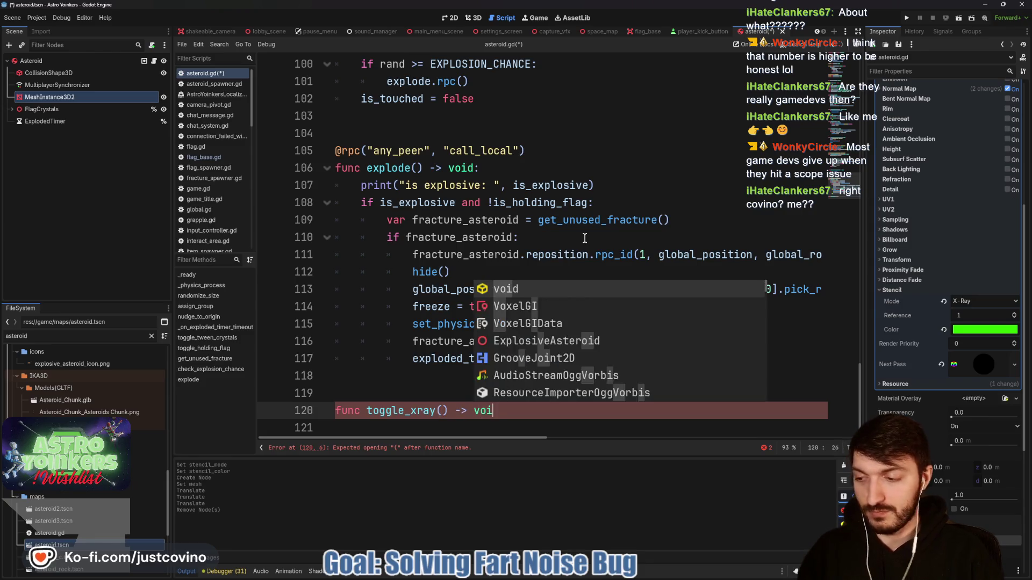
key("Return")
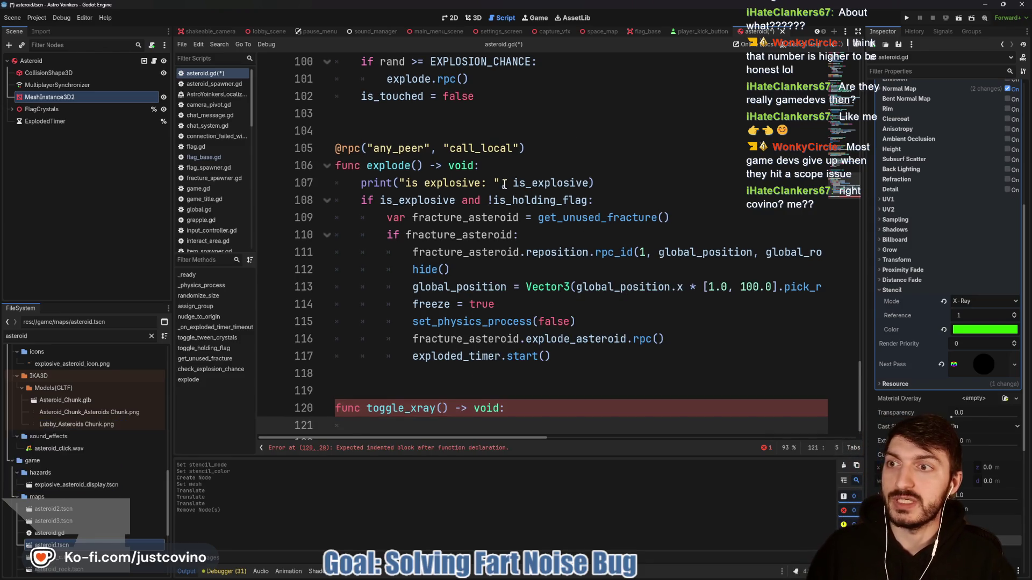
scroll(501, 260, "up", 20)
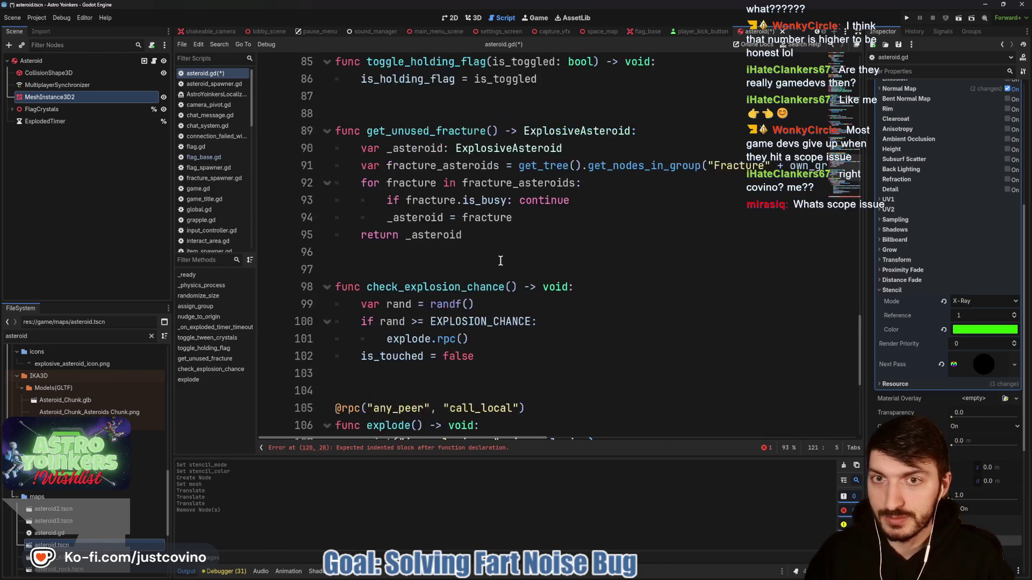
scroll(508, 309, "up", 5)
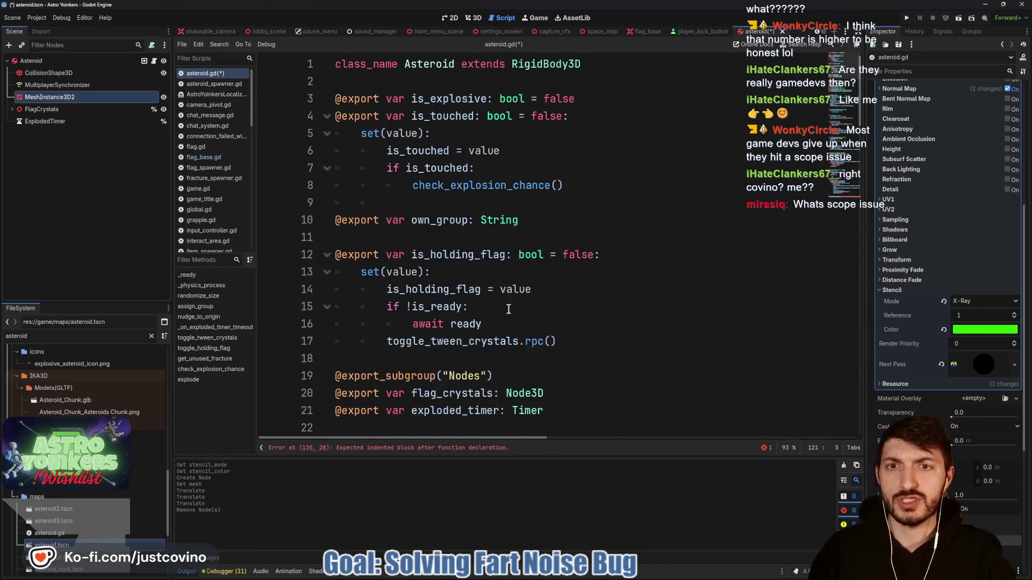
scroll(427, 199, "down", 4)
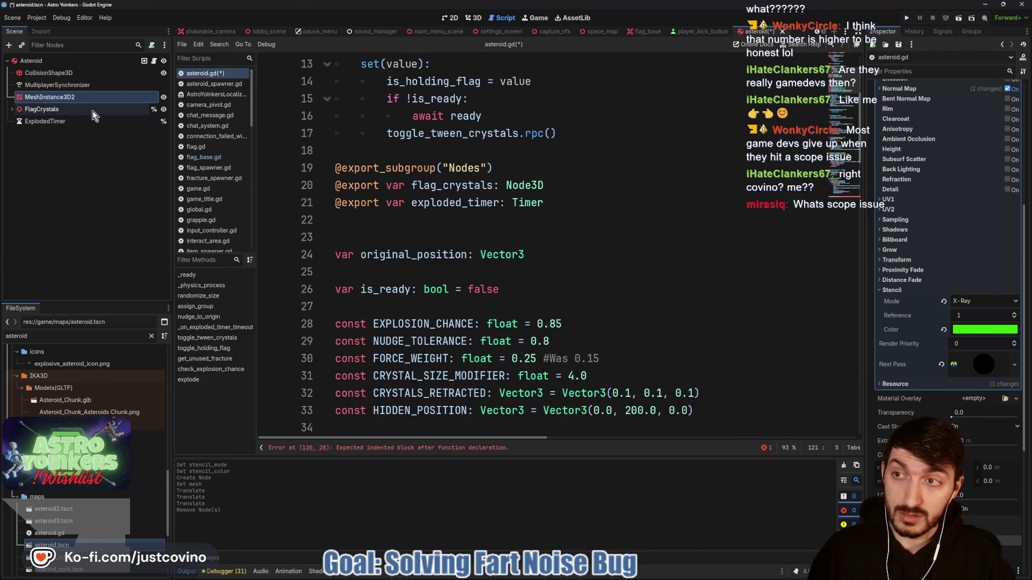
Rename MeshInstance3D2 to AsteroidMesh, export it as asteroid_mesh, and save
double_click(76, 98)
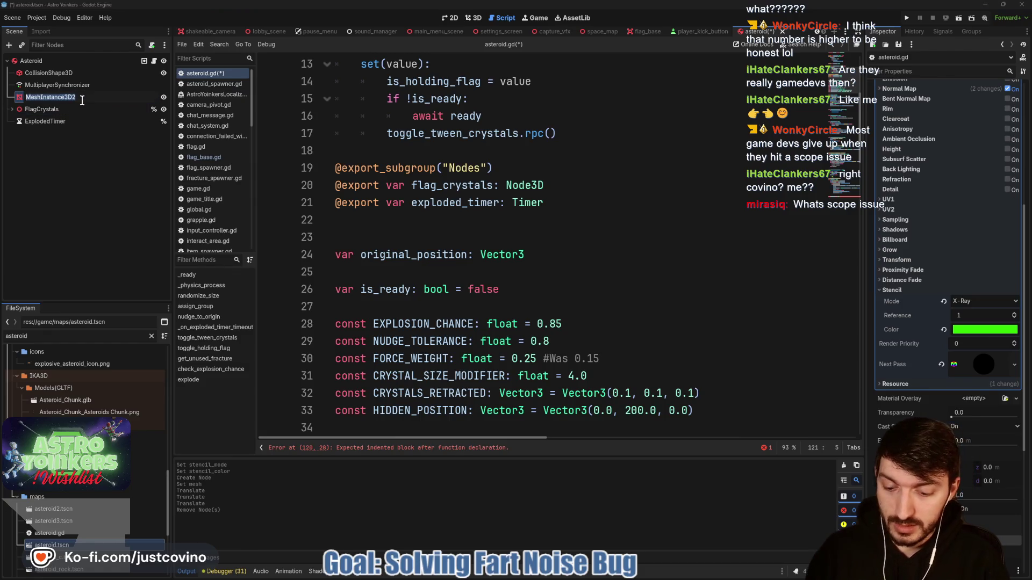
type("AsteroidMesh")
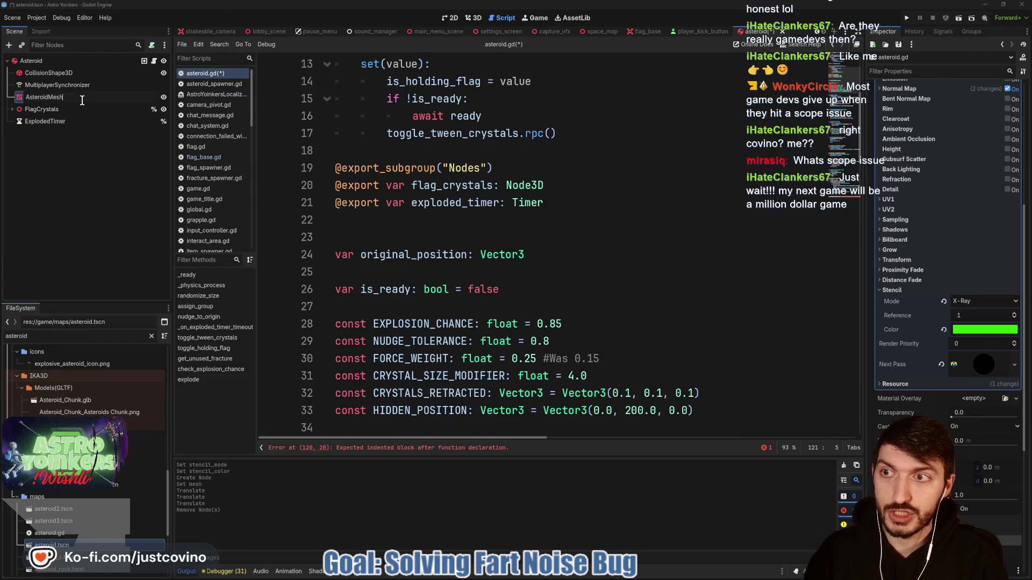
key("Return")
left_click_drag(82, 101, 357, 220)
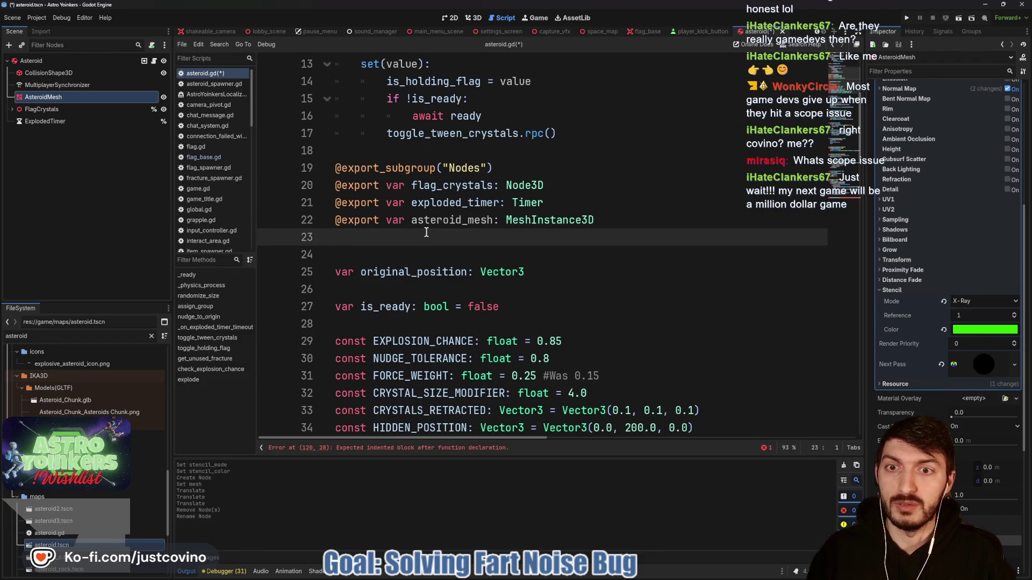
key("ctrl+s")
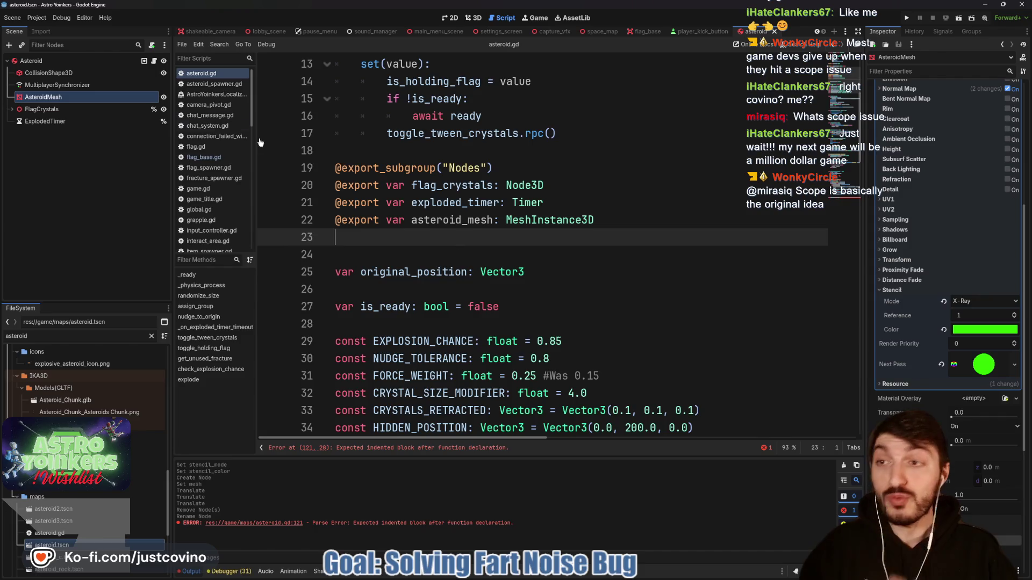
scroll(455, 276, "down", 7)
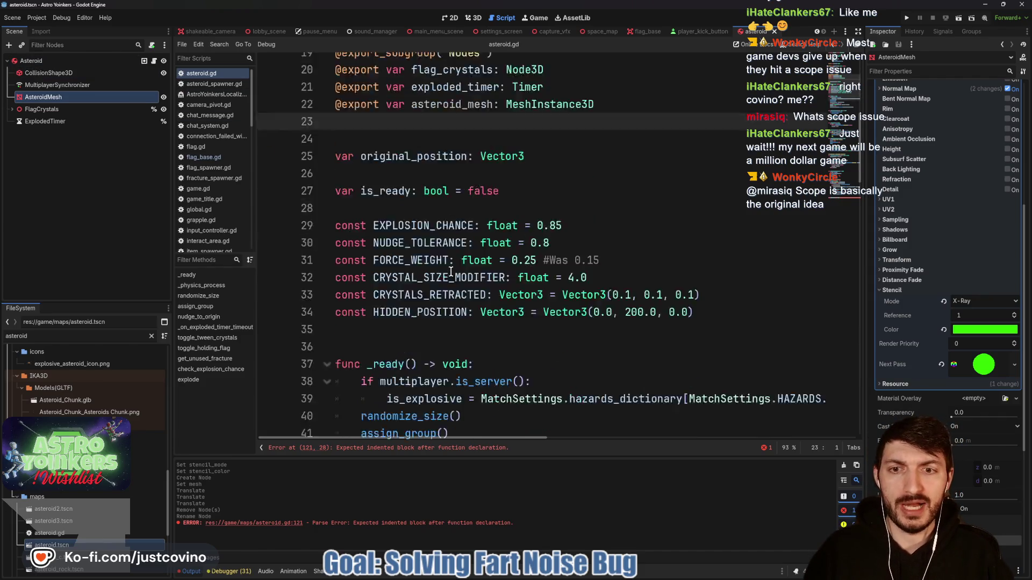
scroll(391, 270, "up", 4)
scroll(391, 270, "down", 18)
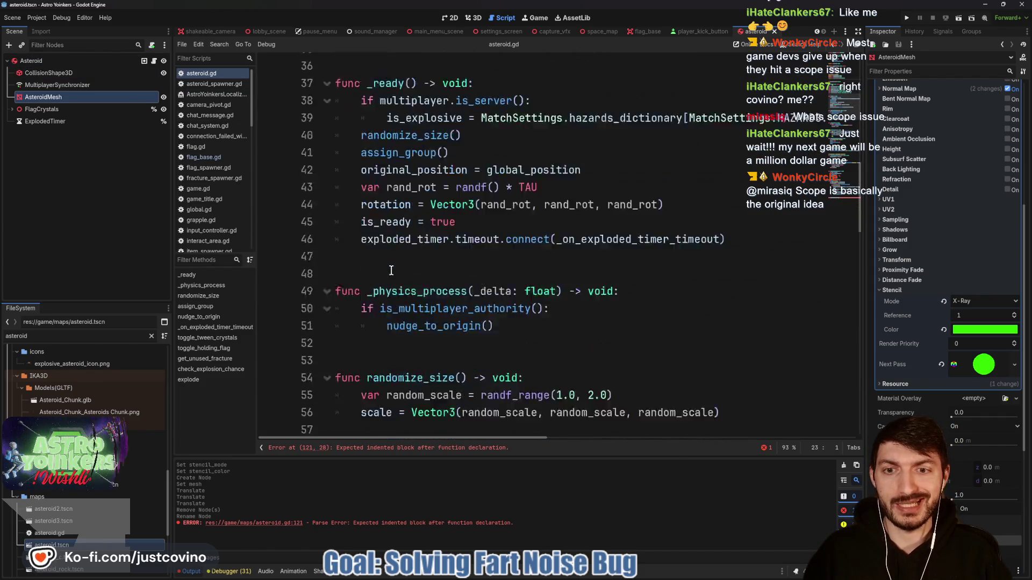
scroll(412, 290, "up", 6)
scroll(412, 291, "up", 11)
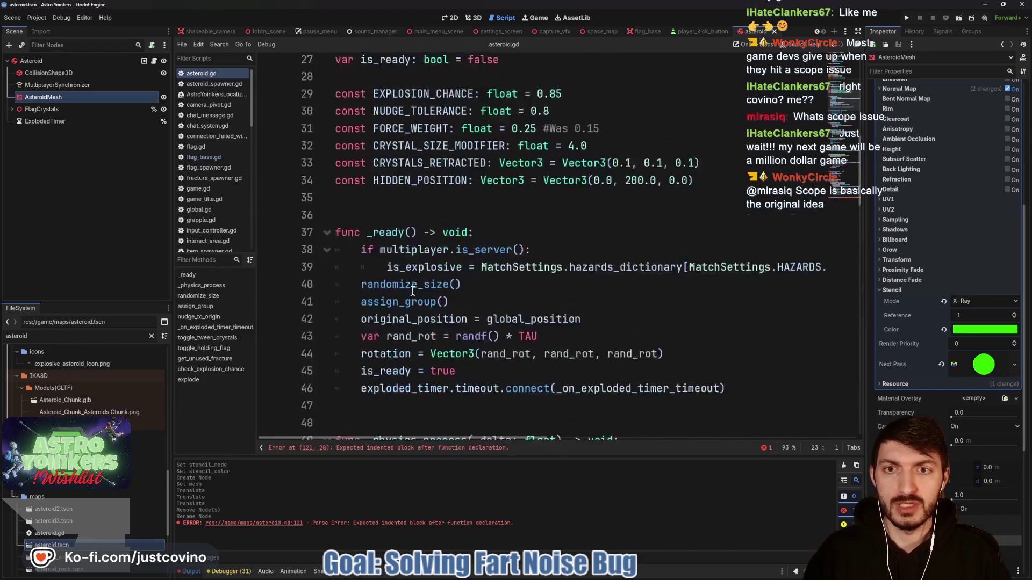
scroll(425, 279, "down", 3)
scroll(425, 279, "down", 4)
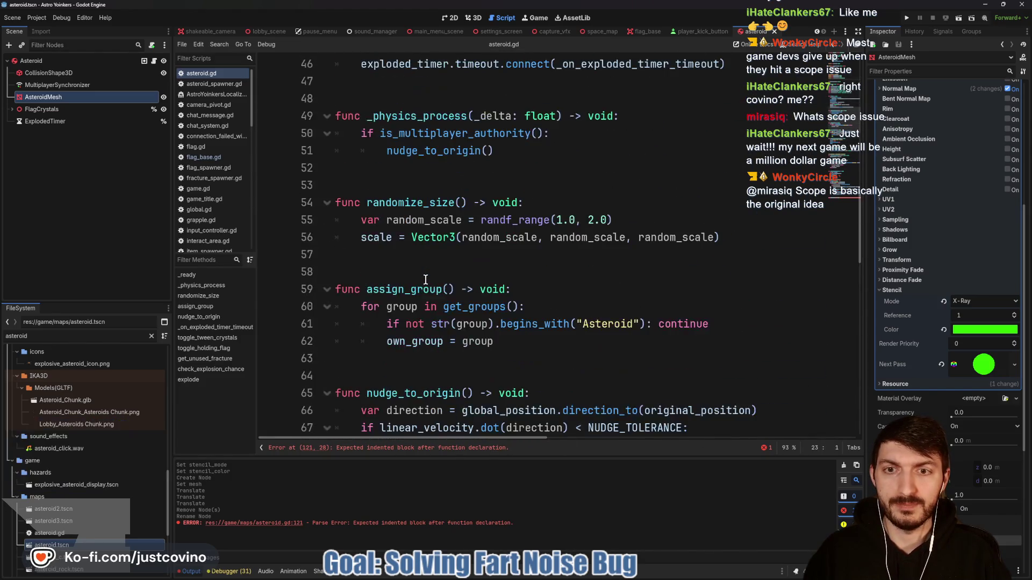
left_click(356, 266)
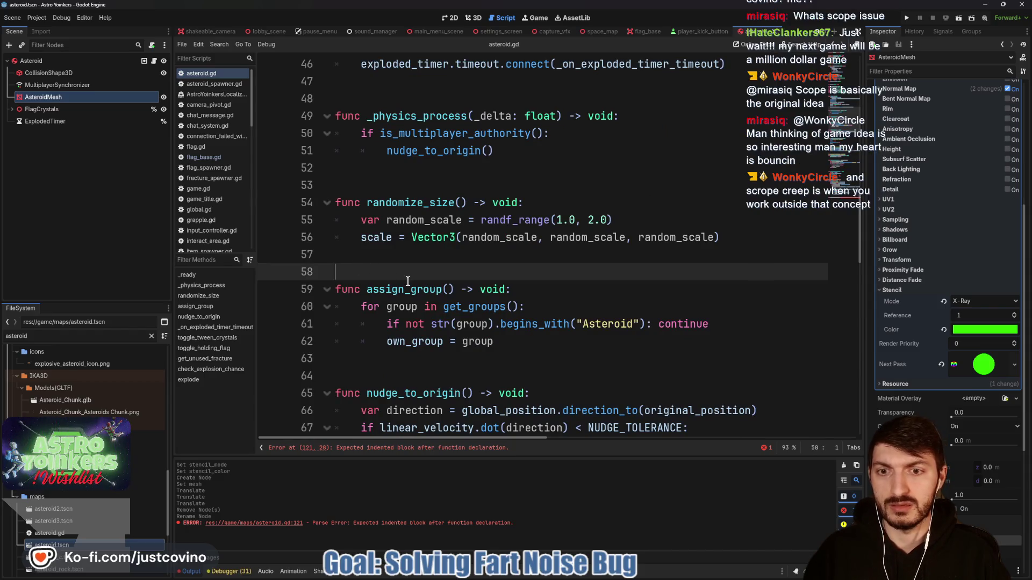
scroll(366, 274, "down", 8)
scroll(375, 281, "down", 11)
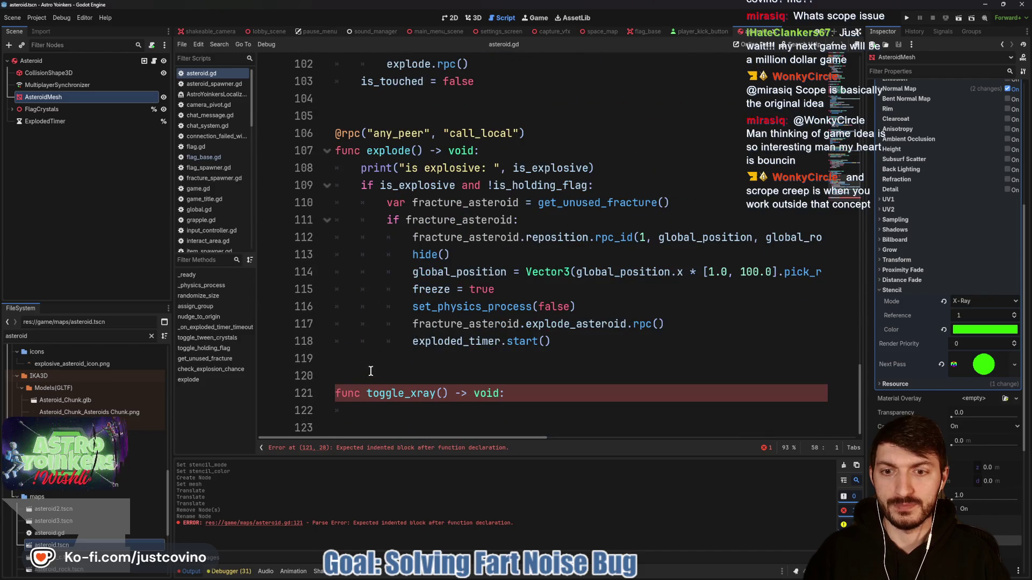
Give toggle_xray() a 'pass' body and open a blank line above it
left_click(369, 376)
left_click(379, 412)
type("pass")
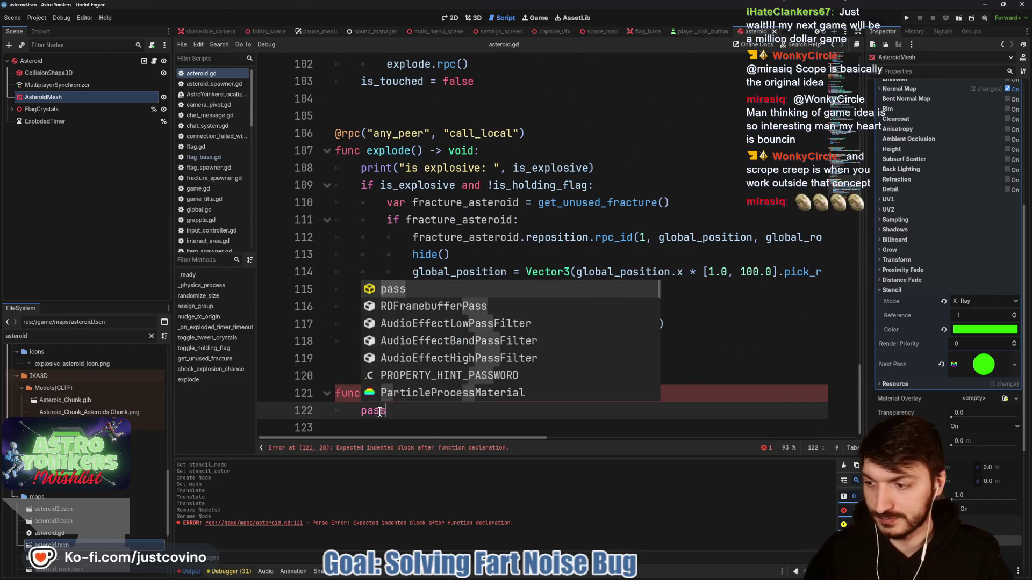
left_click(382, 371)
key("Return")
key("Return")
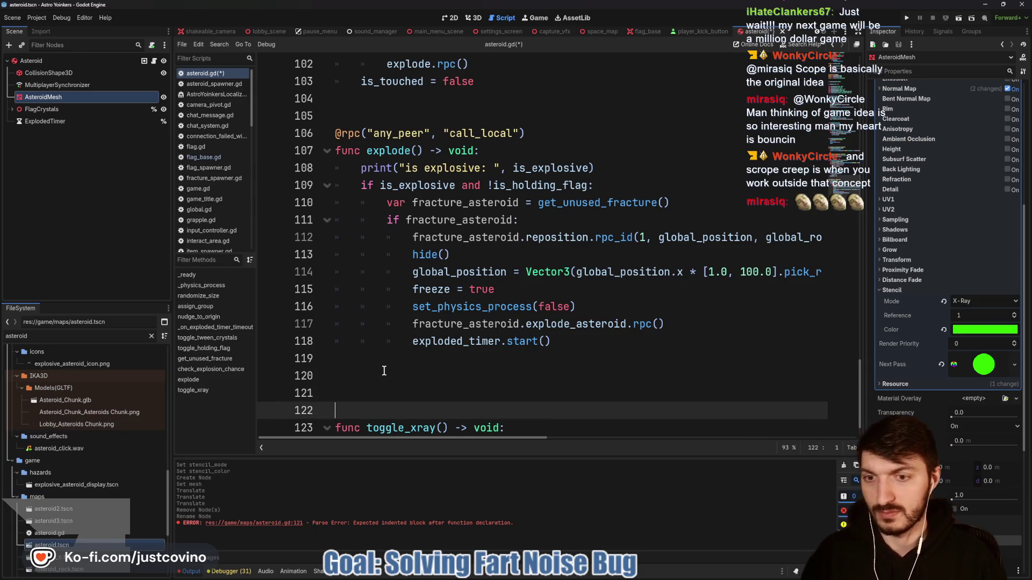
key("Up")
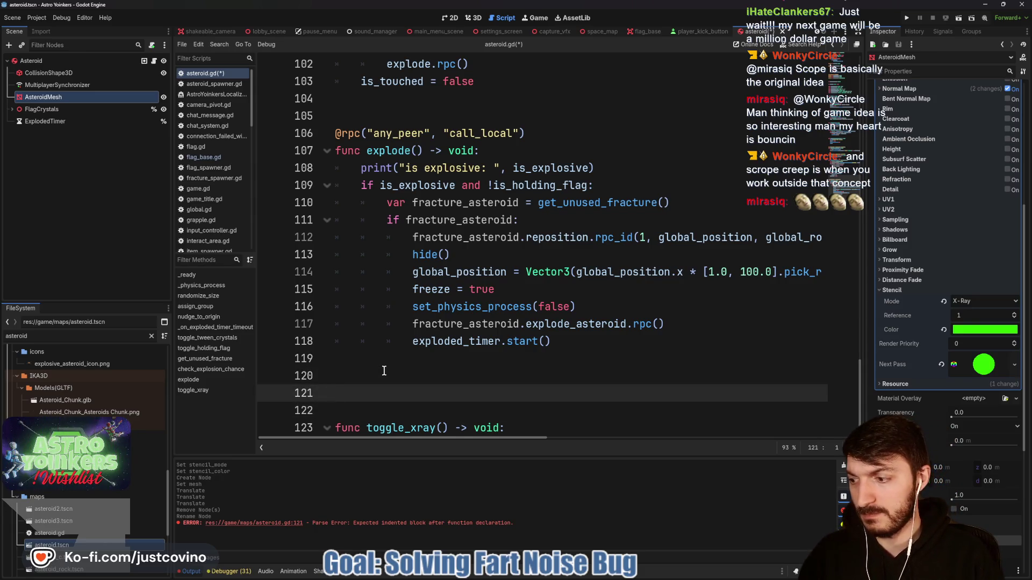
Declare get_asteroid_mesh_material() with a StandardMaterial3D return type and an indented body
type("func get_as")
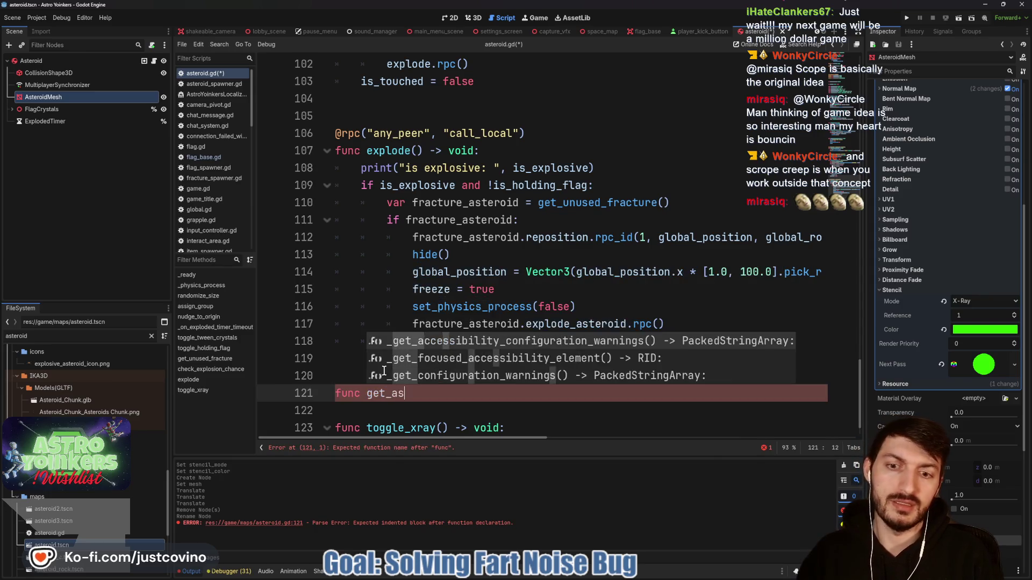
type("teroid_mes")
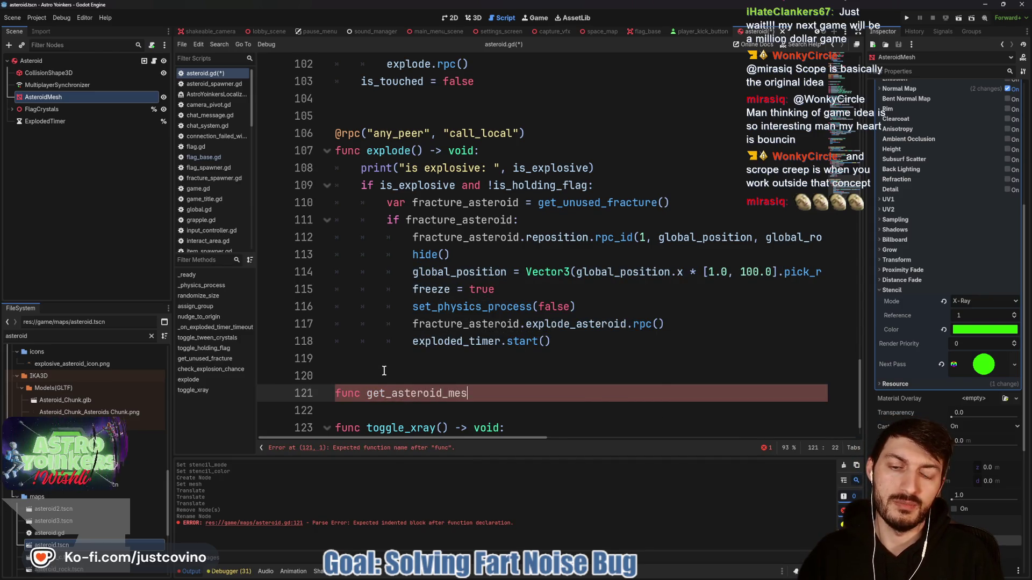
type("h_material")
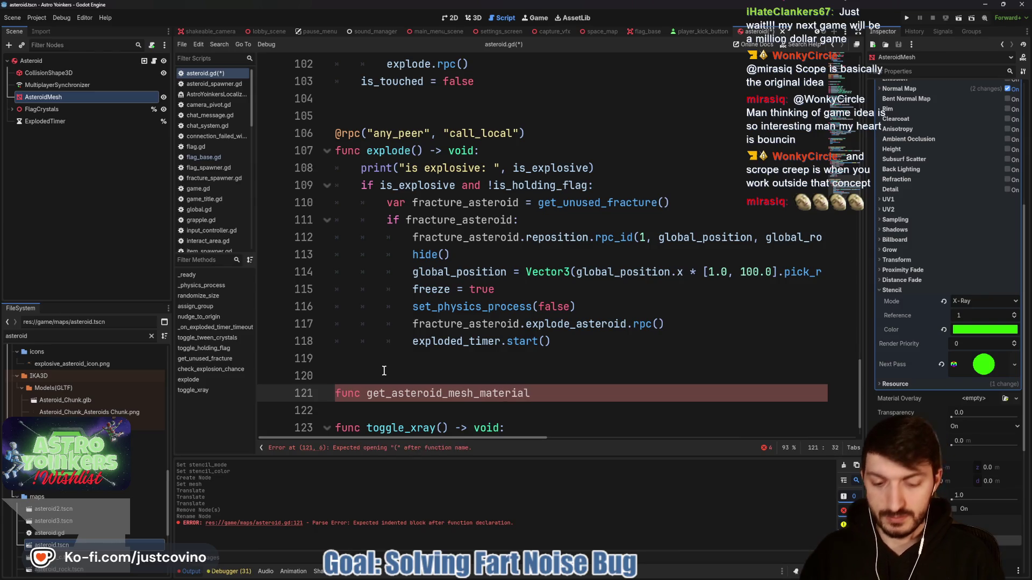
type(">")
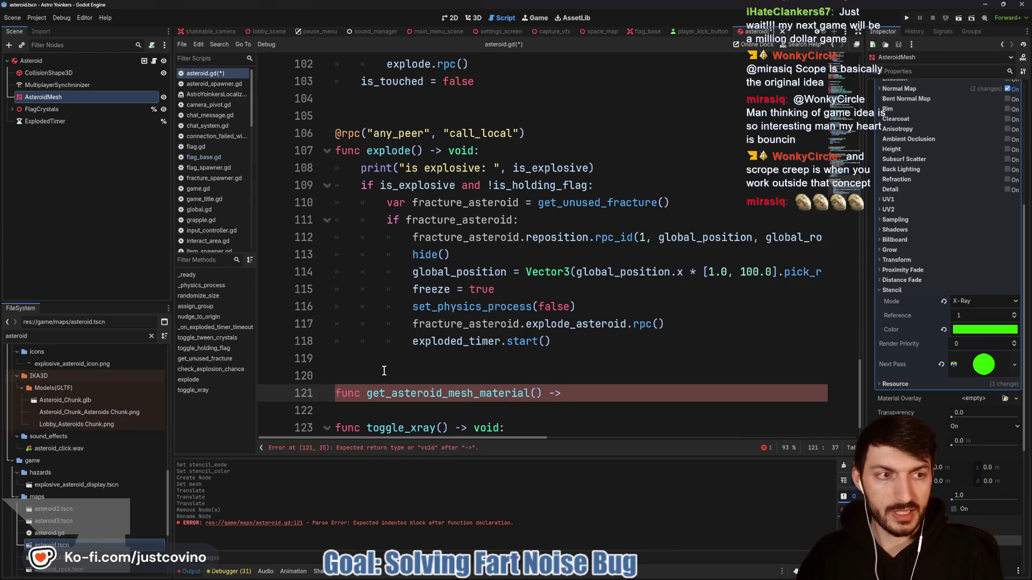
type("Mate")
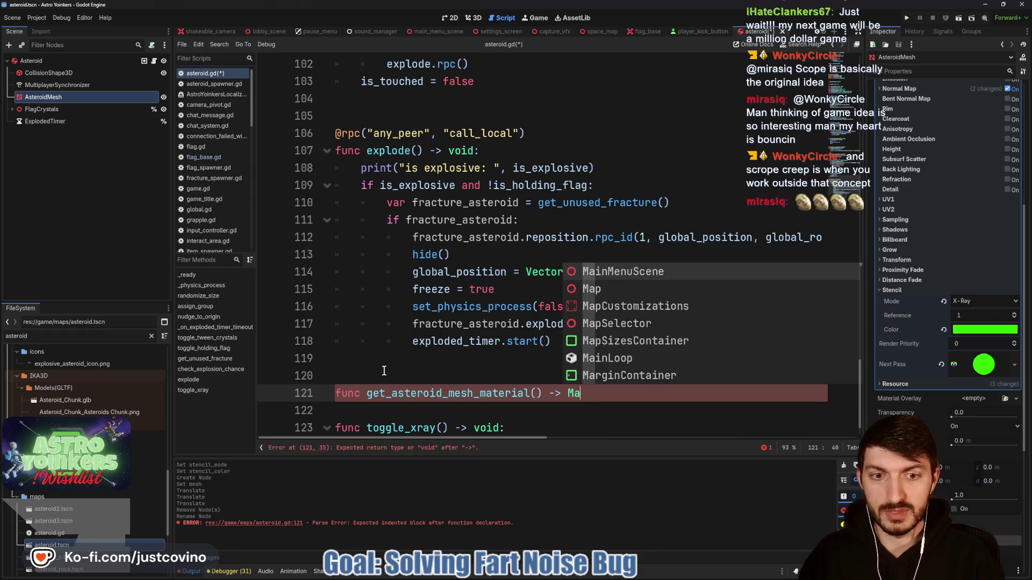
key("BackSpace")
key("BackSpace")
key("BackSpace")
type("StandardM")
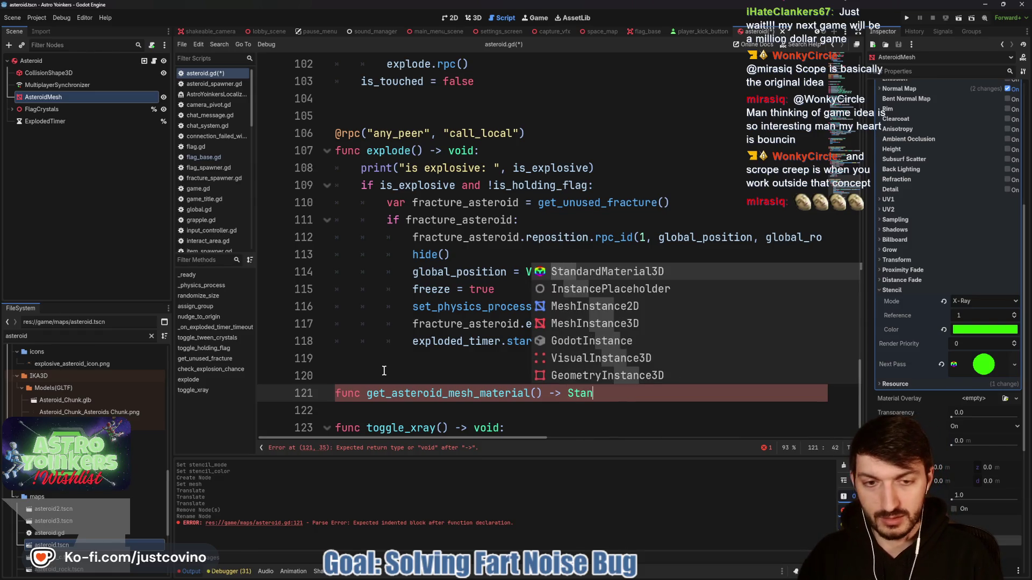
key("Return")
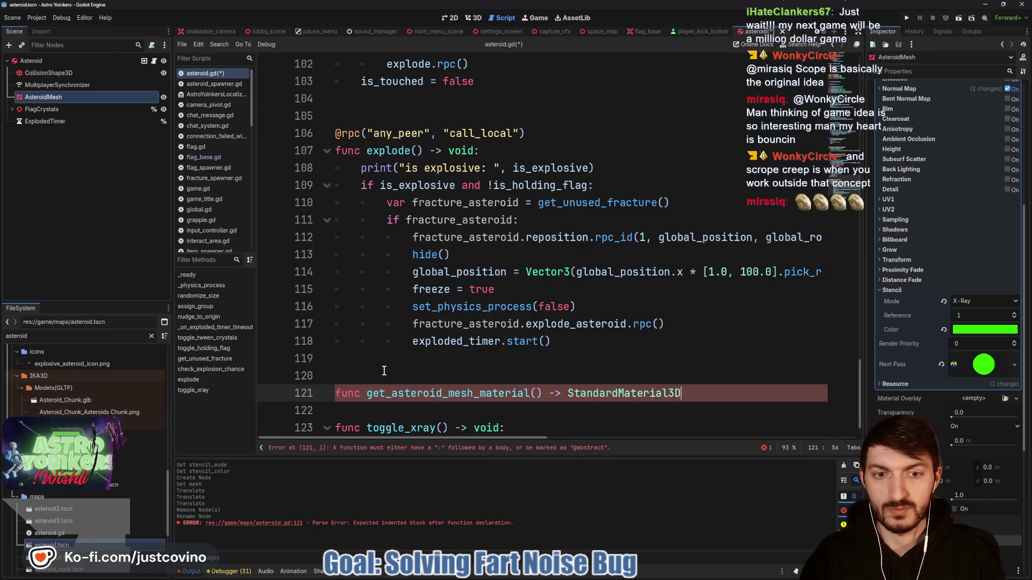
key("Return")
scroll(497, 272, "down", 1)
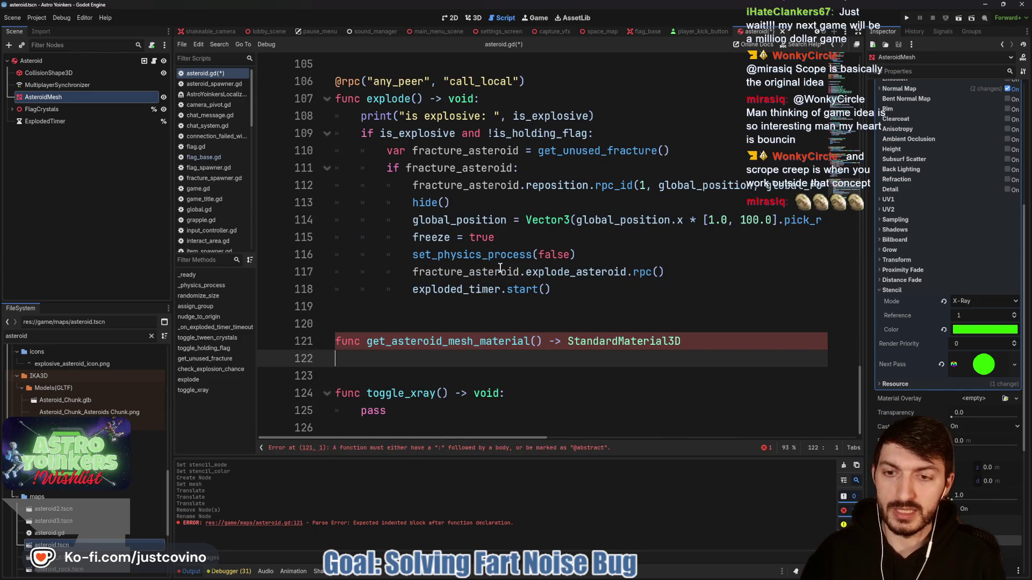
key("Tab")
Write the body 'return asteroid_mesh.material_override' and save asteroid.gd
type("return asteroid_mesh.")
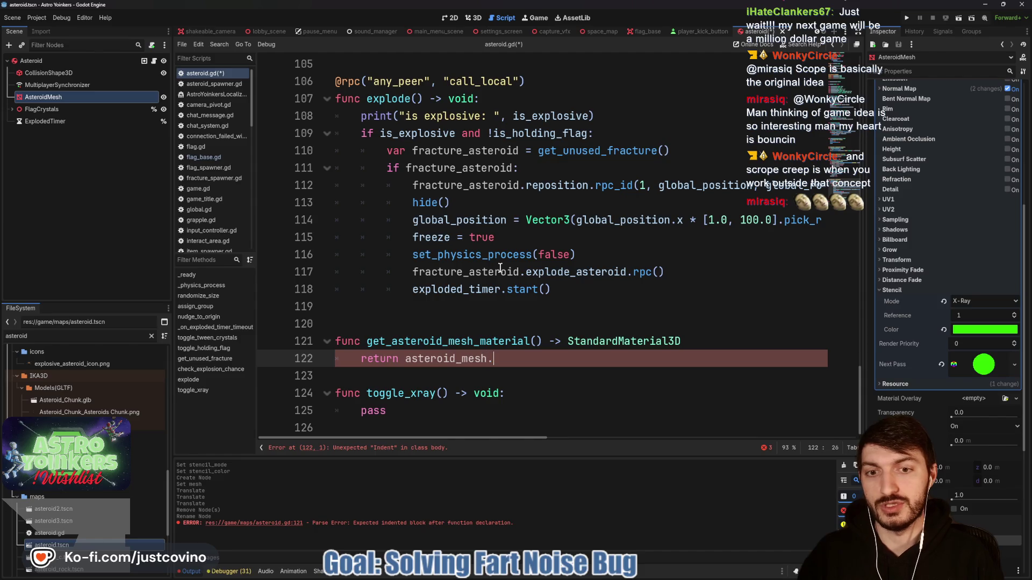
type("get_")
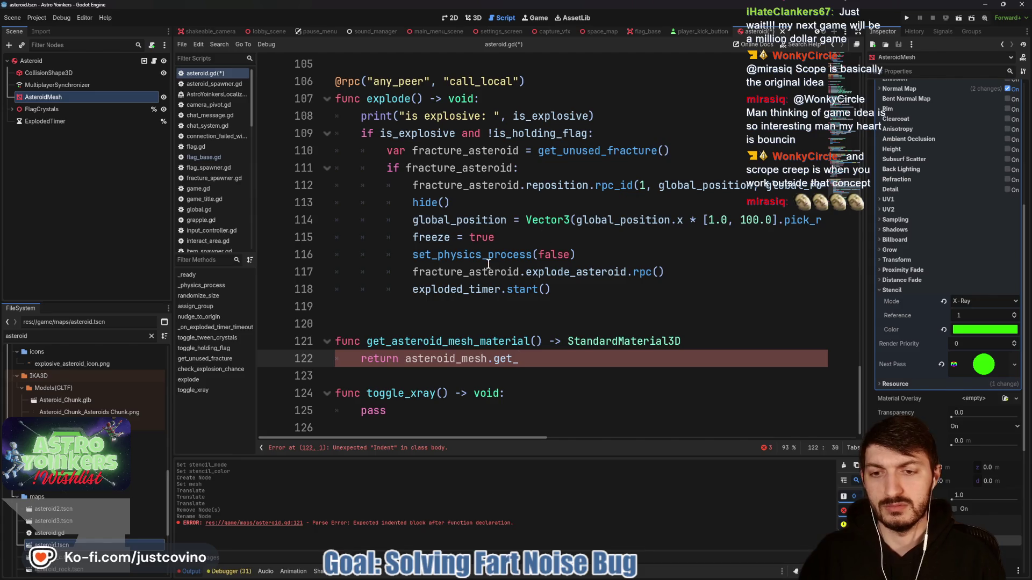
left_click(360, 360)
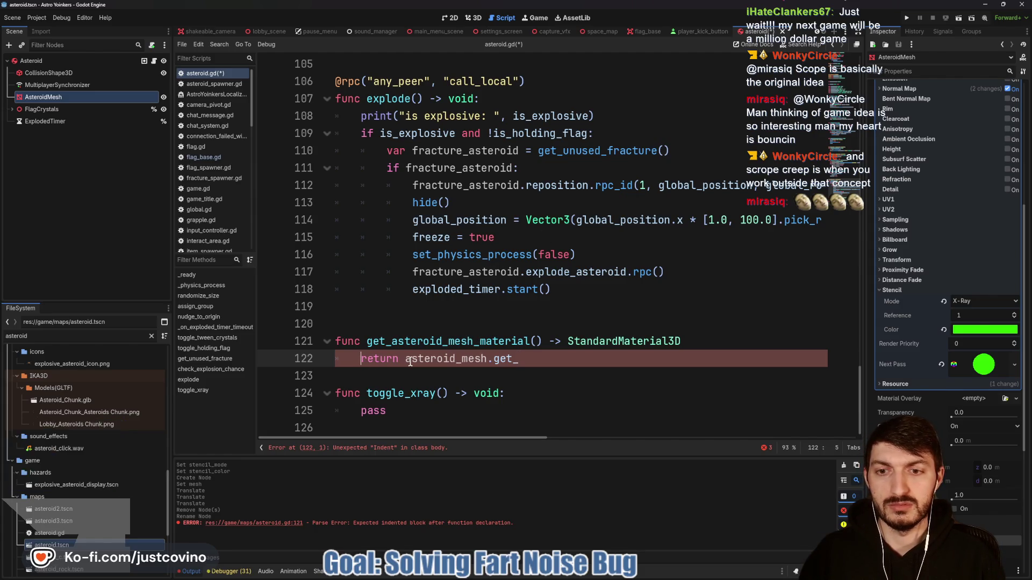
left_click(688, 343)
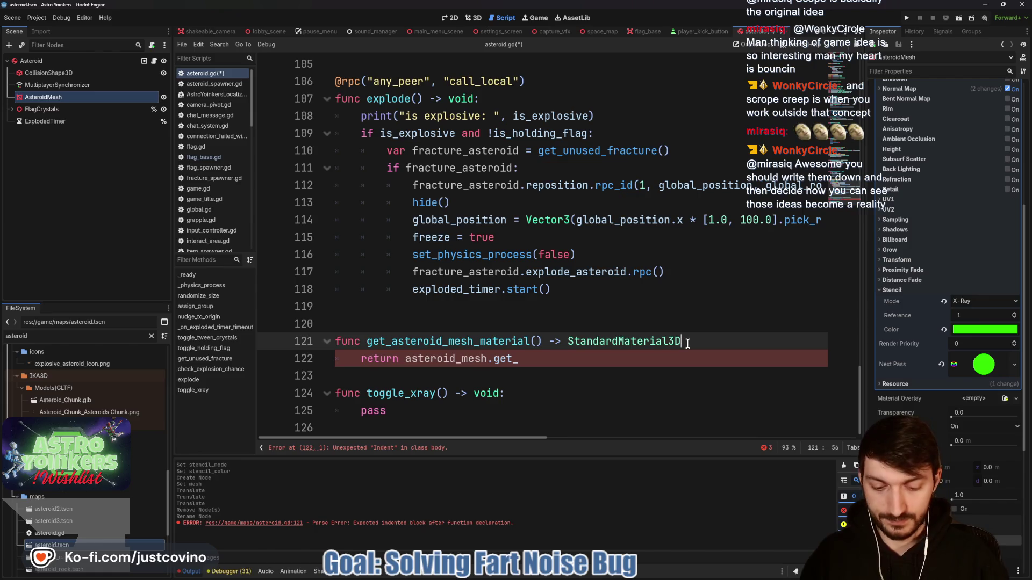
left_click(534, 359)
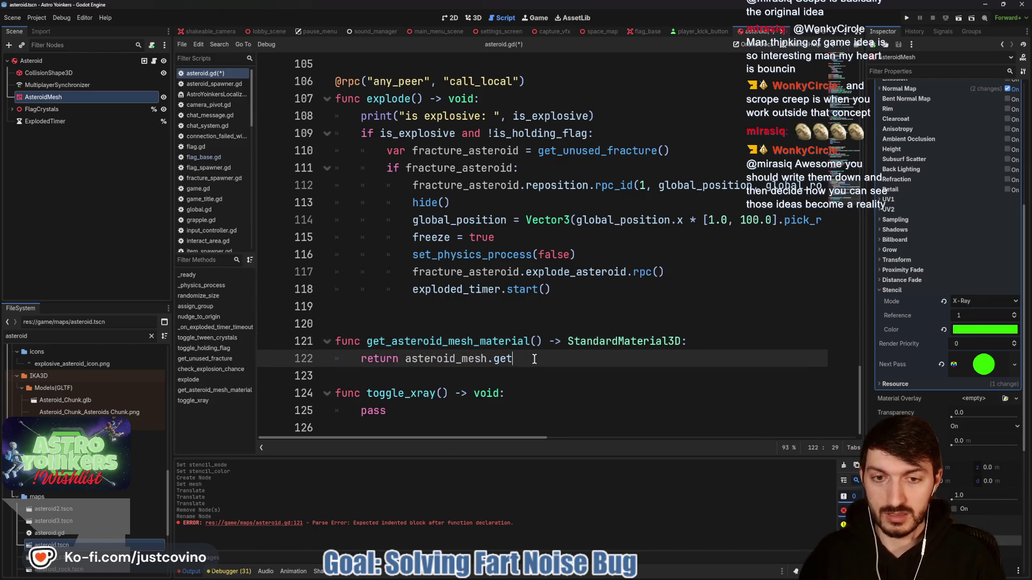
type("get_")
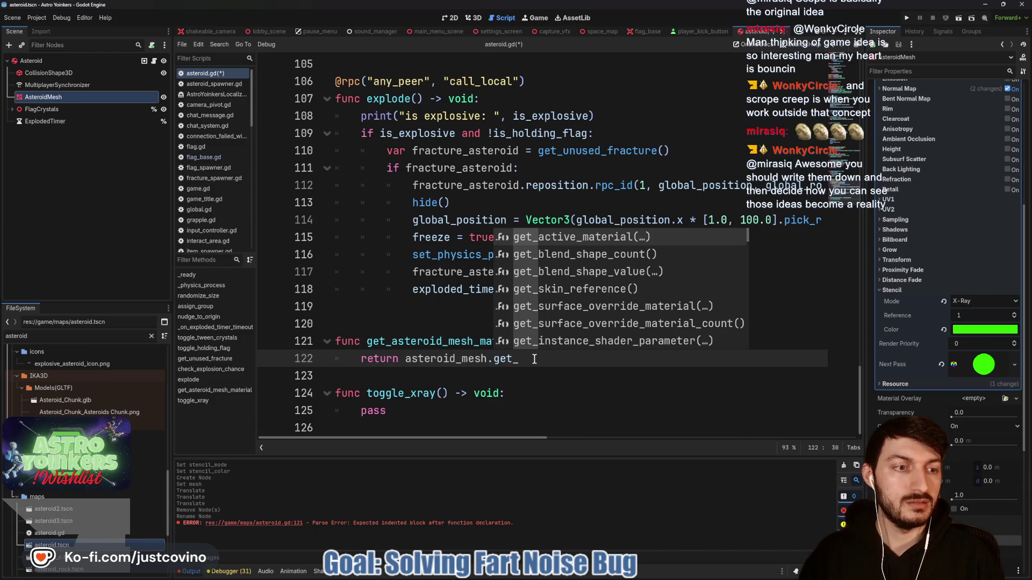
scroll(918, 213, "up", 5)
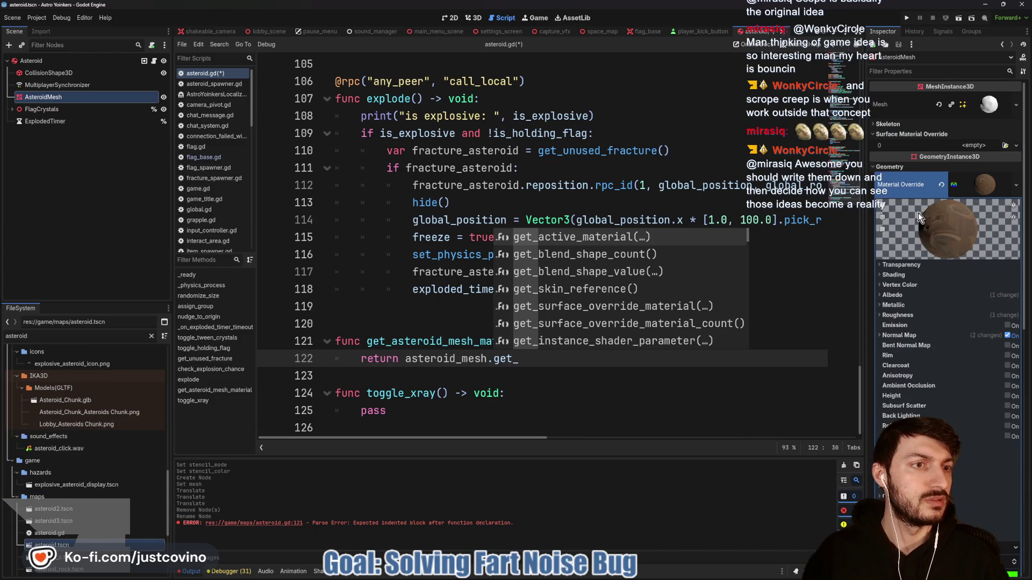
left_click(991, 188)
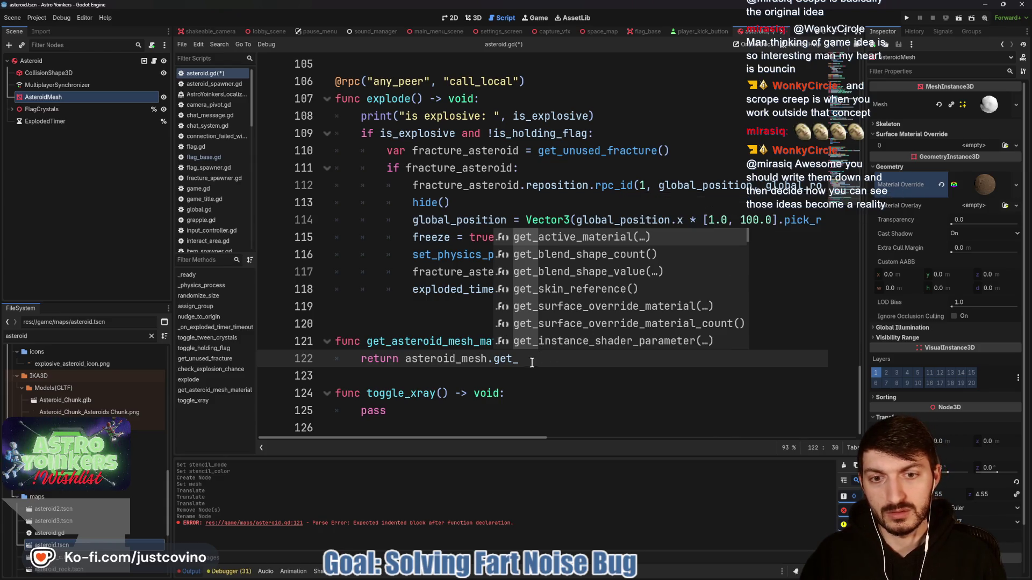
key("BackSpace")
key("BackSpace")
type("ometry")
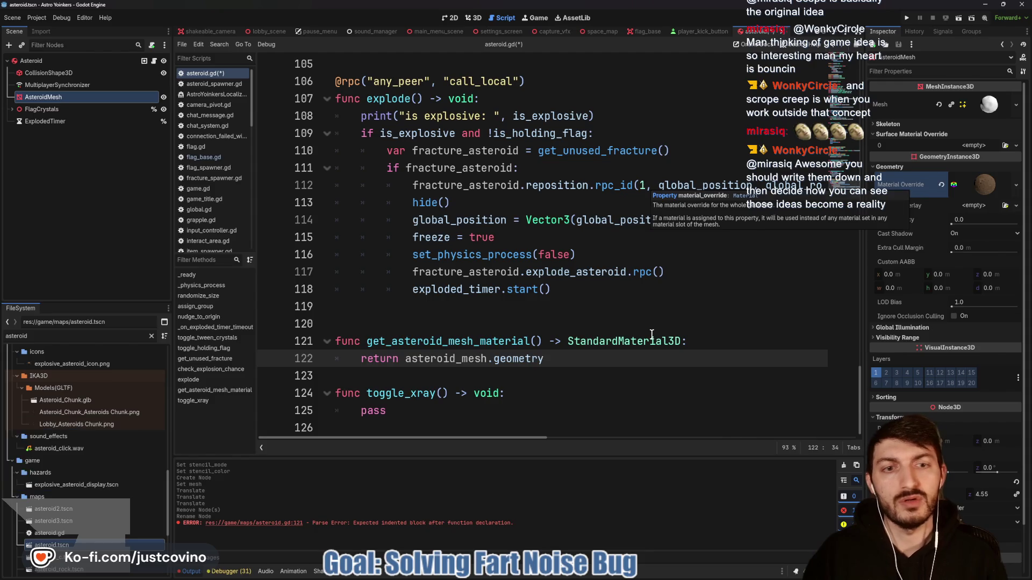
key("BackSpace")
key("BackSpace")
key("BackSpace")
type("materia")
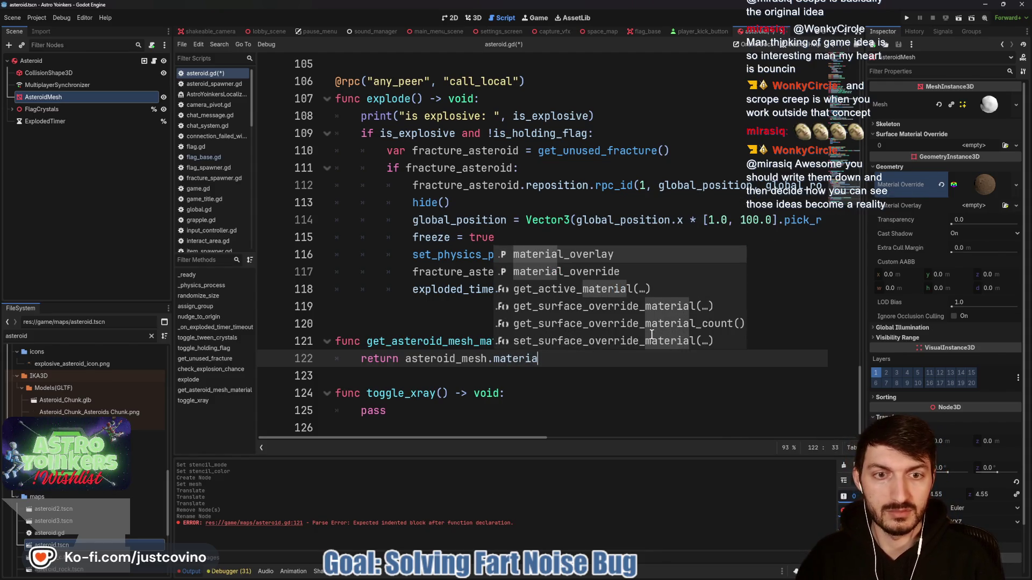
key("Return")
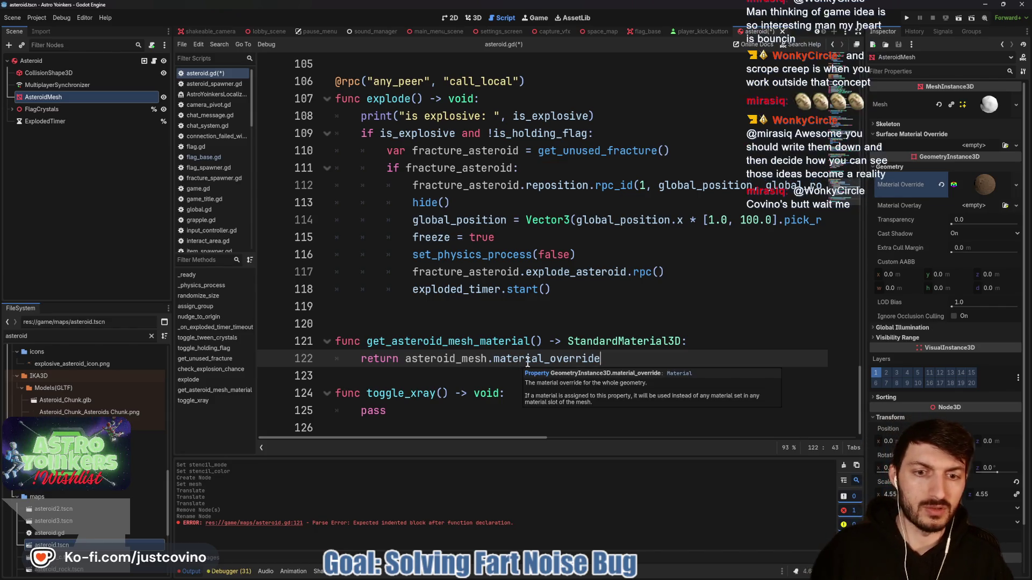
key("ctrl+s")
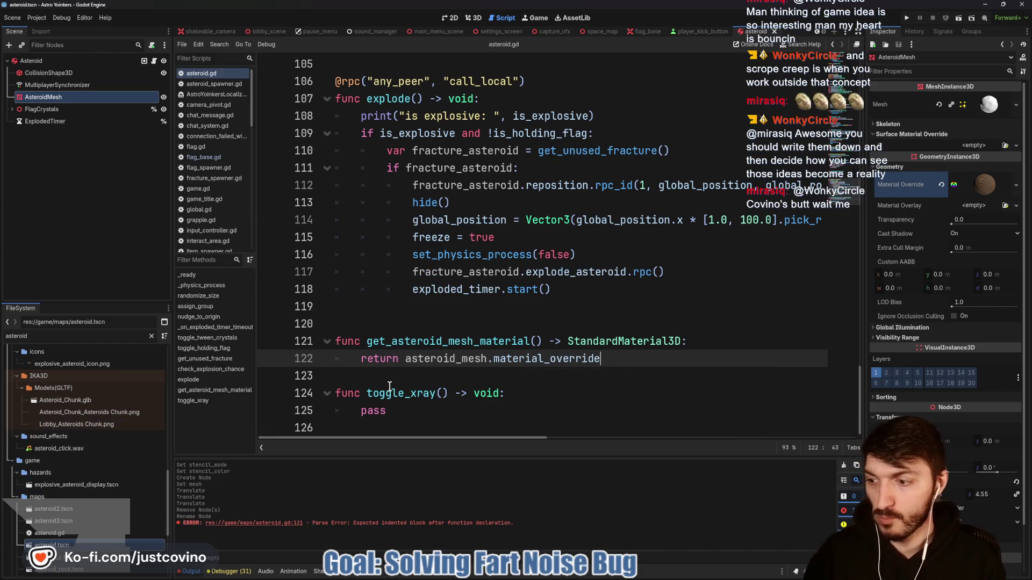
Insert a blank line before toggle_xray and save again
left_click(378, 378)
key("Return")
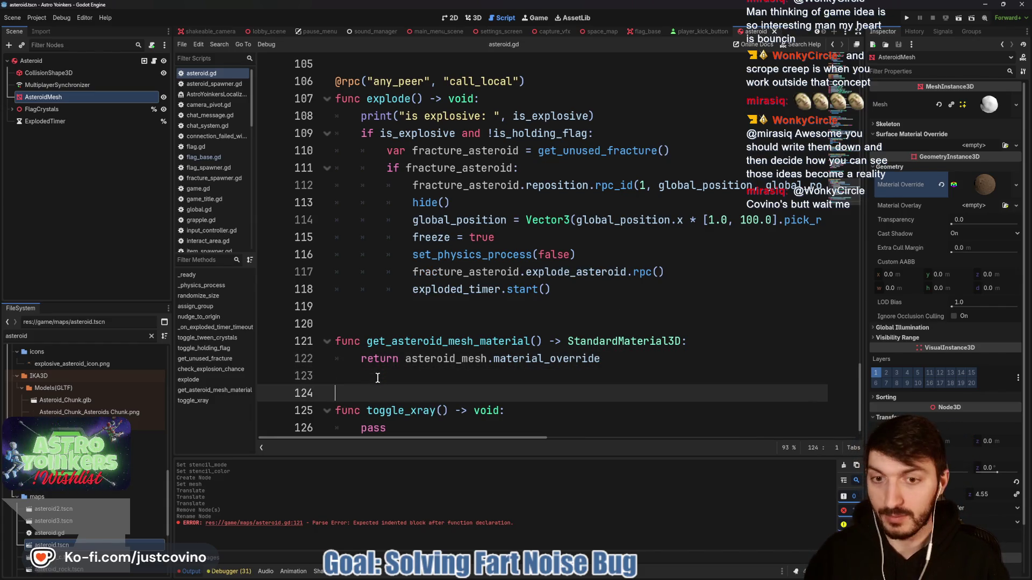
key("ctrl+s")
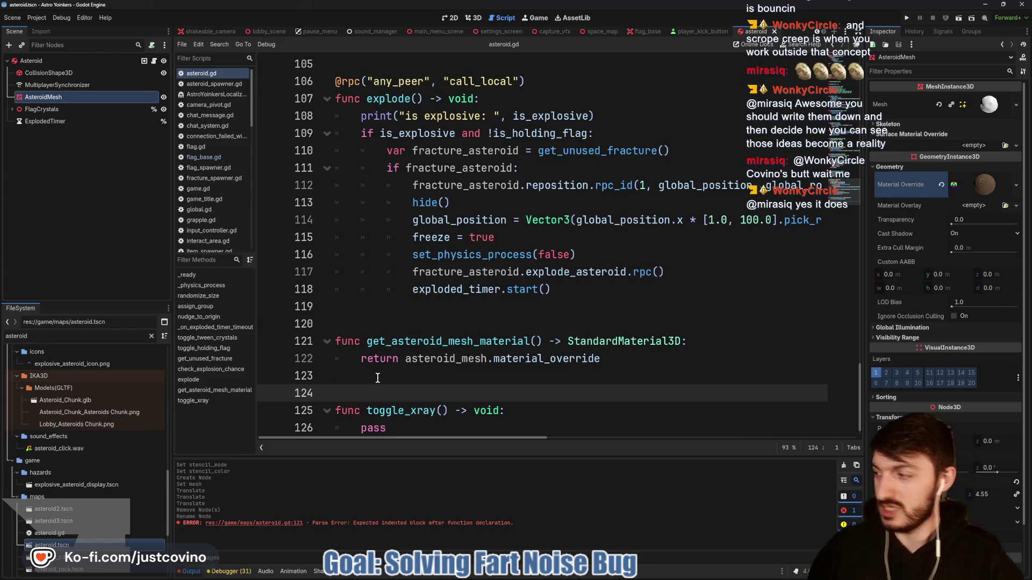
left_click(472, 372)
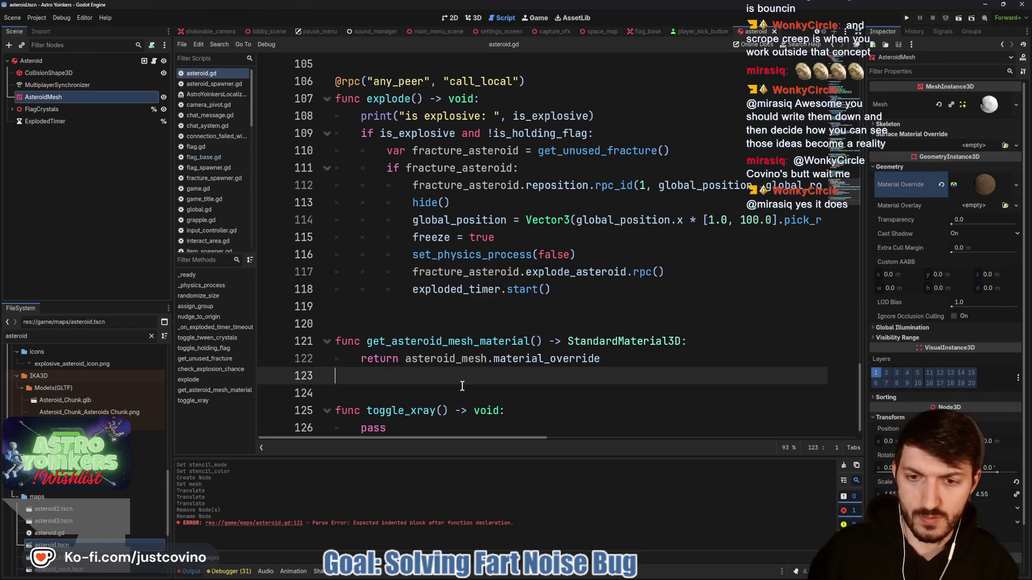
Declare 'var asteroid_material: StandardMaterial3D:' below line 25
scroll(435, 387, "up", 16)
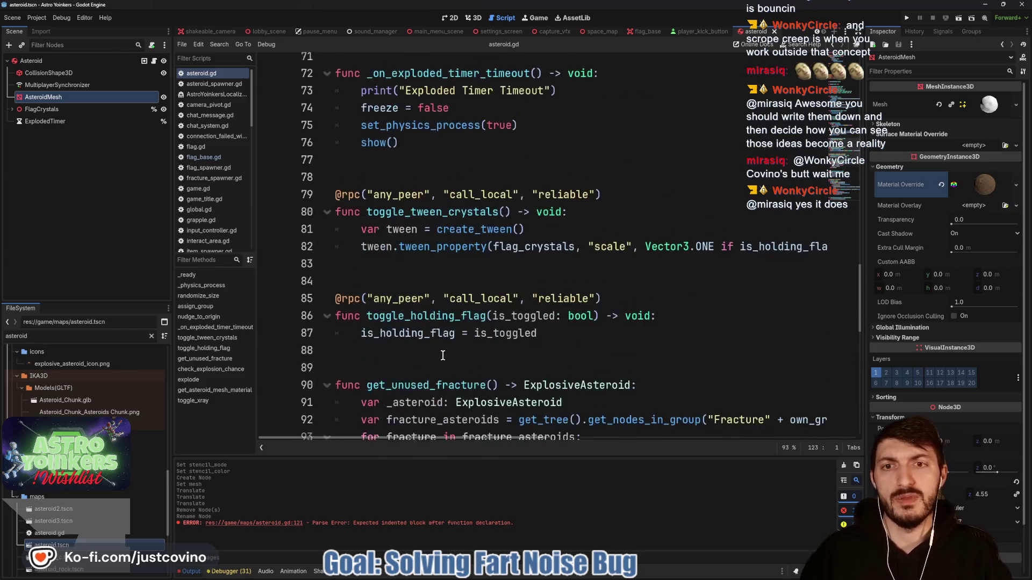
scroll(428, 361, "up", 14)
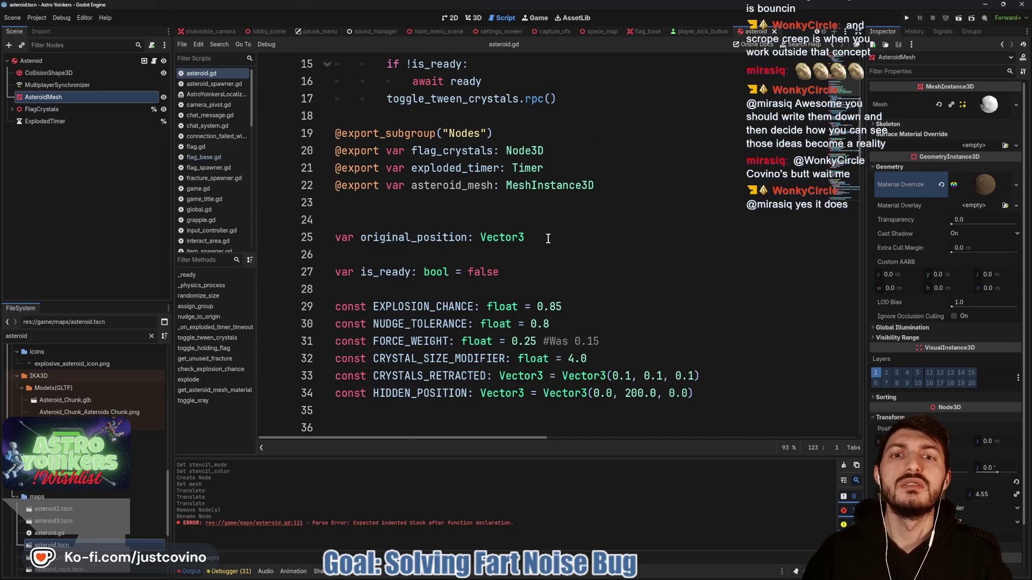
left_click(548, 239)
key("Return")
type("var asteroi")
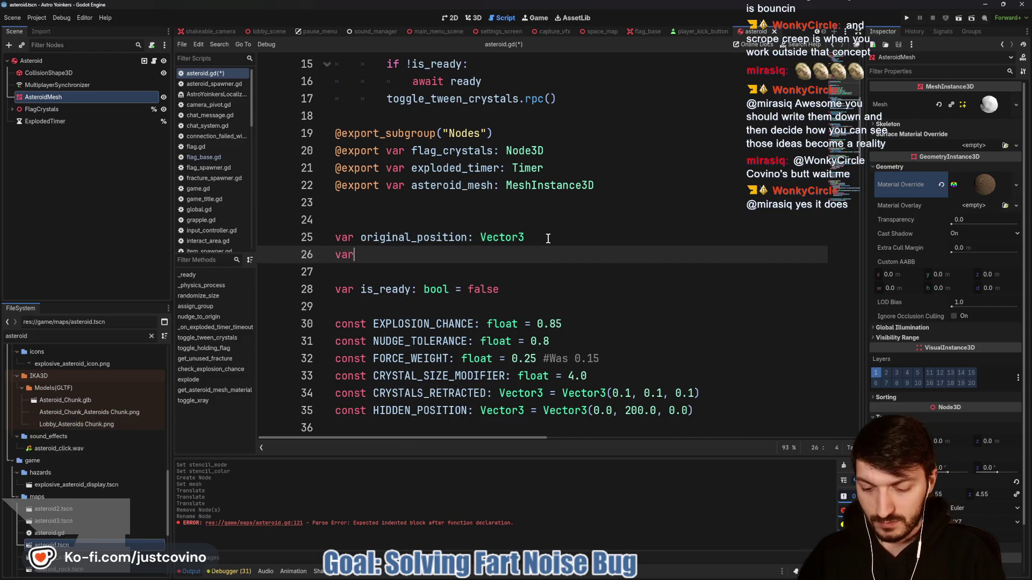
type("d_material")
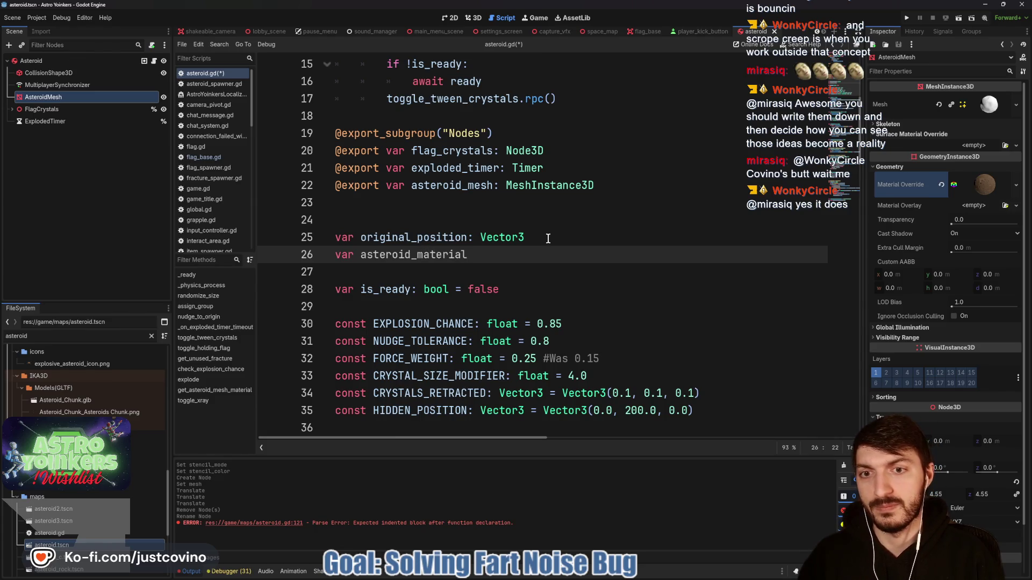
type(": St")
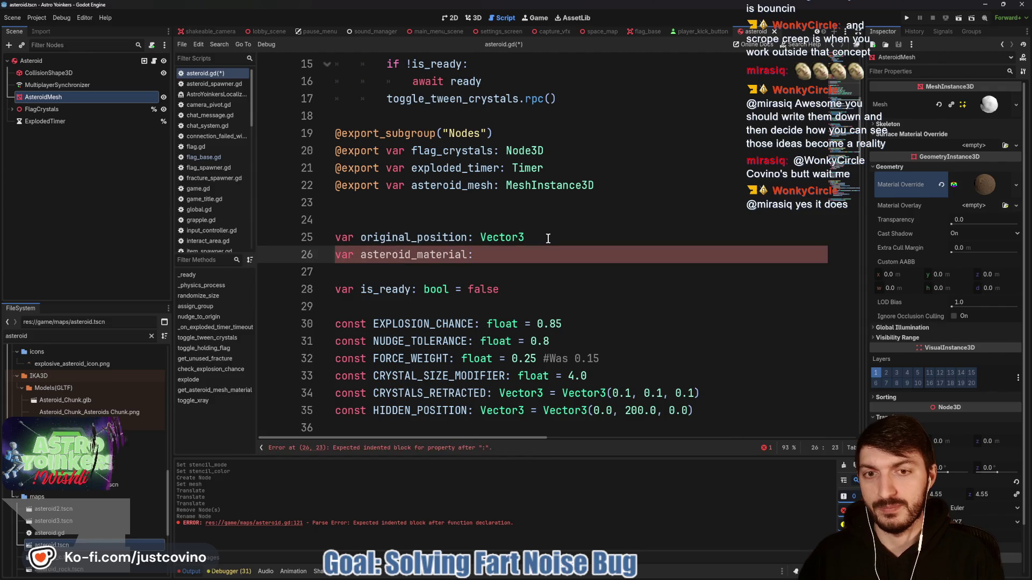
type("andard")
key("Return")
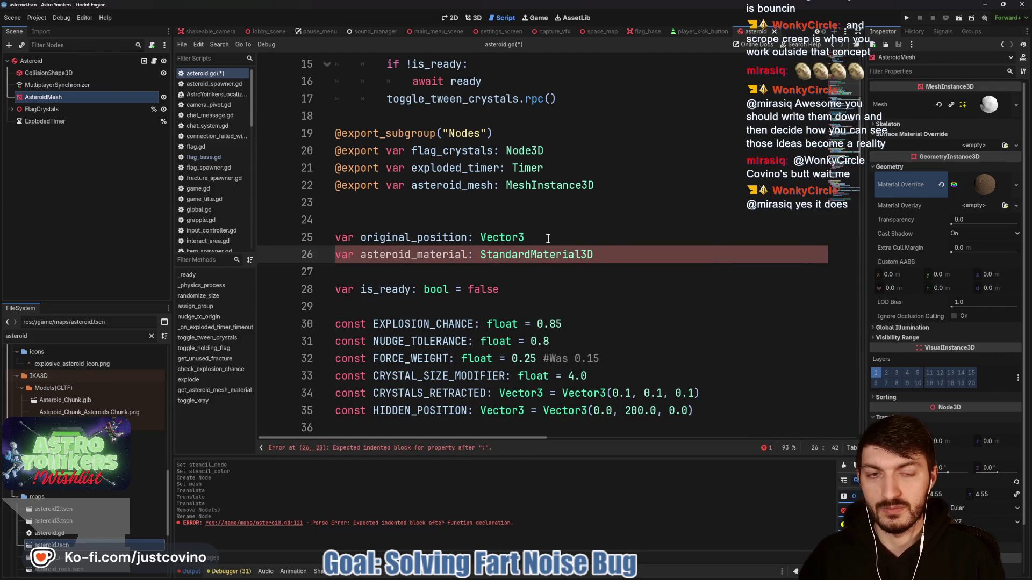
type(":")
key("Return")
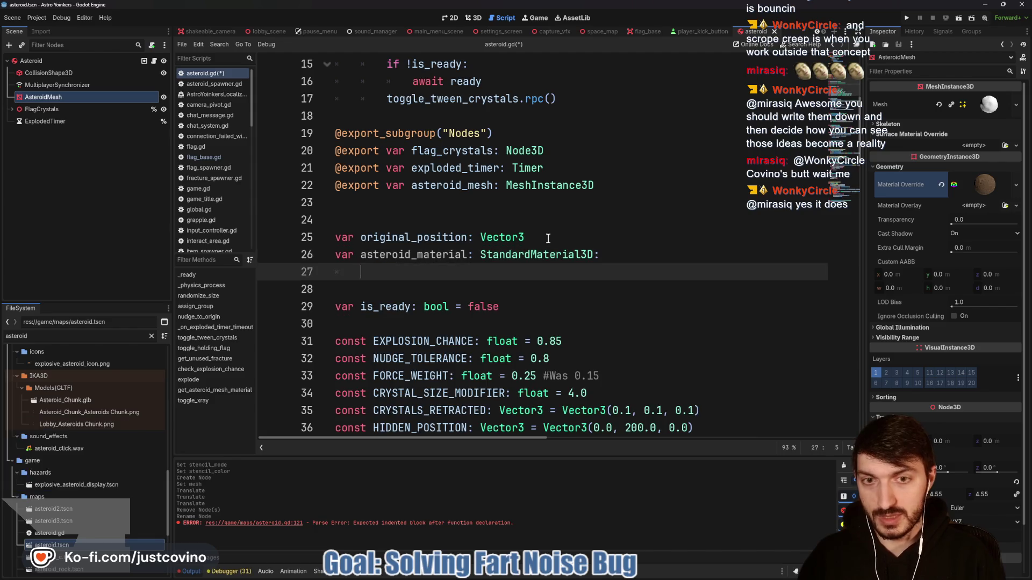
Add the getter 'get(): return get_asteroid_mesh_material()' to asteroid_material
type("get")
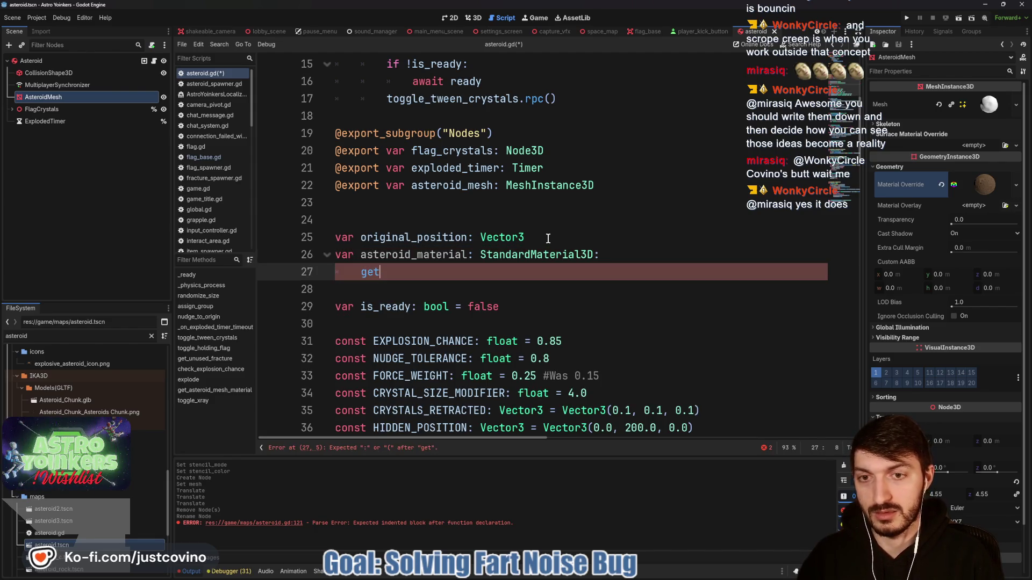
type("ret")
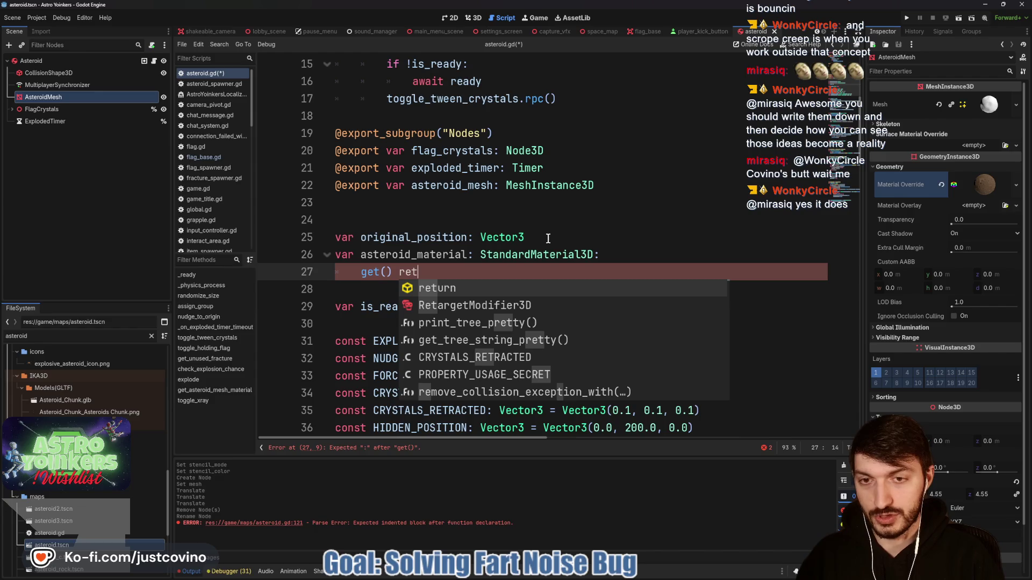
key("BackSpace")
key("BackSpace")
key("BackSpace")
key("BackSpace")
type(": ret")
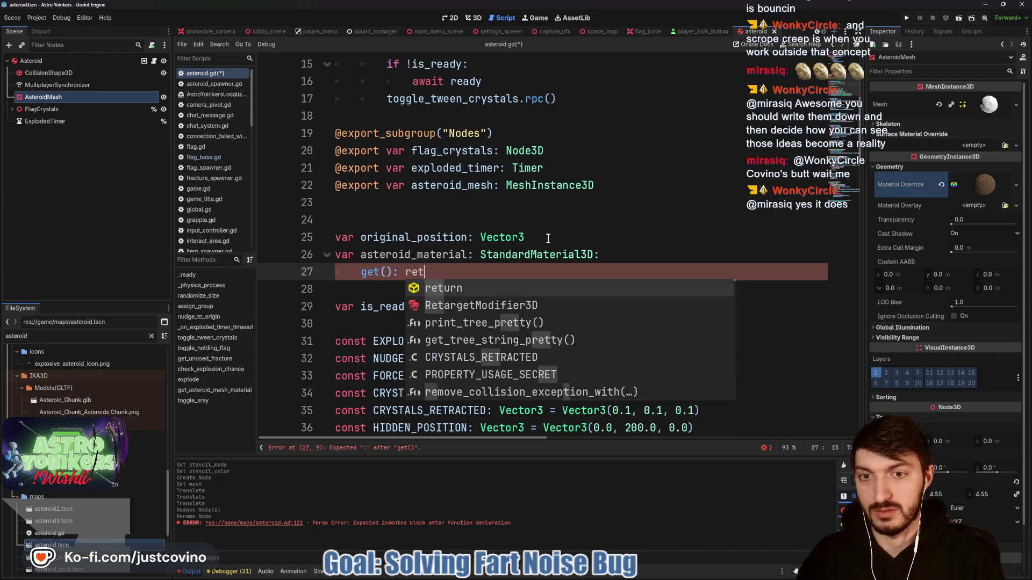
key("Return")
type("t")
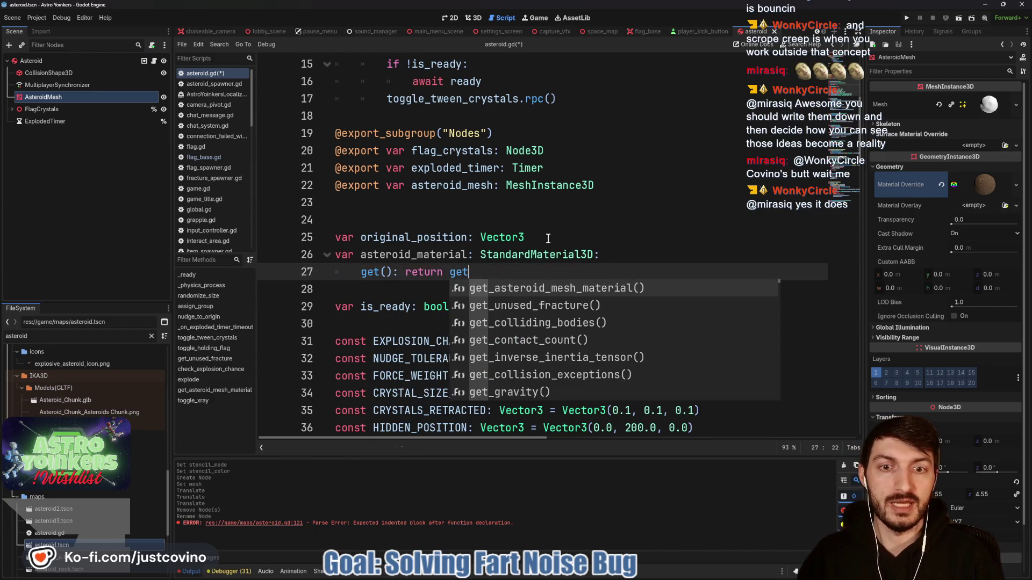
key("Return")
left_click(486, 282)
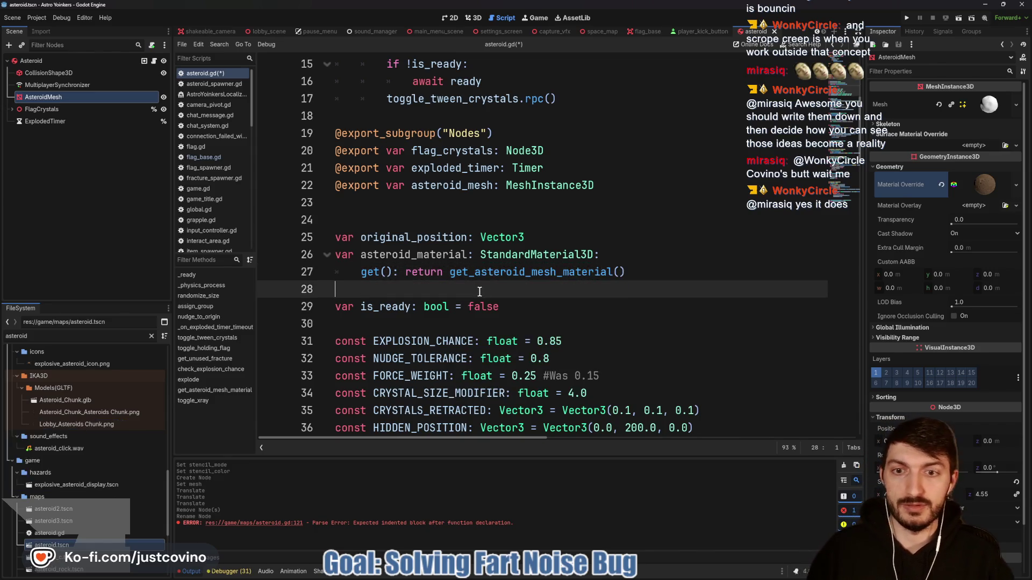
scroll(510, 296, "down", 12)
scroll(533, 309, "up", 6)
scroll(533, 309, "up", 8)
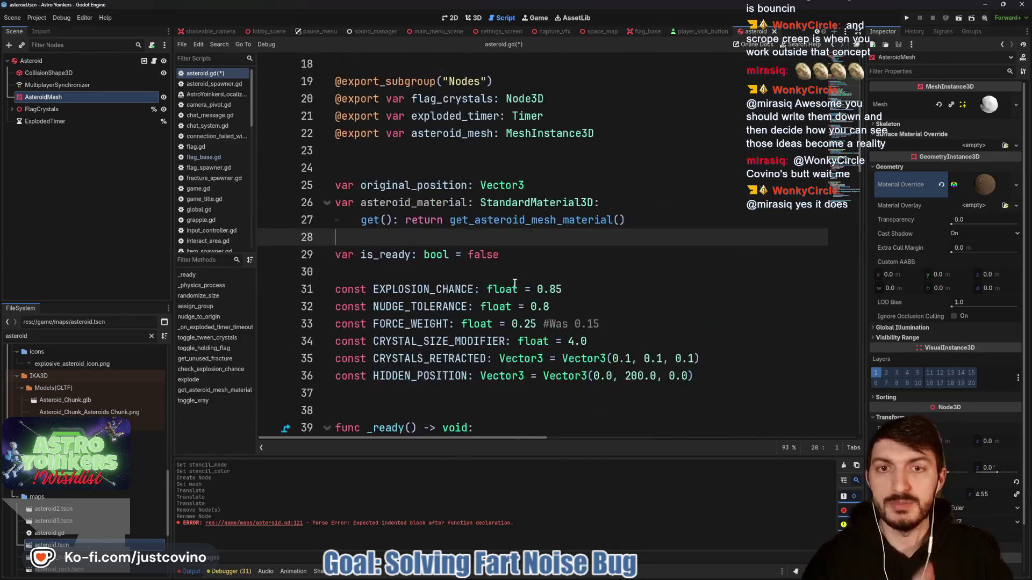
scroll(546, 318, "down", 3)
scroll(545, 318, "down", 1)
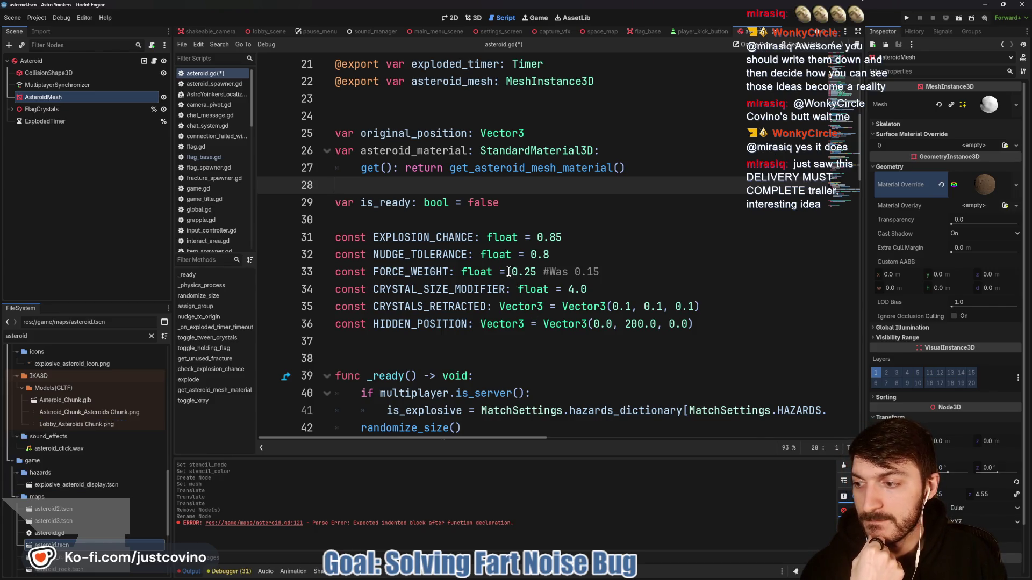
scroll(508, 271, "down", 8)
scroll(507, 270, "down", 13)
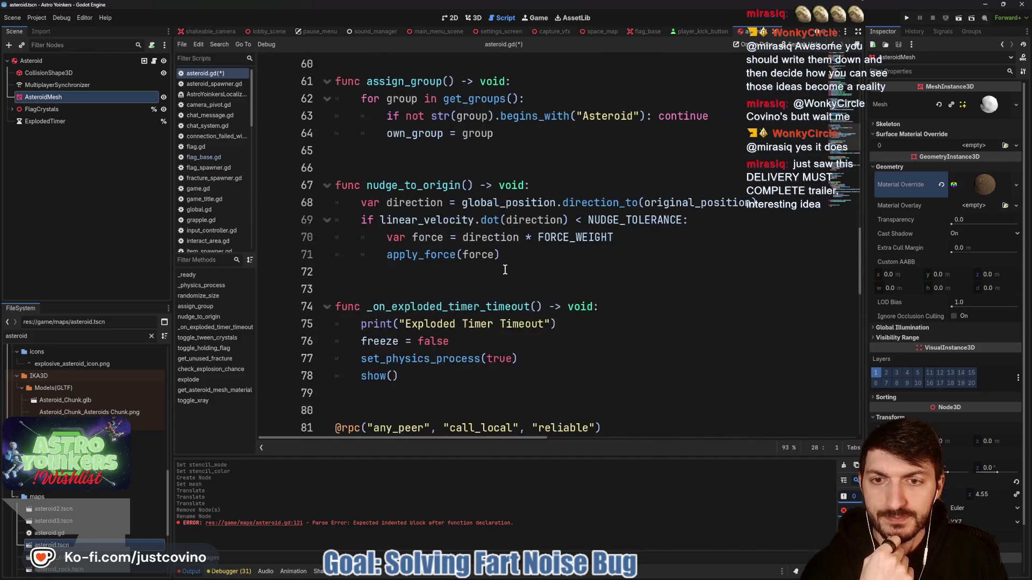
scroll(501, 269, "up", 9)
scroll(501, 270, "up", 14)
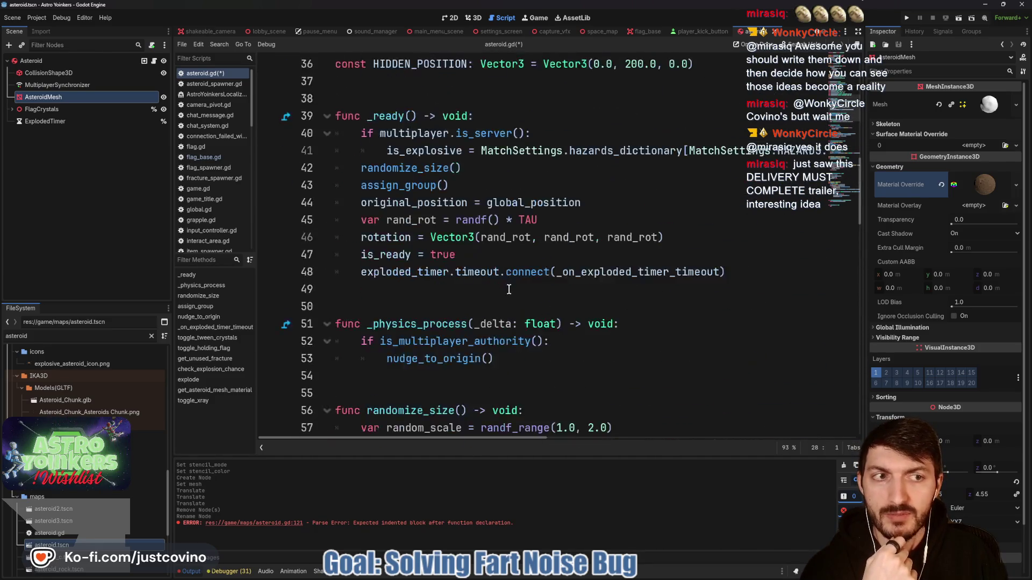
scroll(506, 289, "down", 20)
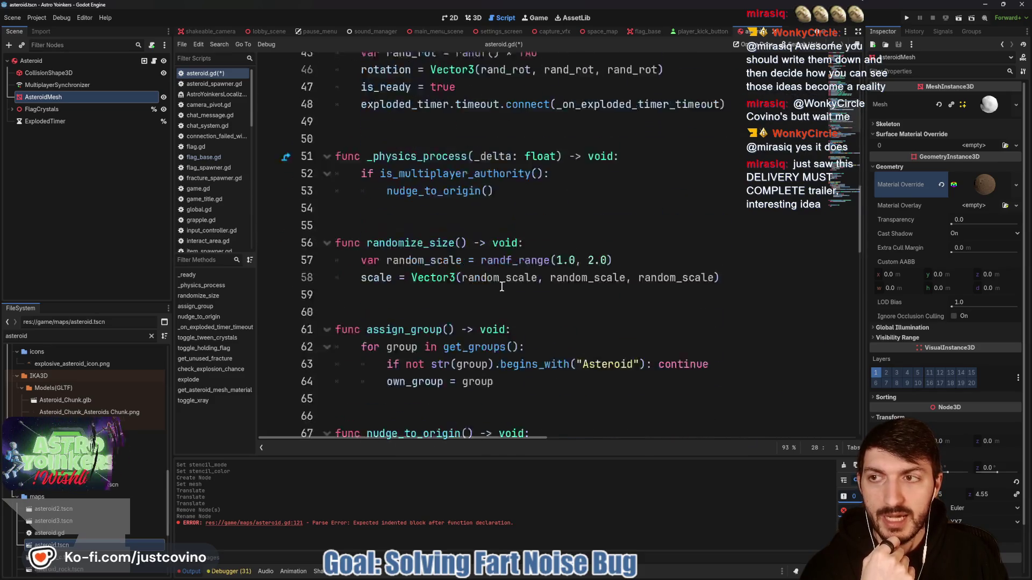
left_click(423, 415)
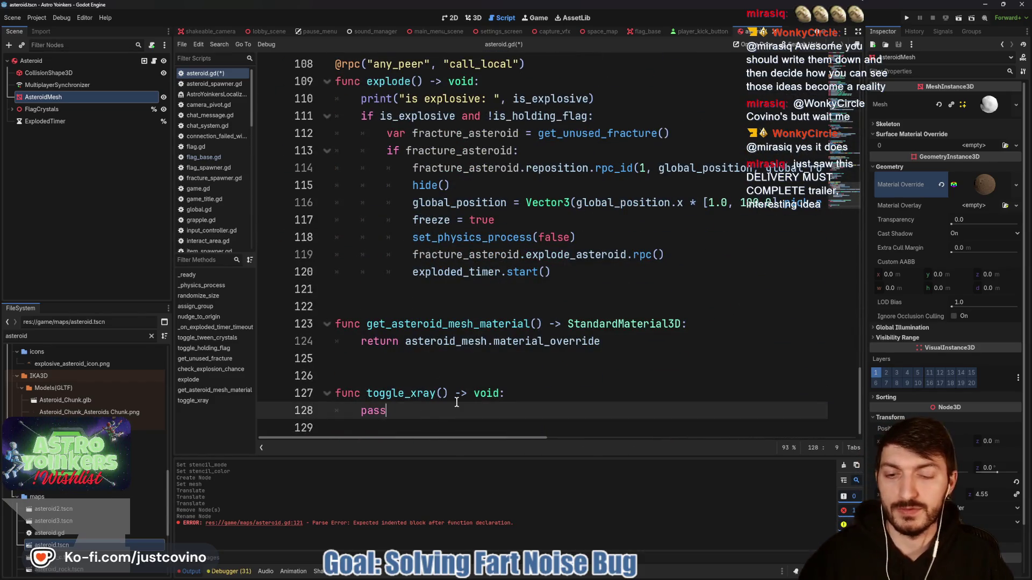
Add an 'is_toggled: bool' parameter to toggle_xray and remove its pass line
left_click(440, 393)
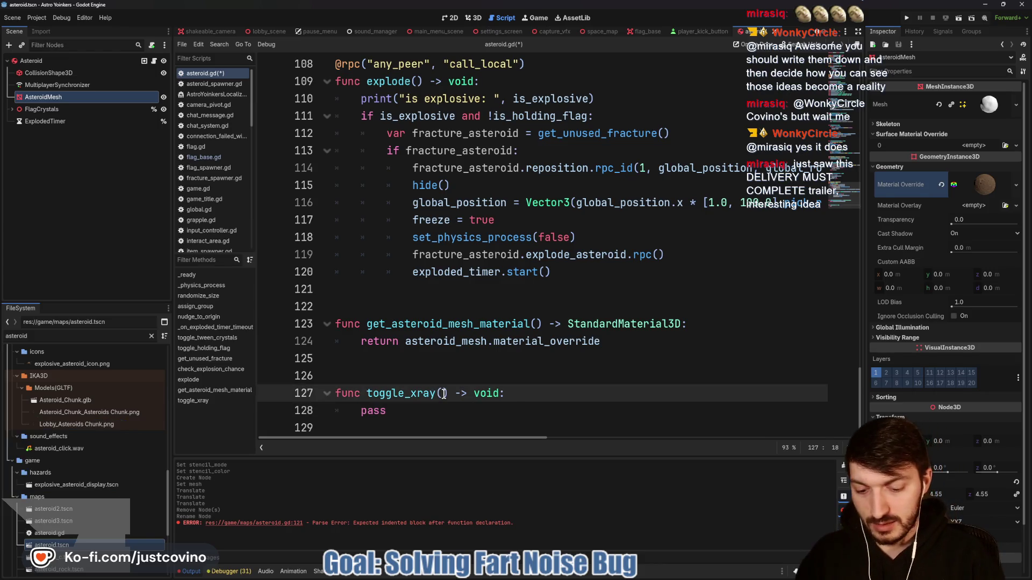
type("is_")
type("toggled: bool")
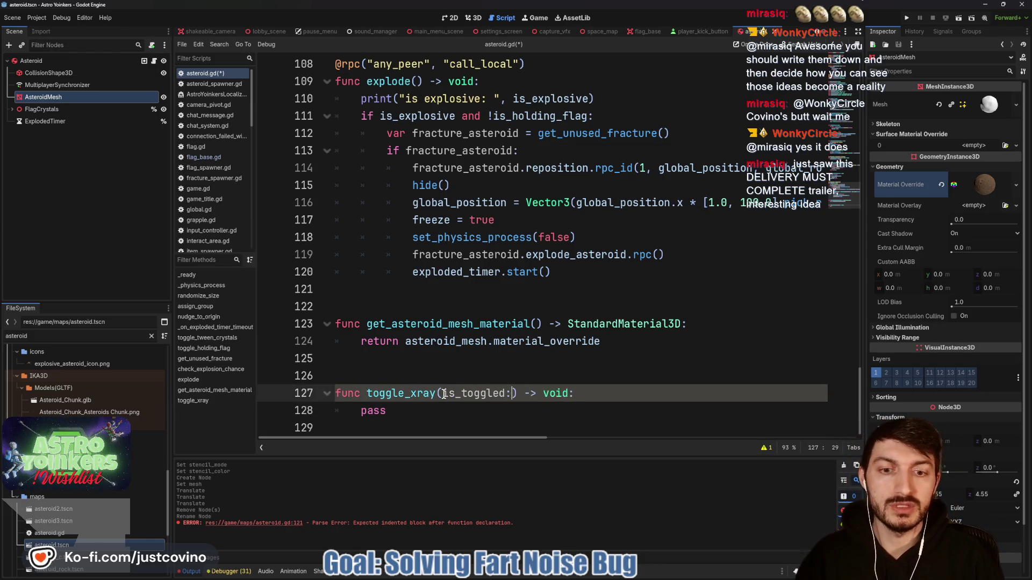
left_click(395, 411)
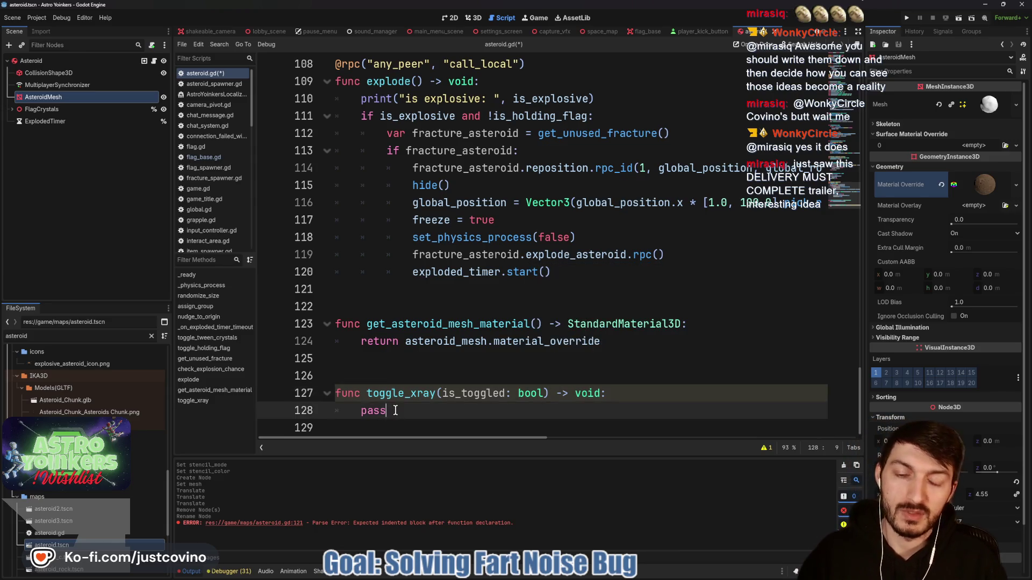
key("BackSpace")
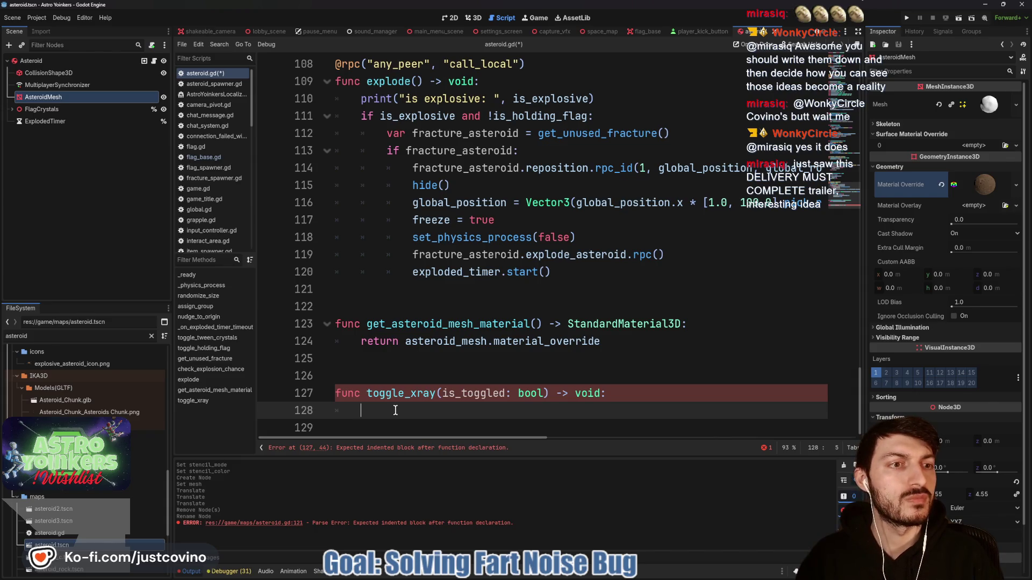
Write 'asteroid_material.stencil_color = Color()' in toggle_xray
type("aster")
key("Return")
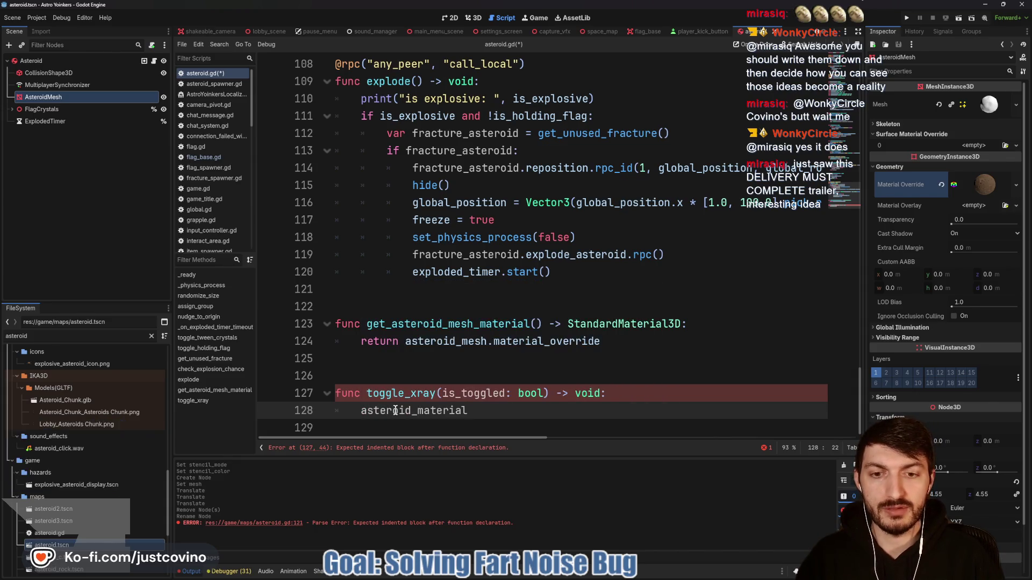
type(".")
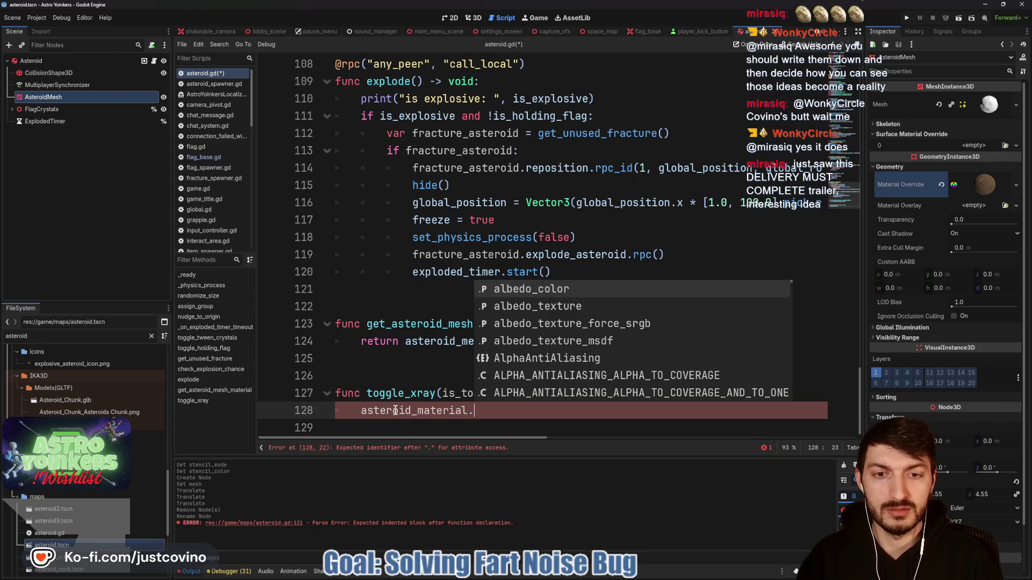
left_click(985, 185)
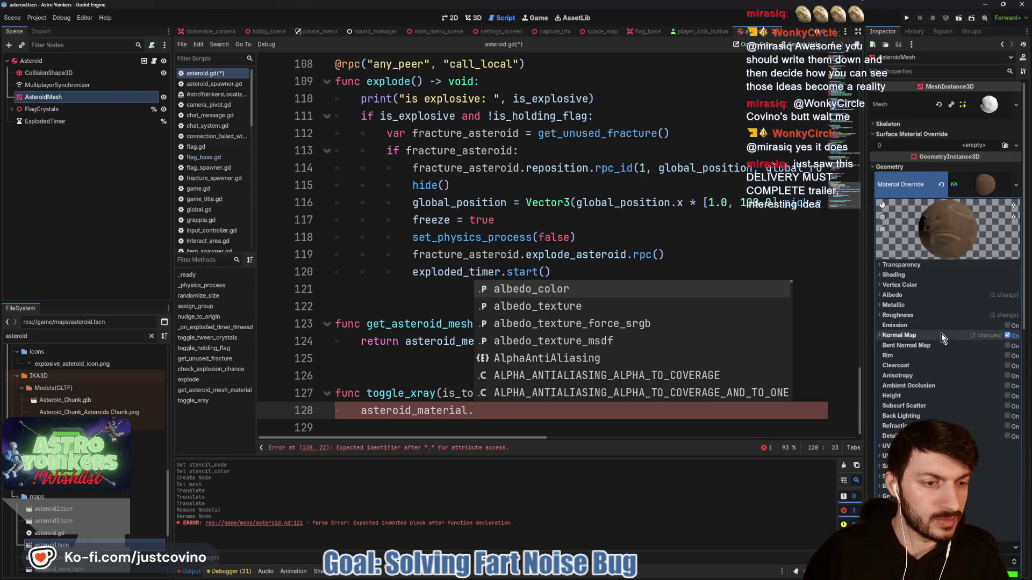
scroll(940, 334, "down", 10)
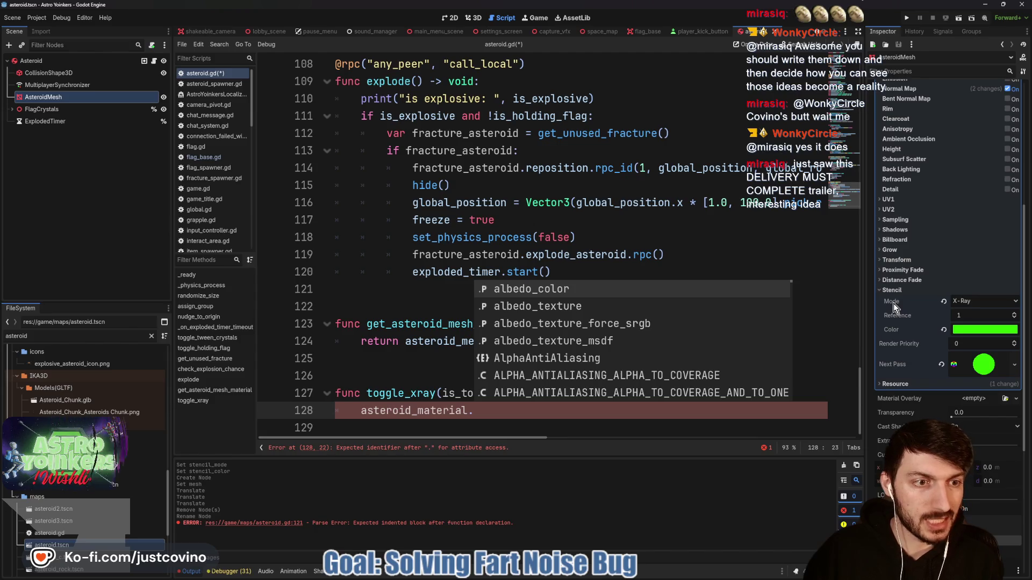
mouse_move(893, 303)
type("ste")
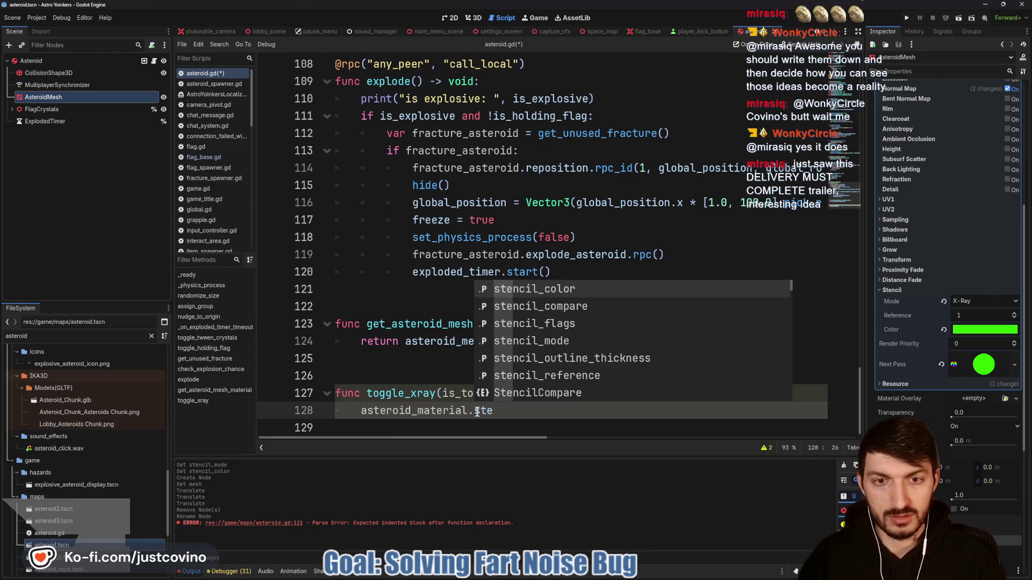
type("ncil")
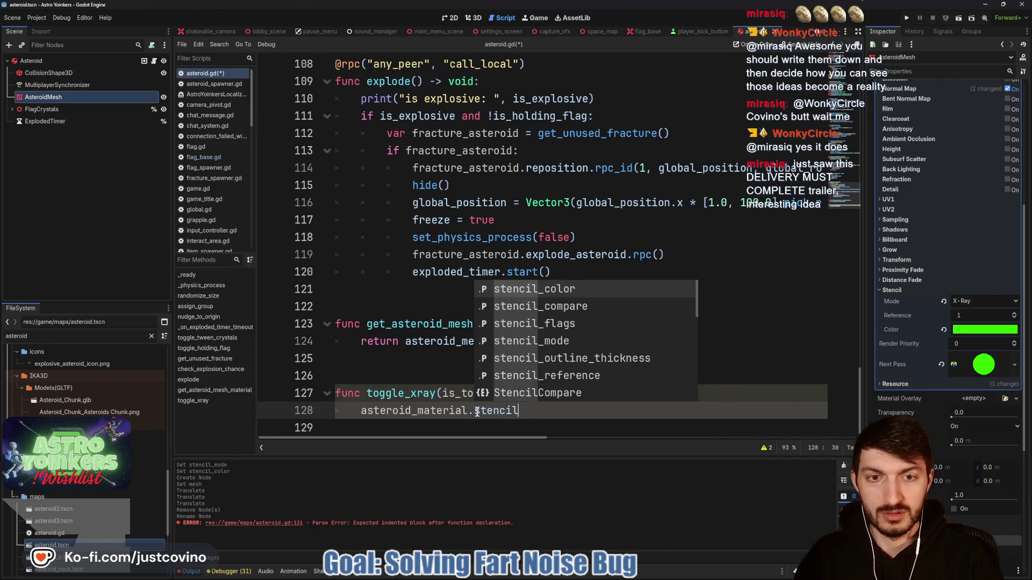
key("Return")
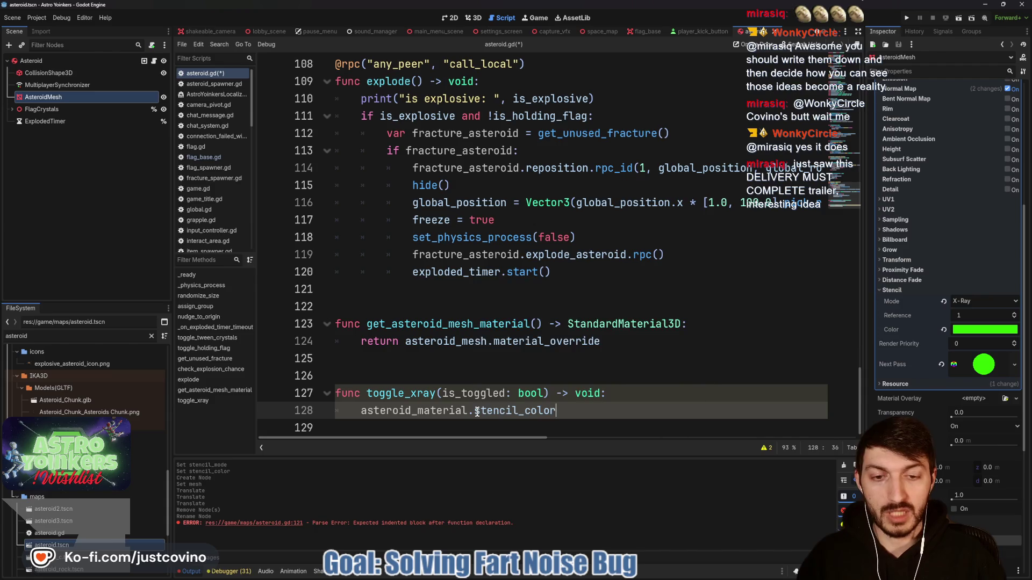
type("= ")
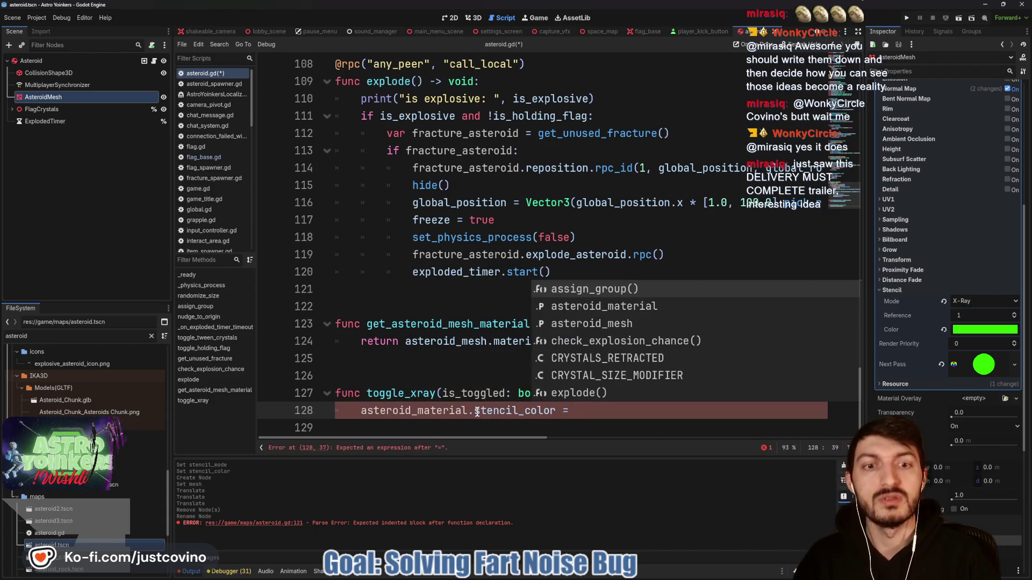
type("Color")
key("Return")
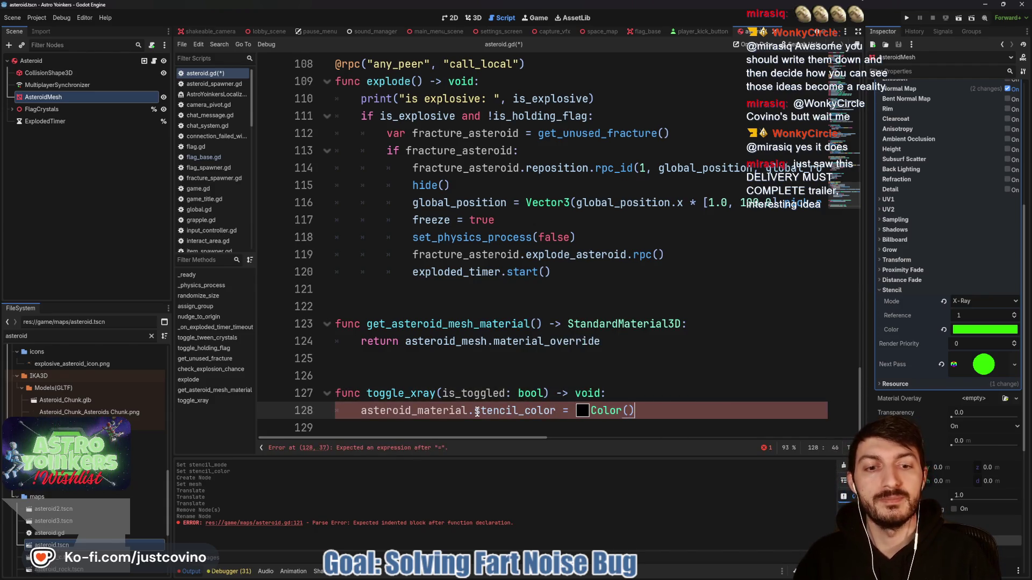
Pick bright green Color(0.06, 0.91, 0.011, 1.0) with the inline colour picker
left_click(583, 410)
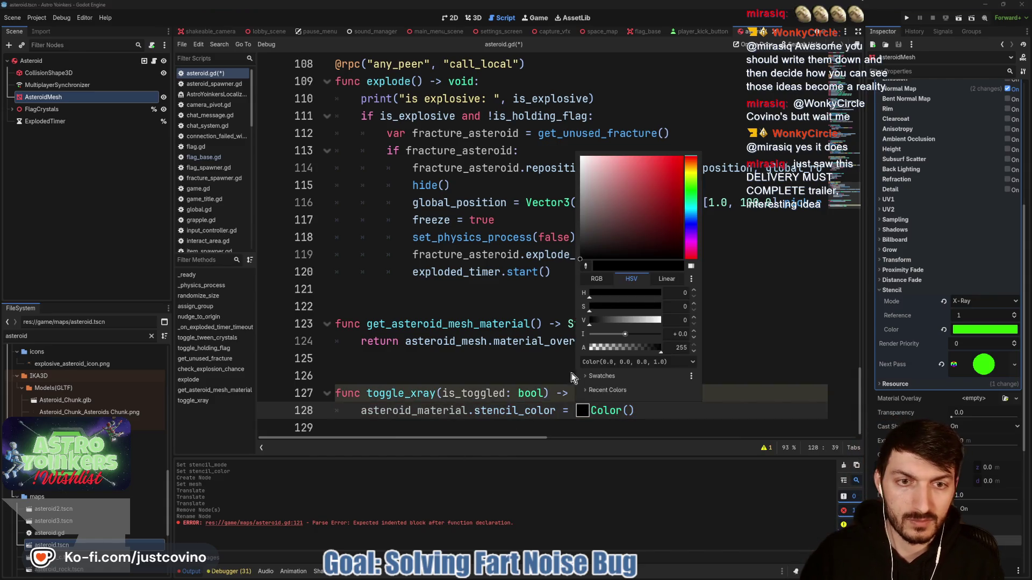
left_click(691, 190)
left_click_drag(678, 162, 709, 156)
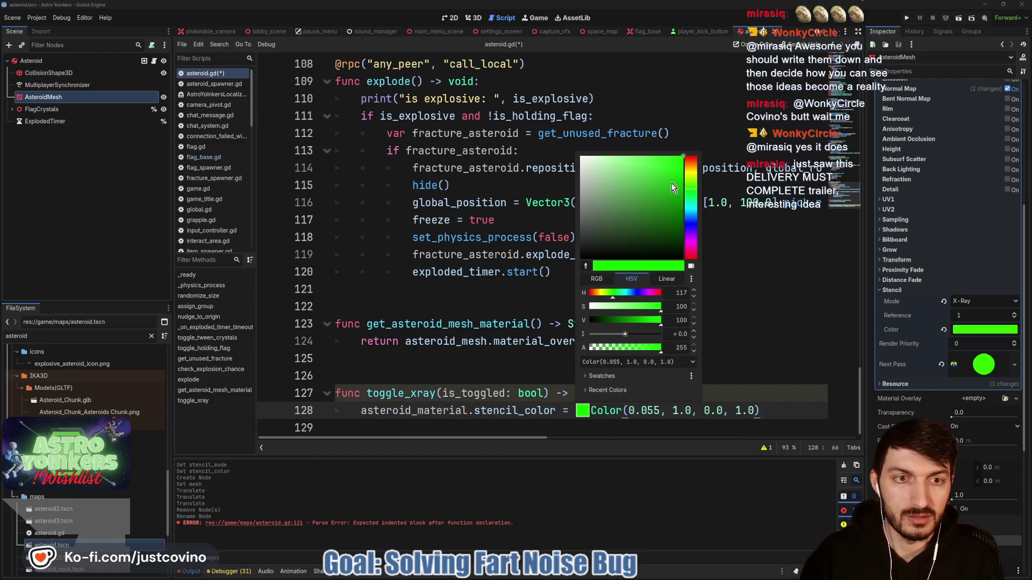
left_click_drag(671, 184, 681, 165)
left_click(782, 410)
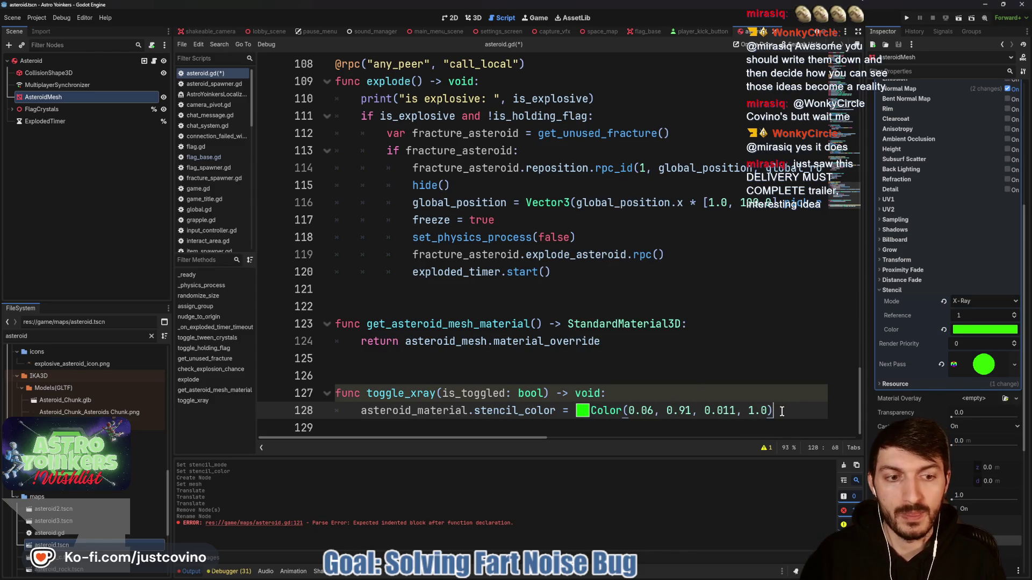
key("Return")
Write 'asteroid_material.stencil_mode = STENCIL_MODE_XRAY' on line 129
type("asteroid")
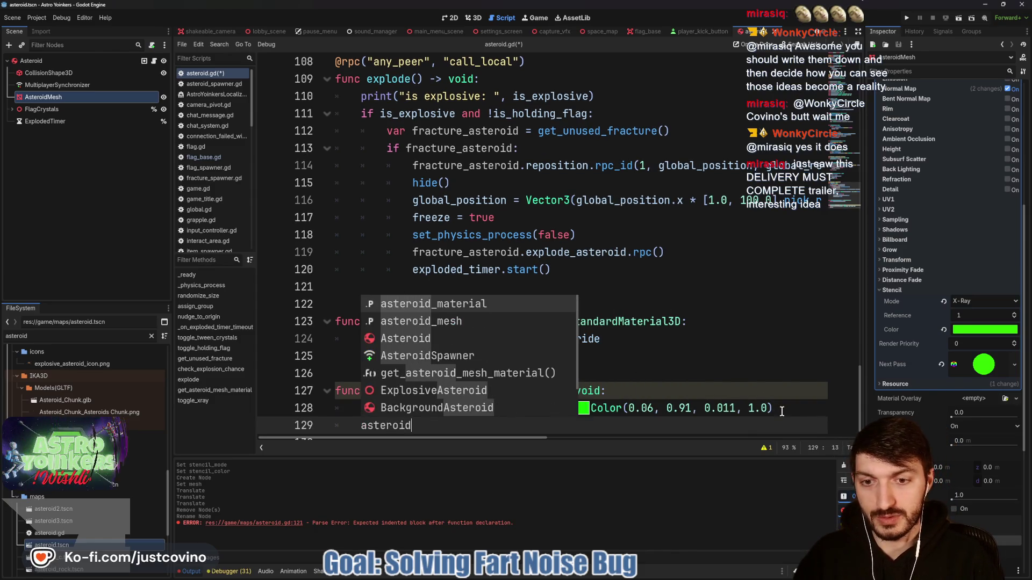
key("Return")
type(".")
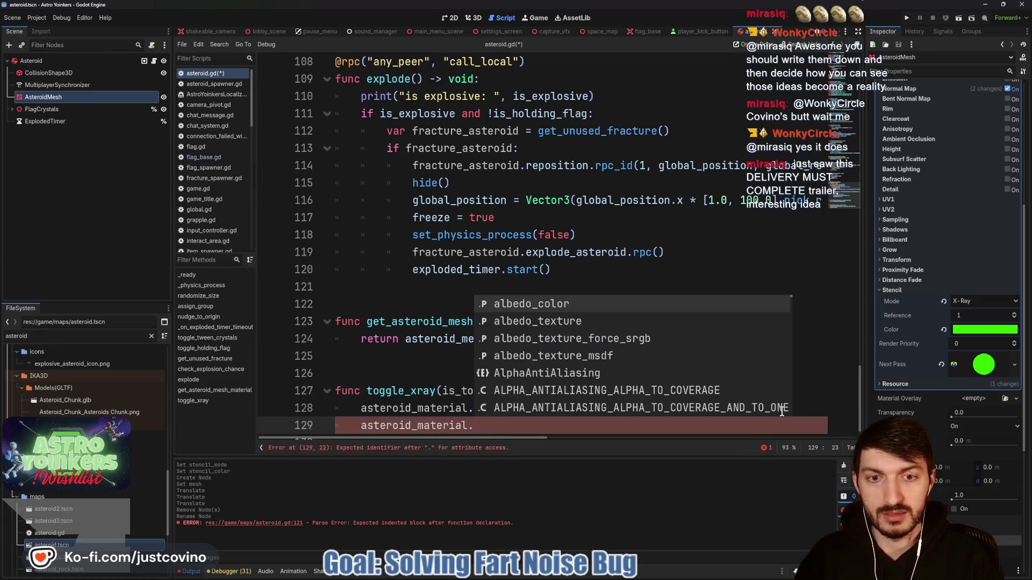
type("stenc")
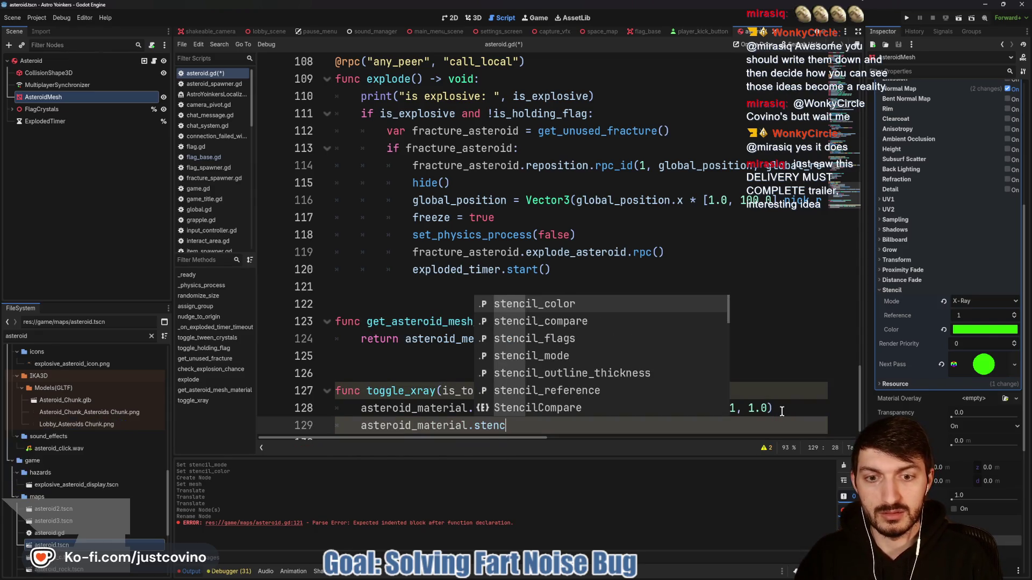
type("il_mod")
key("Return")
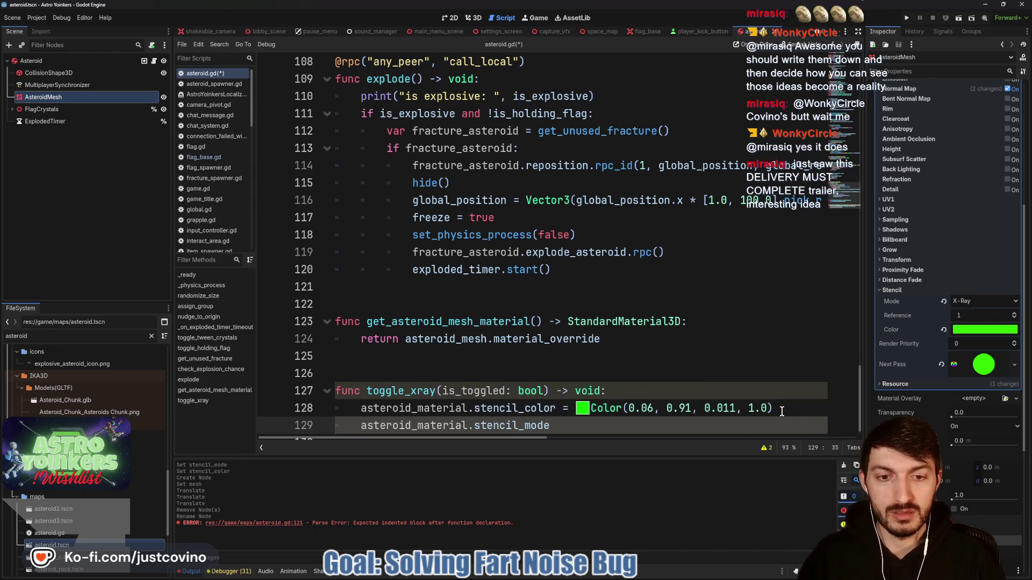
type("=")
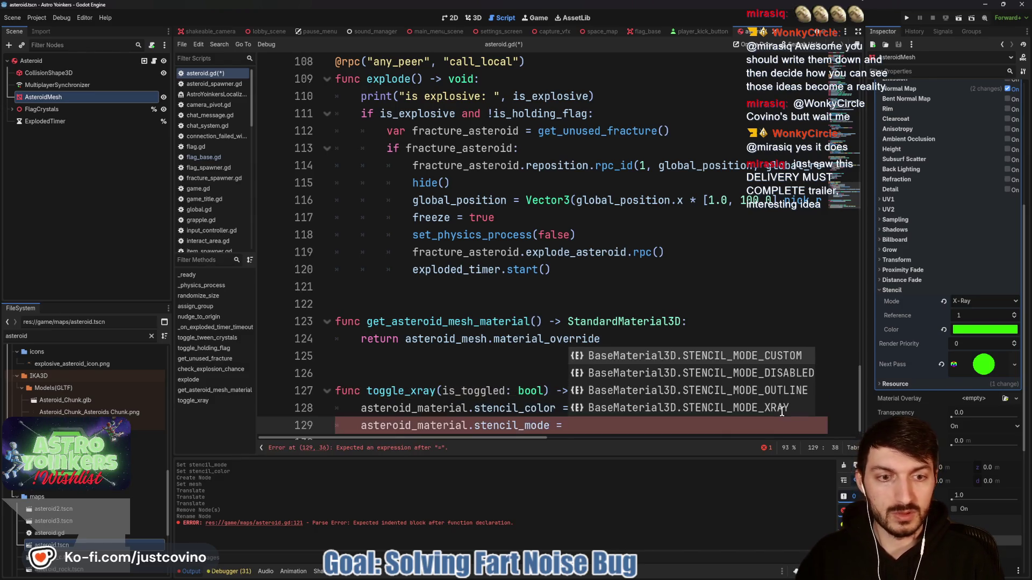
key("Down")
key("Down")
key("Down")
key("Return")
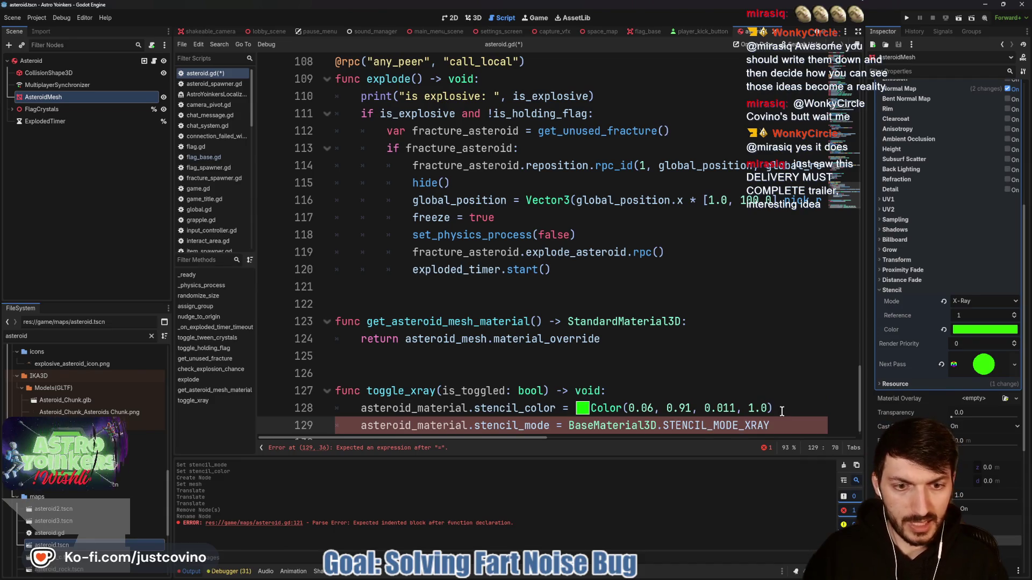
Append 'if is_toggled else BaseMaterial3D.STENCIL_MODE_DISABLED' to the stencil_mode line
type("if is_toggle")
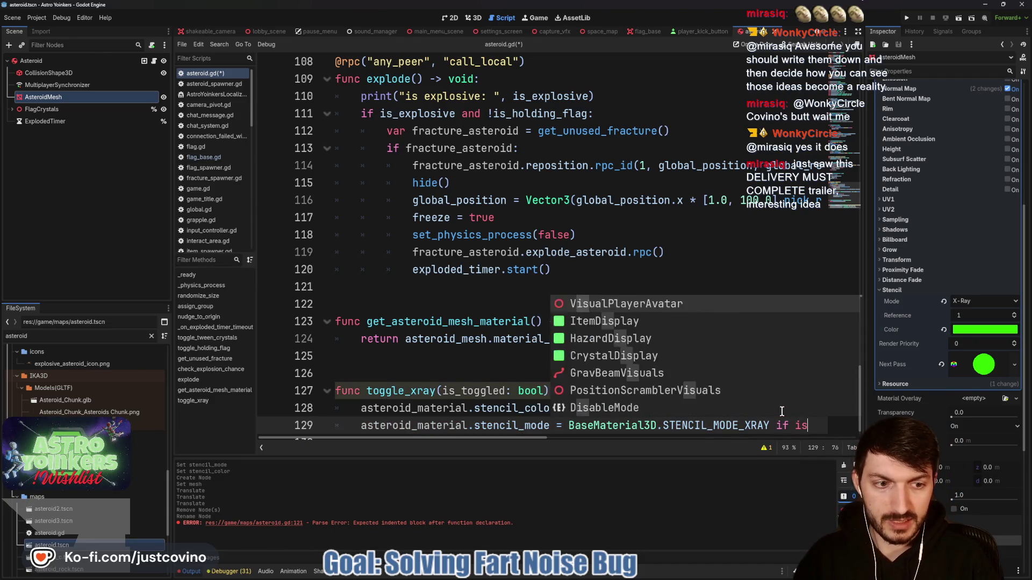
key("Return")
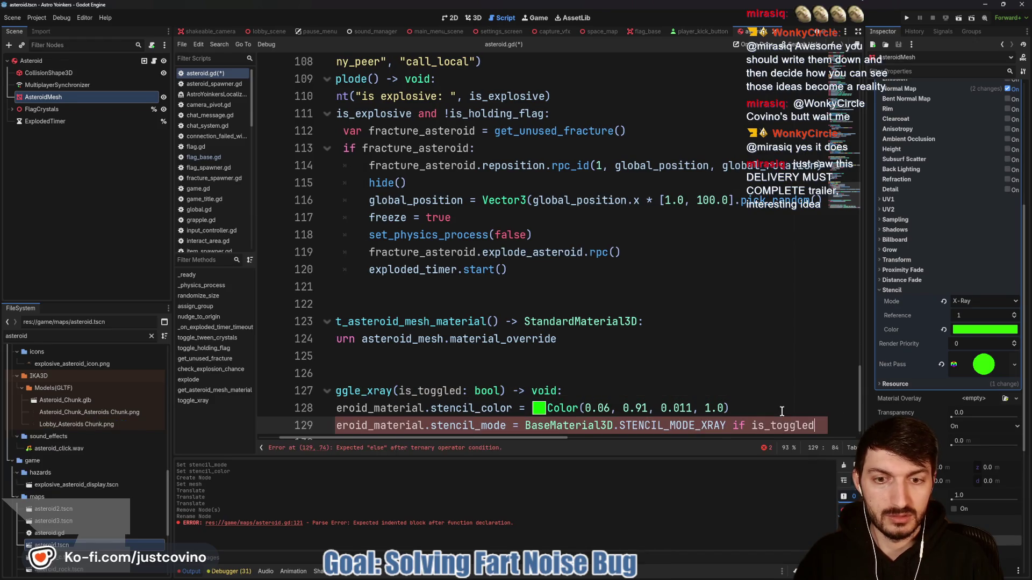
type("else")
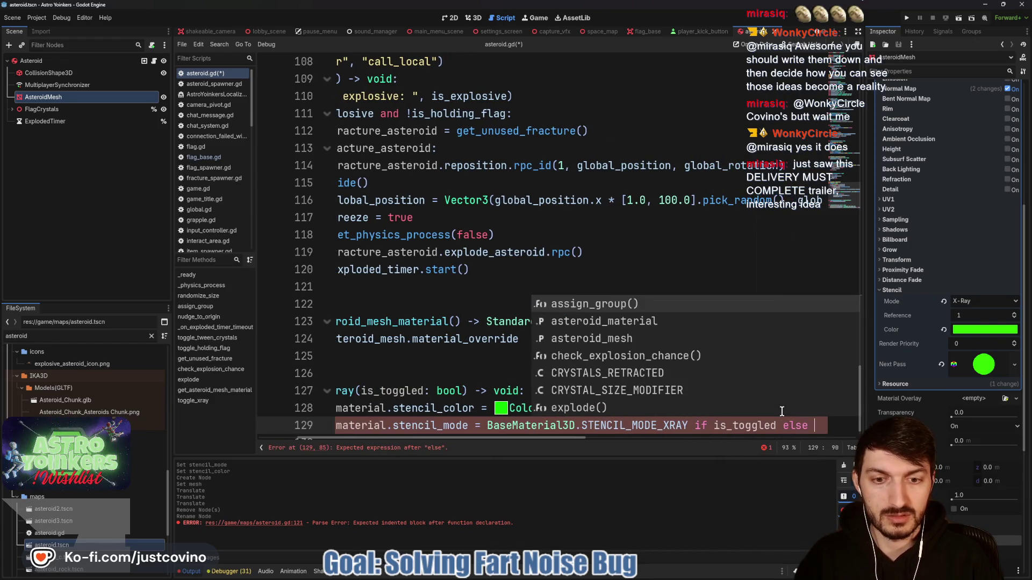
type(" BaseMaterial3D.")
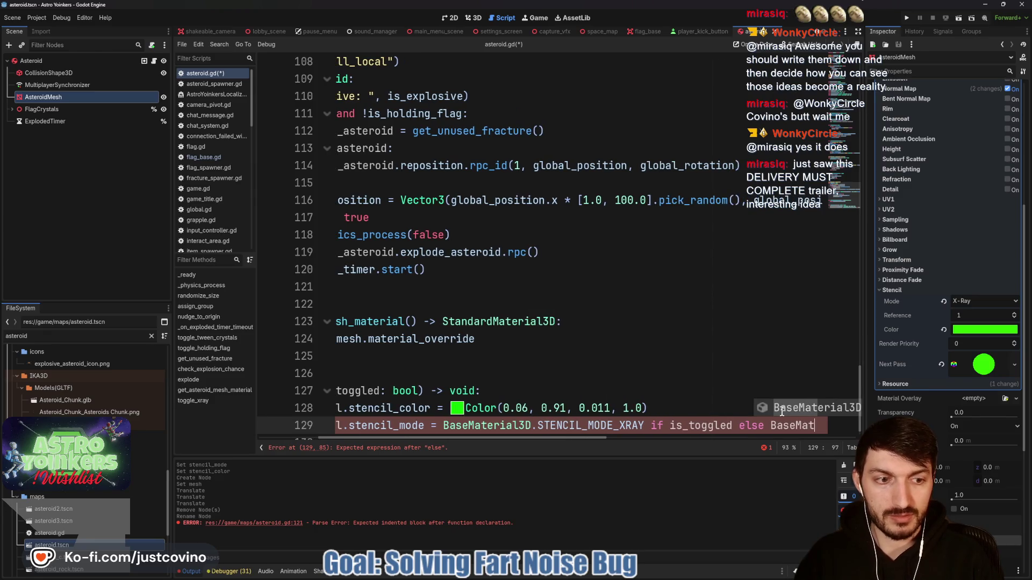
type("STENCI")
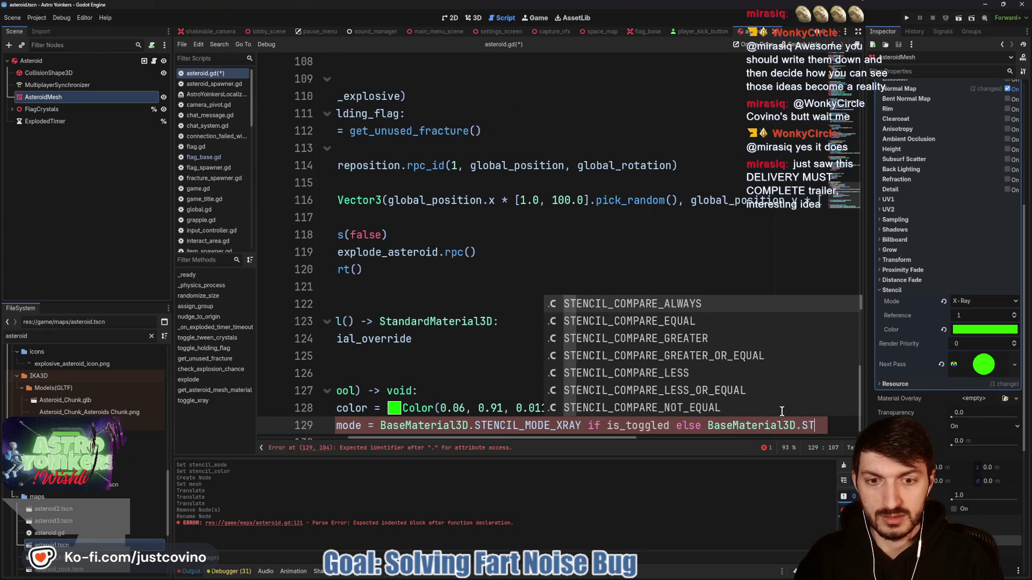
type("L")
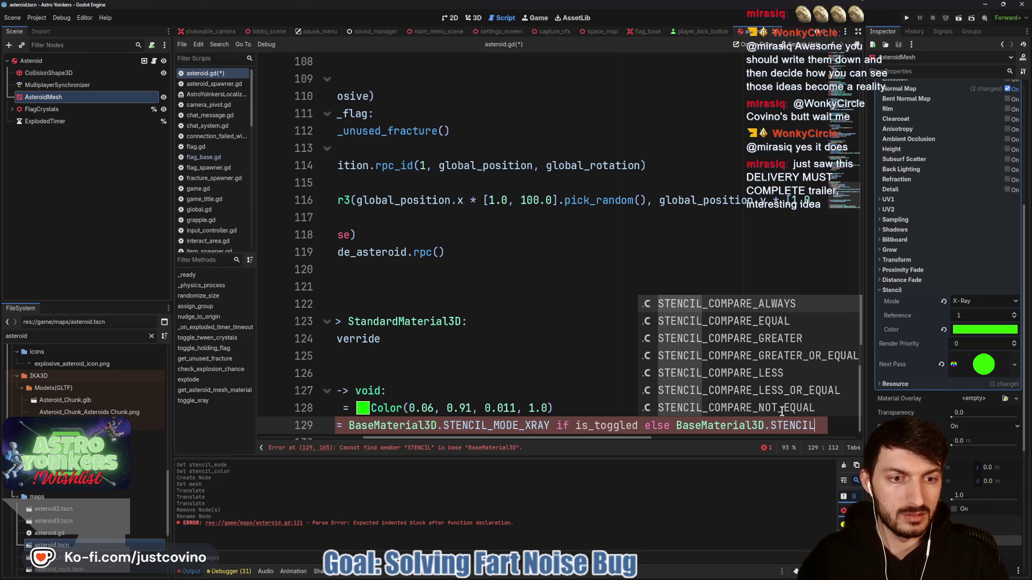
type("_N")
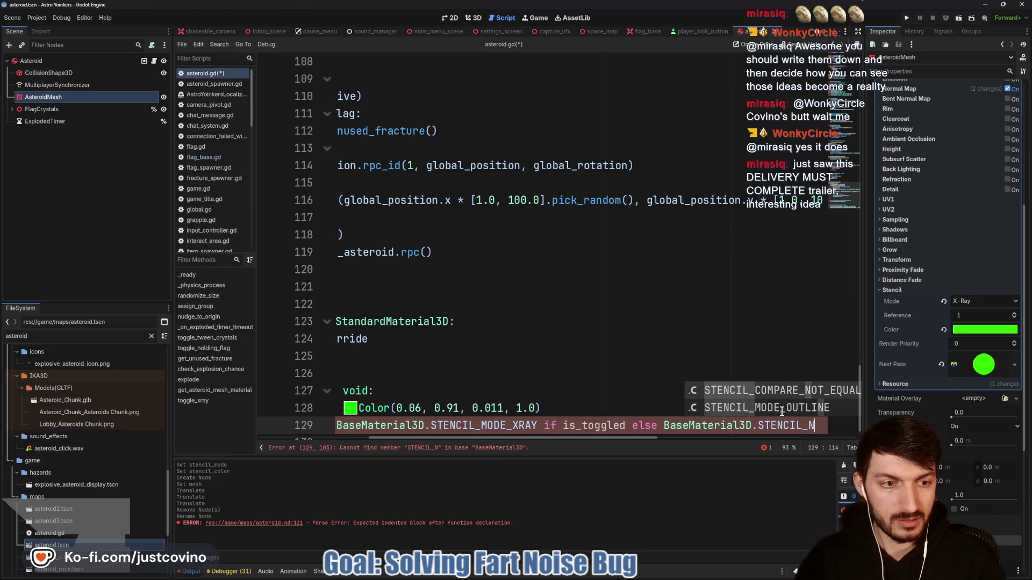
key("BackSpace")
type("MODE")
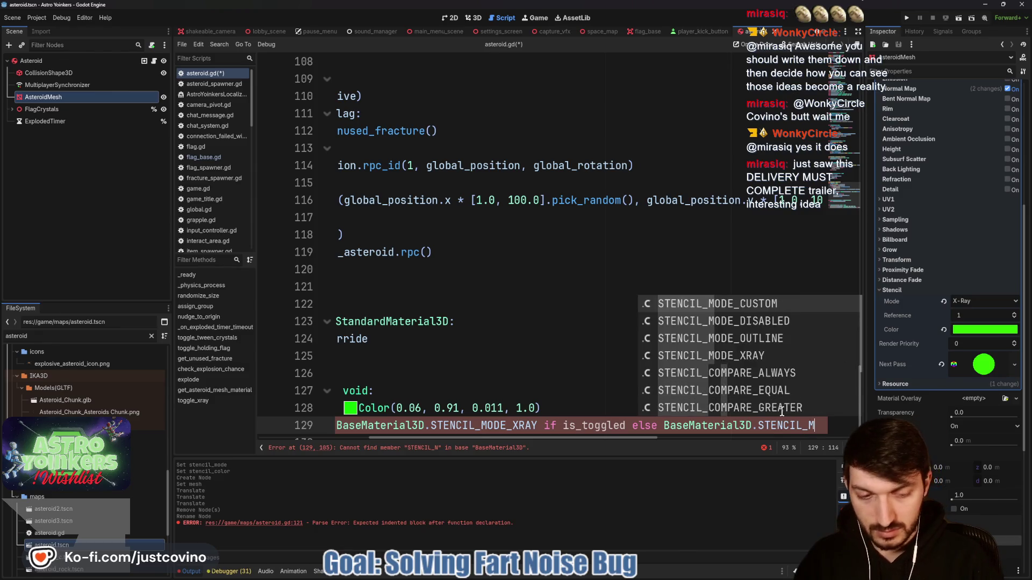
key("Down")
key("Return")
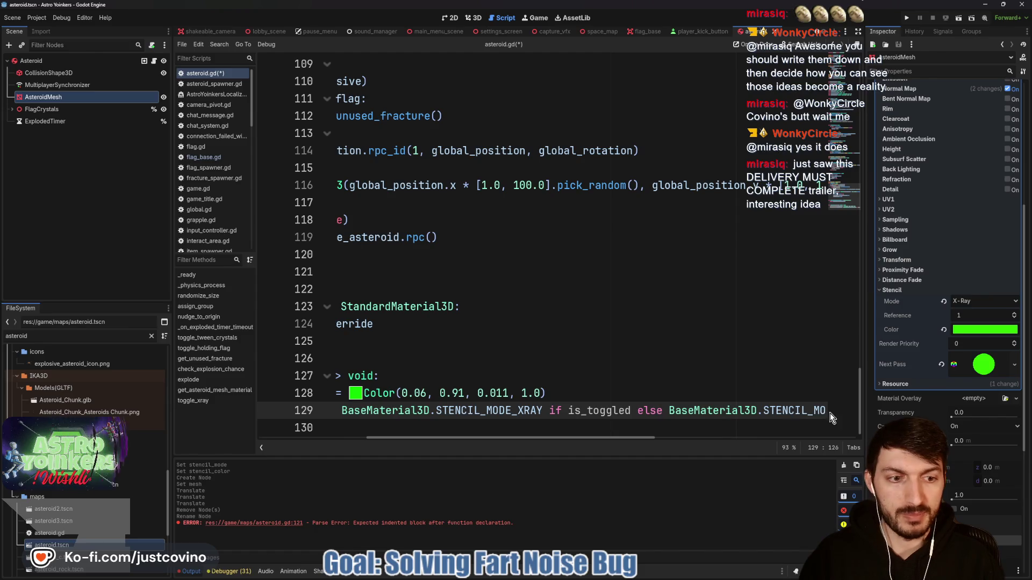
Move the stencil_color line below the stencil_mode line and save asteroid.gd
scroll(581, 421, "left", 3)
scroll(546, 422, "left", 5)
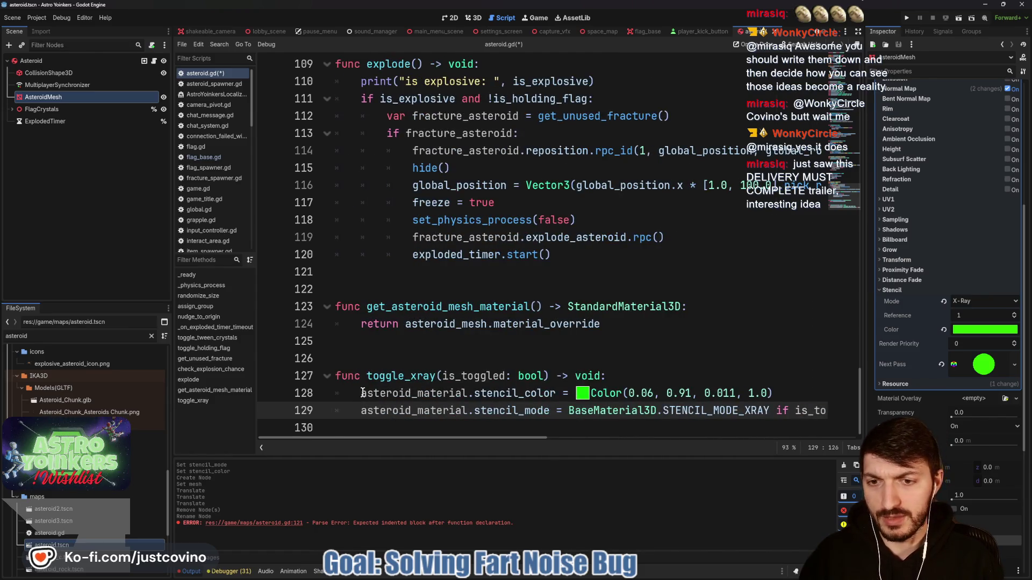
left_click_drag(360, 393, 782, 393)
key("alt+Down")
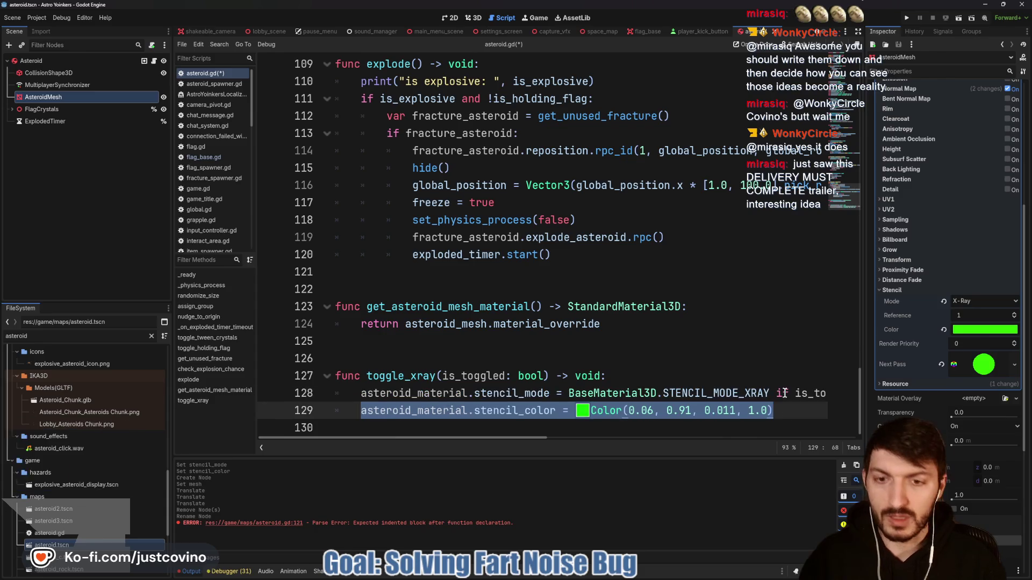
left_click(476, 432)
key("ctrl+s")
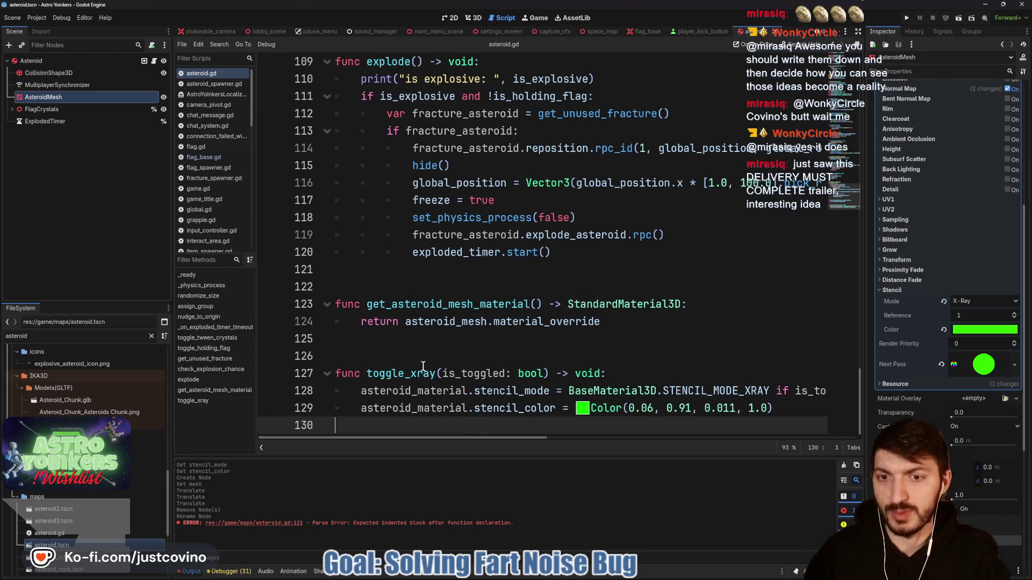
left_click(943, 301)
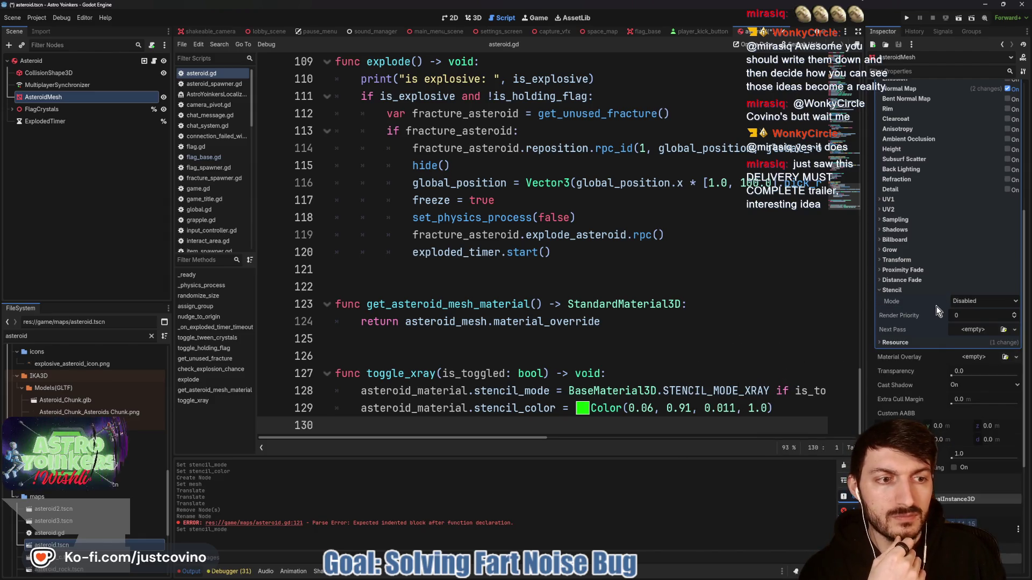
scroll(480, 355, "up", 1)
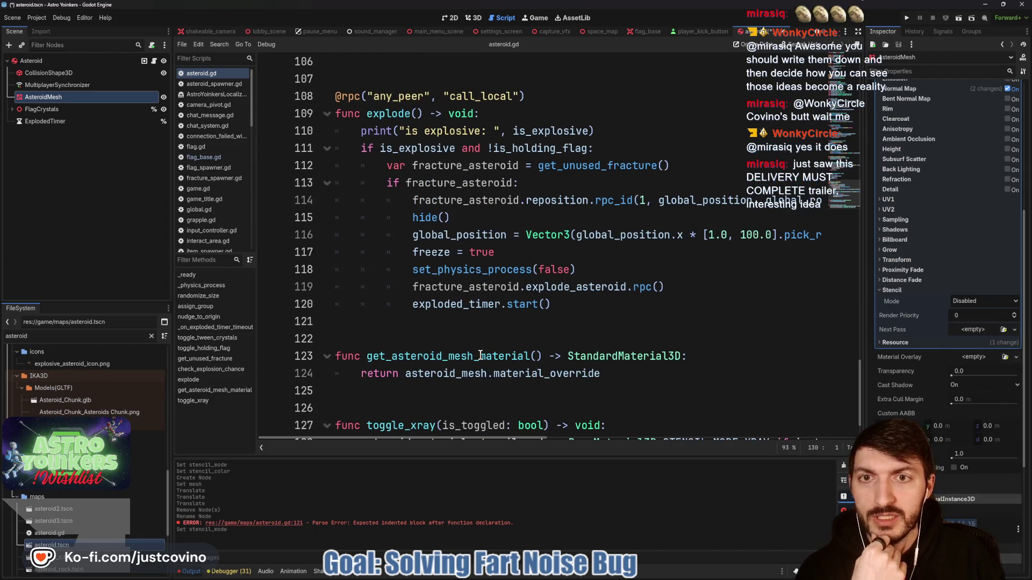
scroll(480, 355, "up", 9)
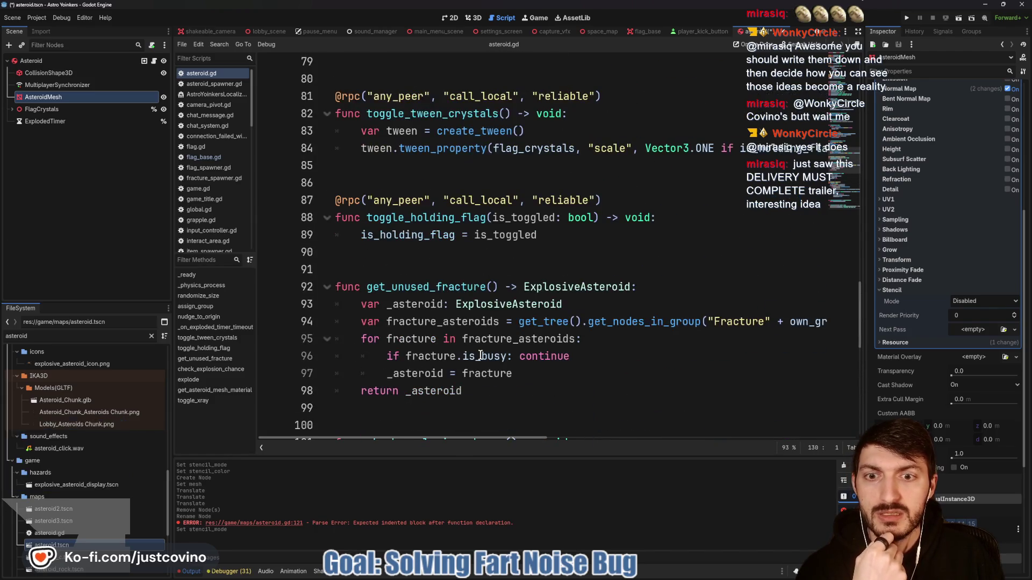
scroll(480, 356, "up", 1)
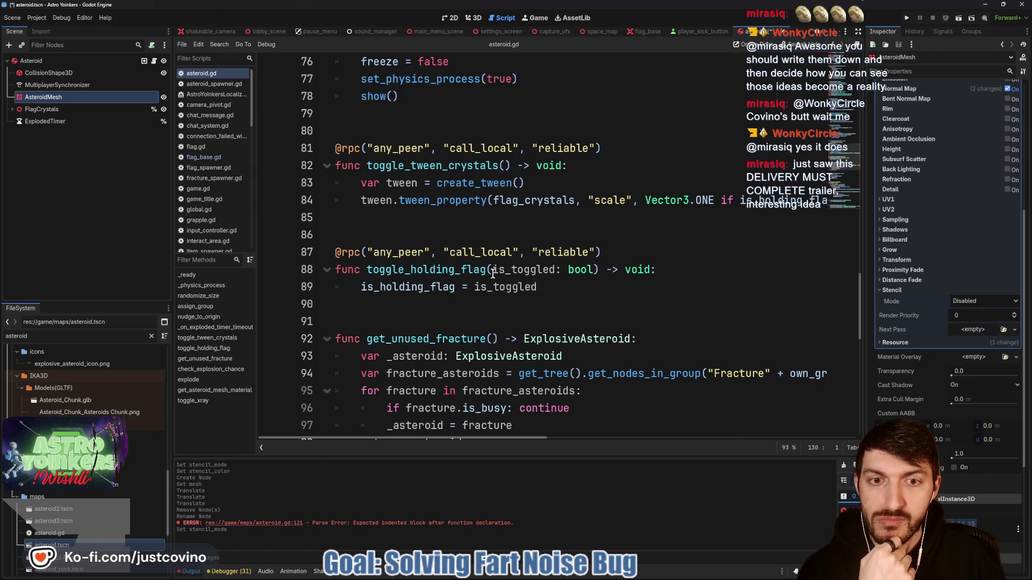
scroll(493, 274, "down", 11)
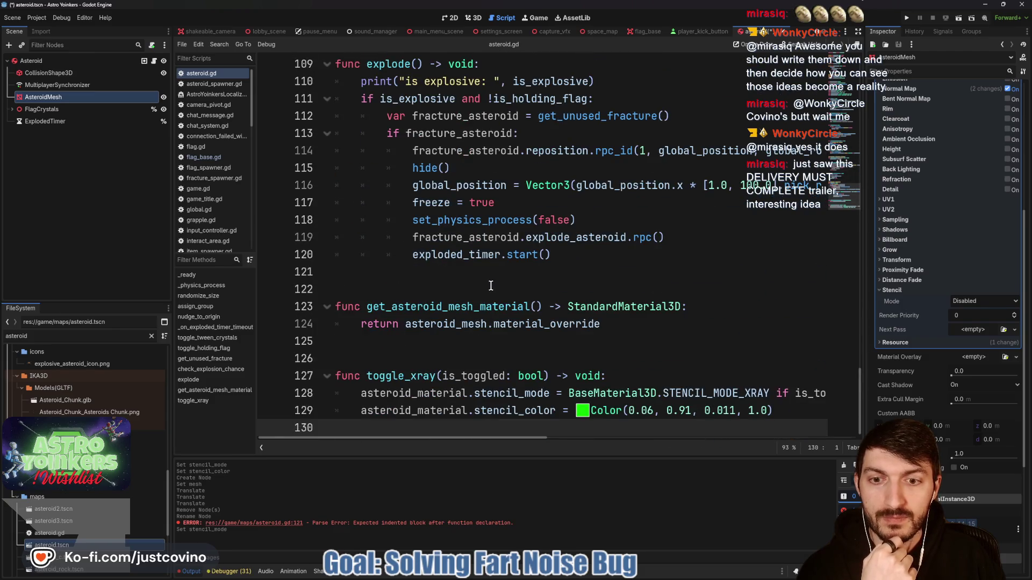
scroll(490, 286, "up", 8)
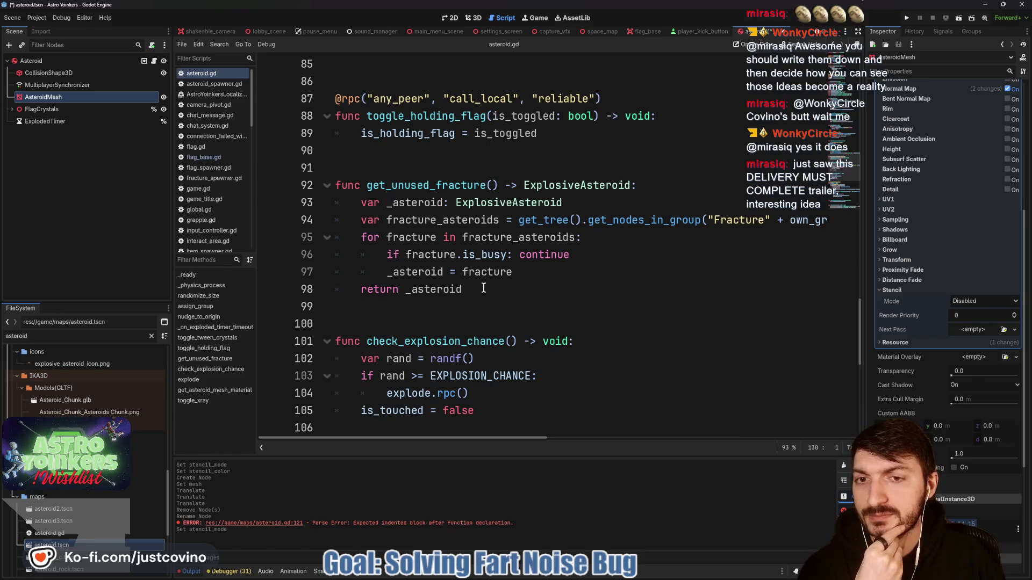
scroll(483, 289, "up", 1)
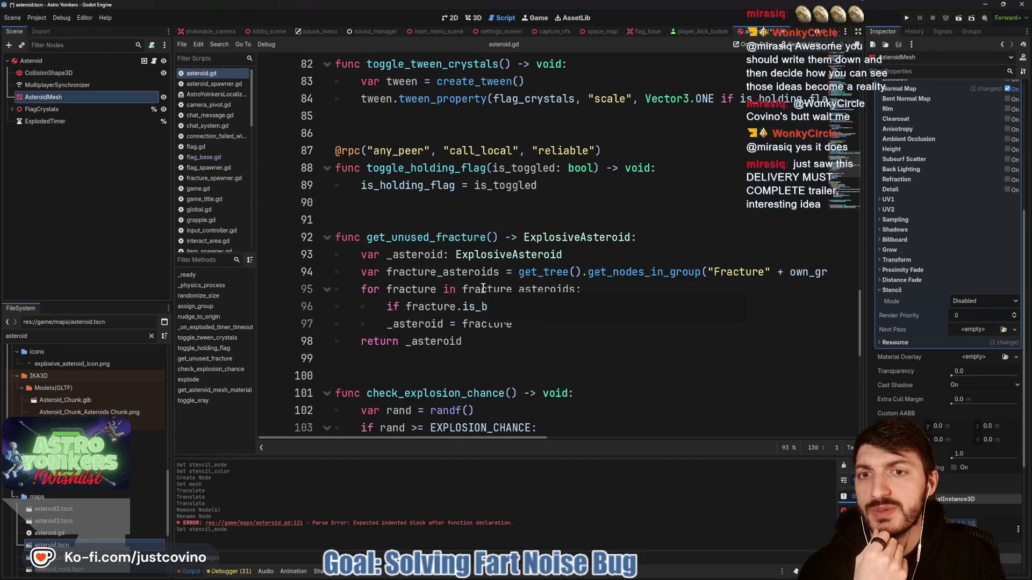
scroll(483, 289, "up", 2)
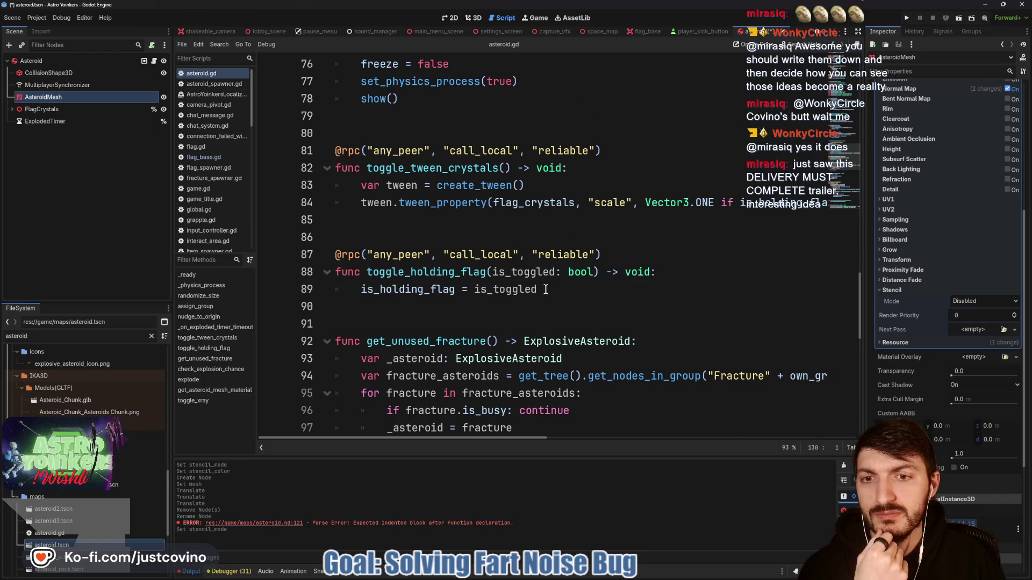
scroll(541, 290, "down", 11)
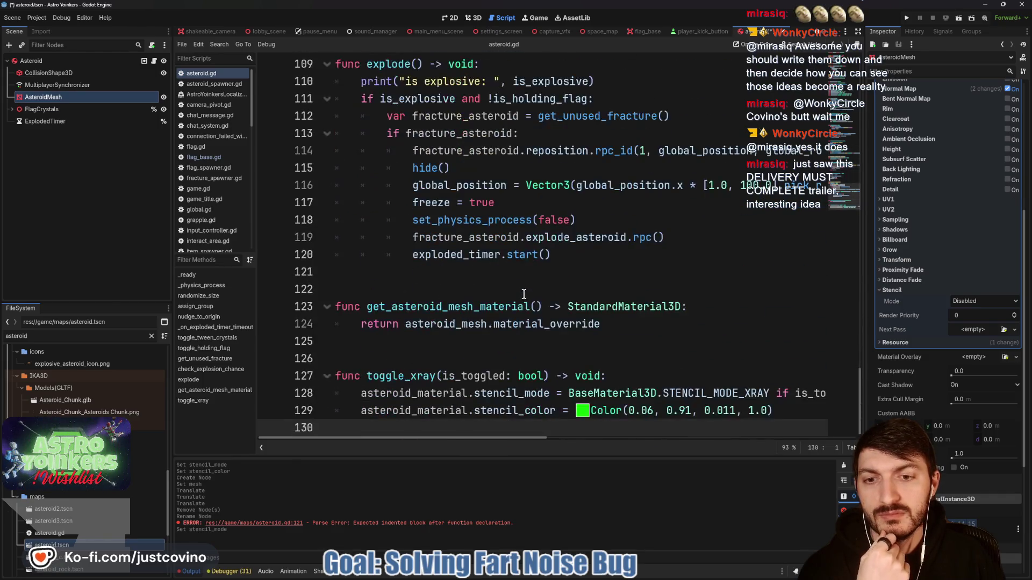
scroll(518, 295, "up", 16)
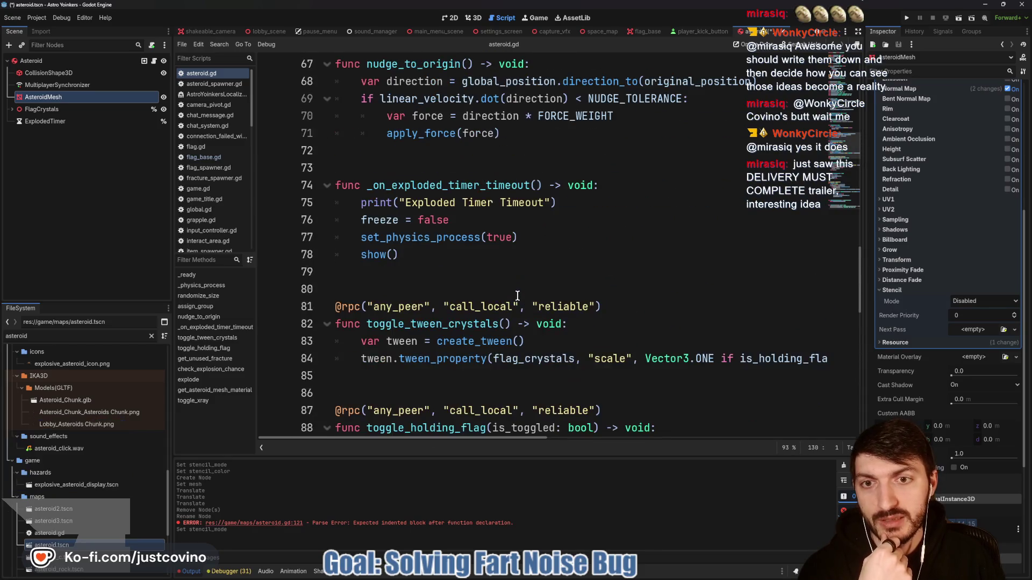
scroll(517, 295, "down", 6)
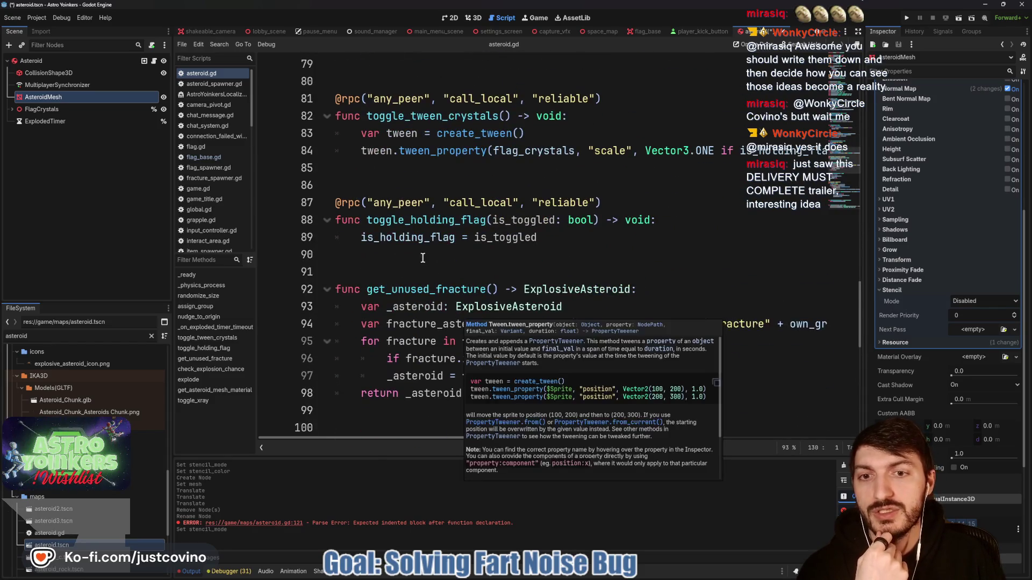
scroll(491, 273, "up", 20)
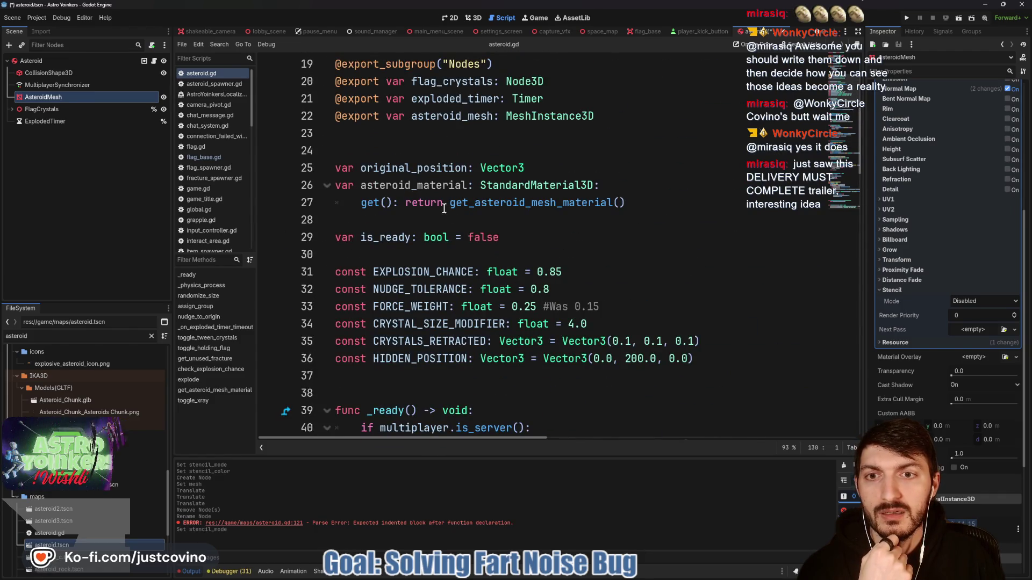
scroll(486, 262, "up", 3)
scroll(489, 264, "up", 2)
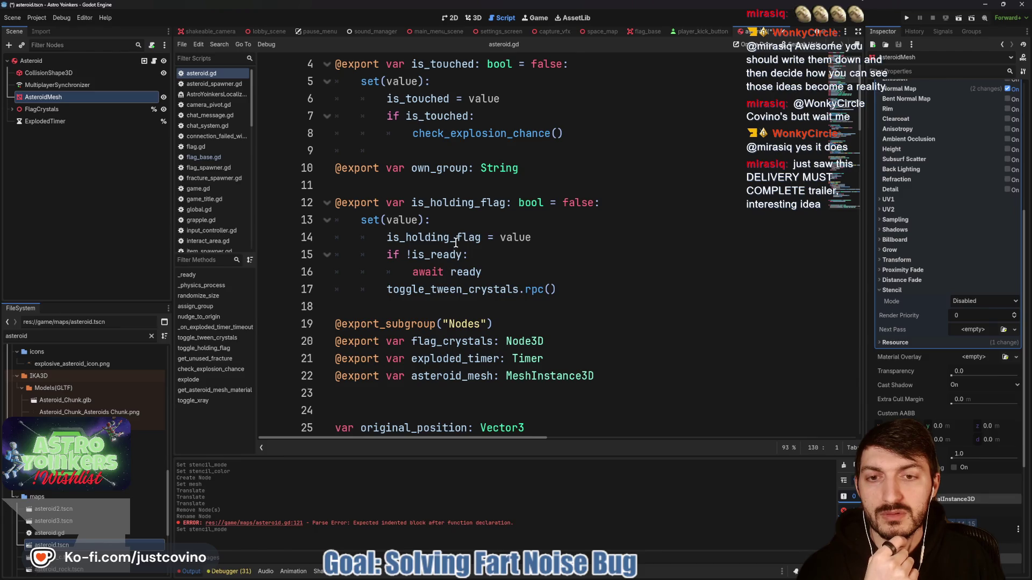
double_click(457, 289)
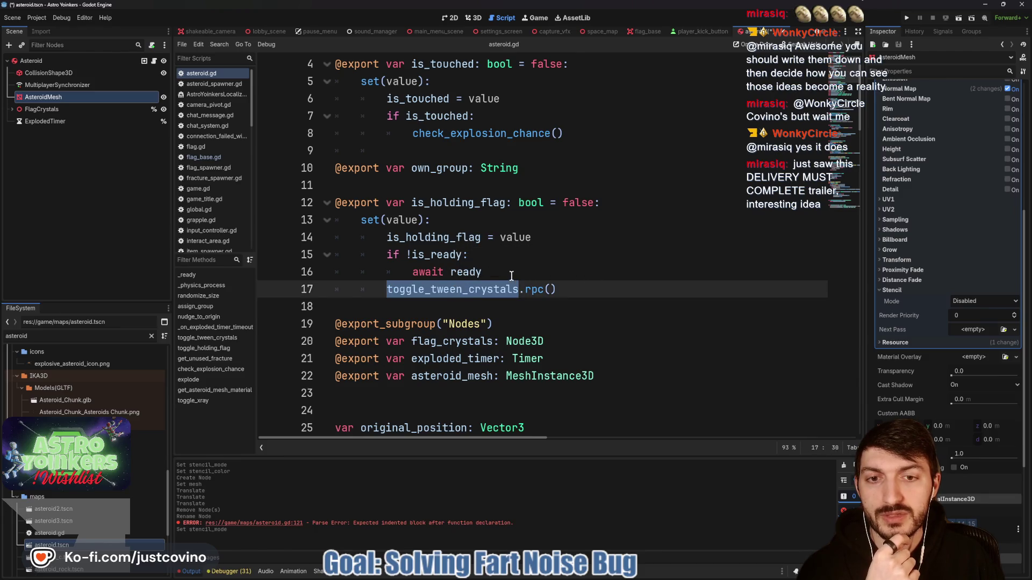
scroll(507, 275, "down", 2)
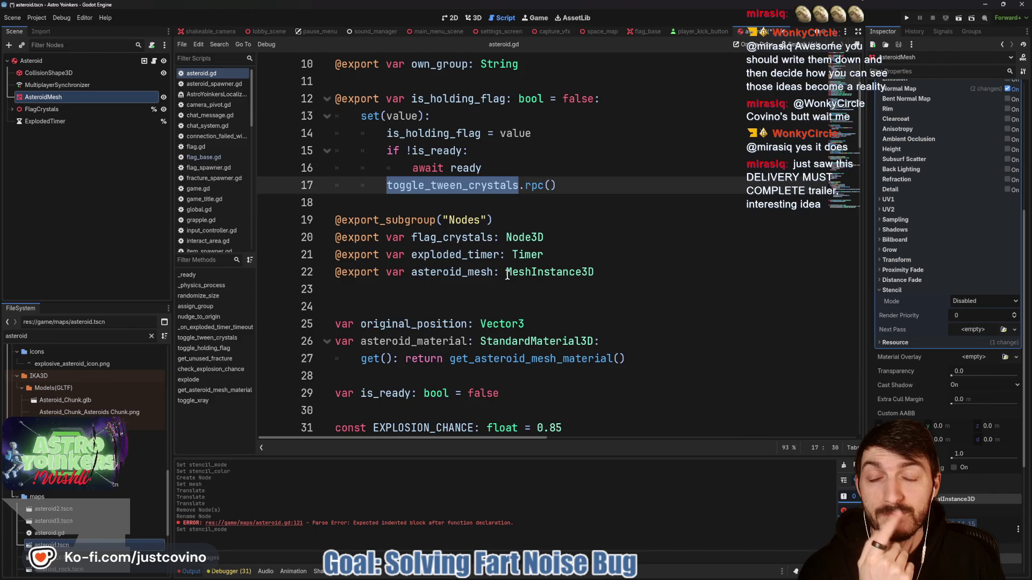
scroll(507, 274, "down", 20)
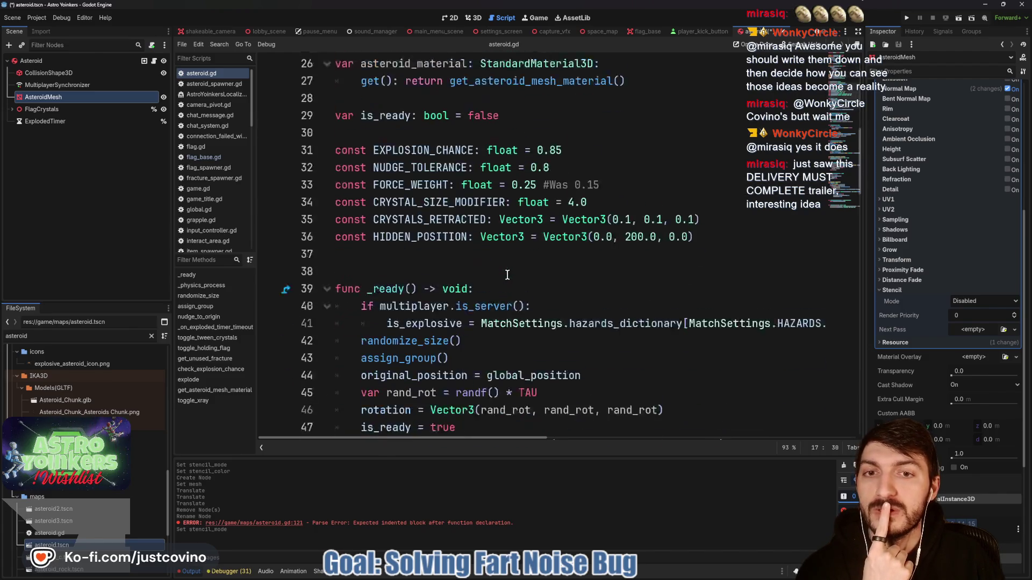
scroll(507, 275, "down", 4)
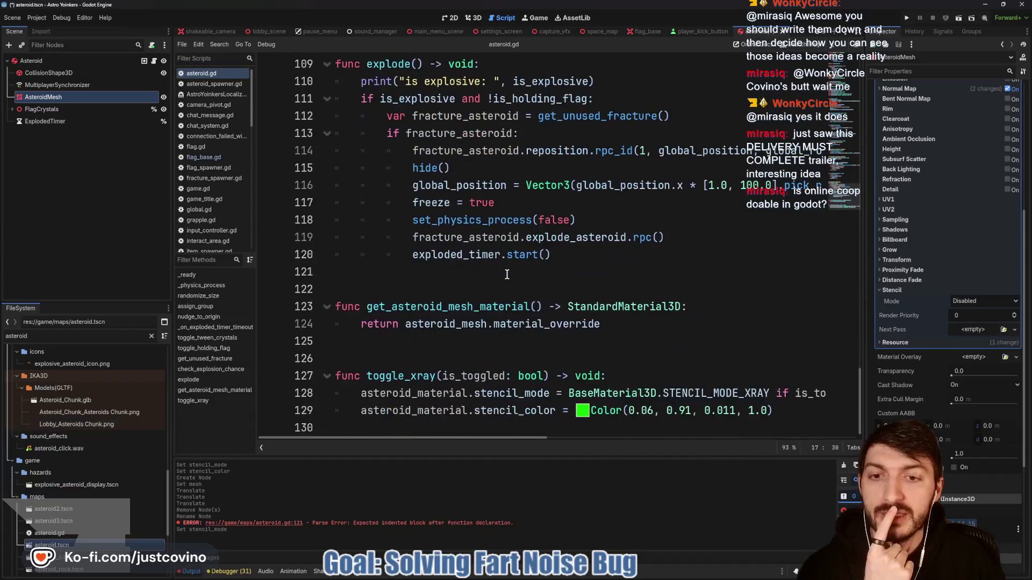
left_click(407, 356)
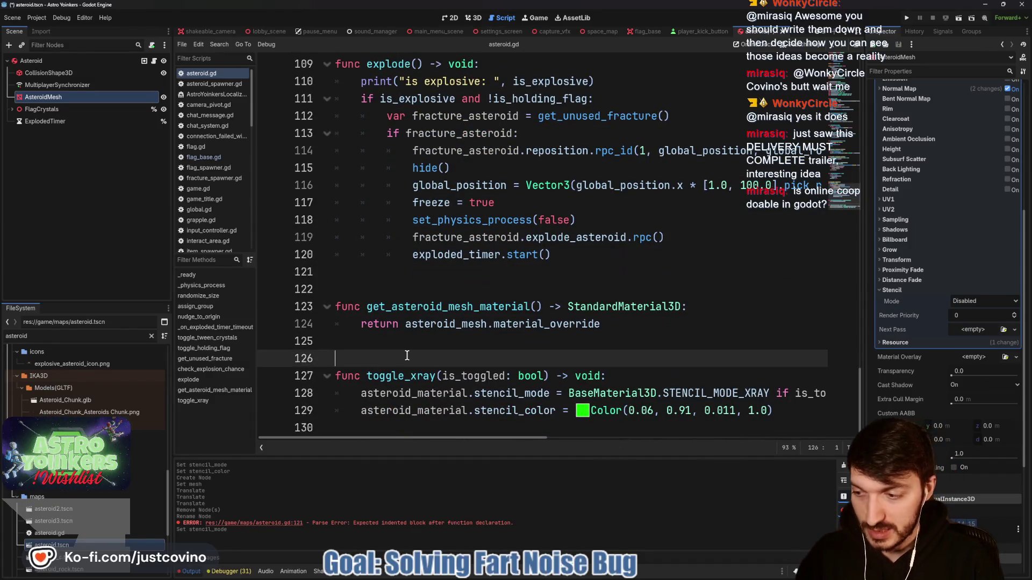
type("@rpc(\"any_peer\",")
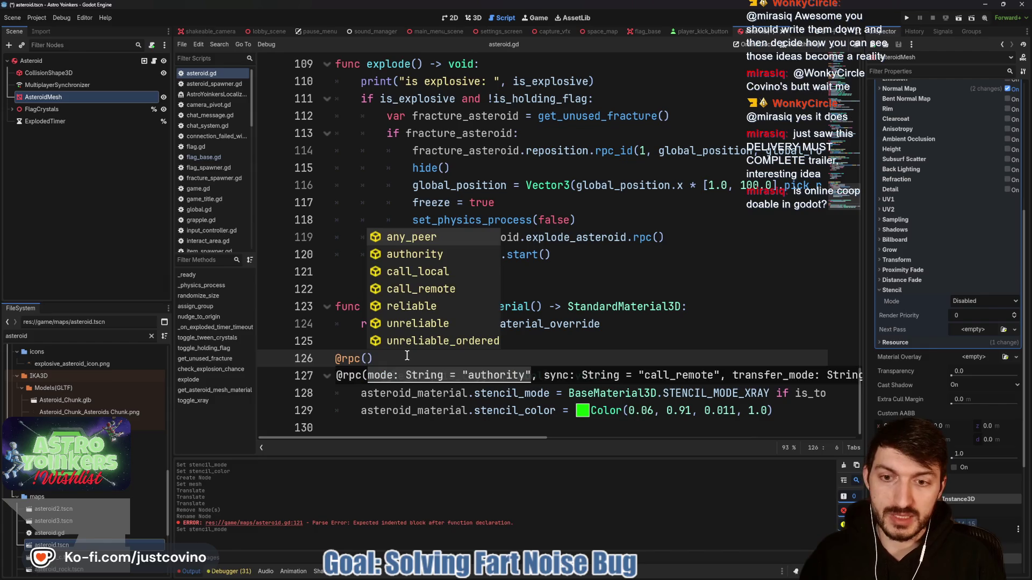
key("Down")
key("Down")
key("Return")
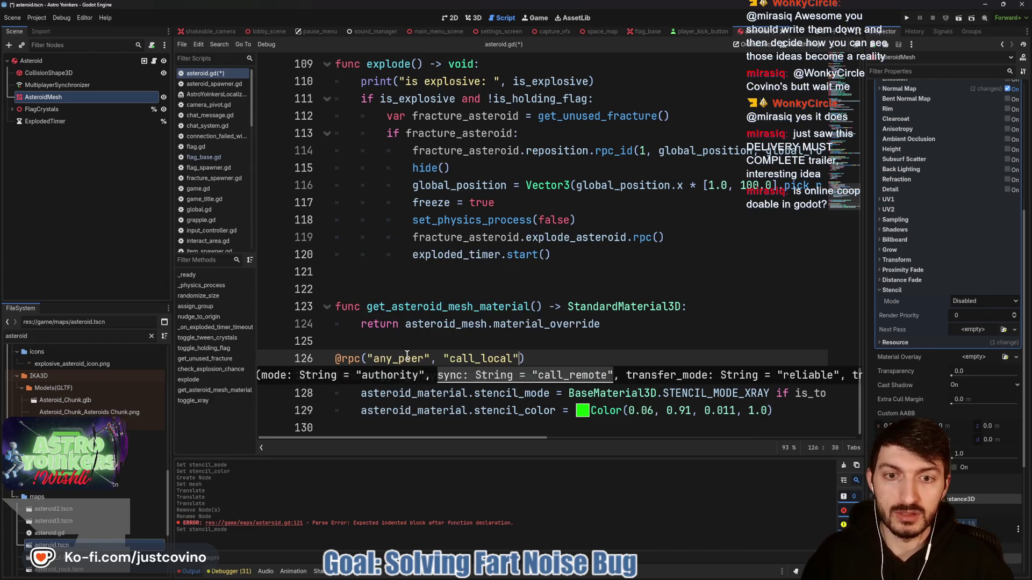
left_click(395, 342)
key("Return")
key("ctrl+s")
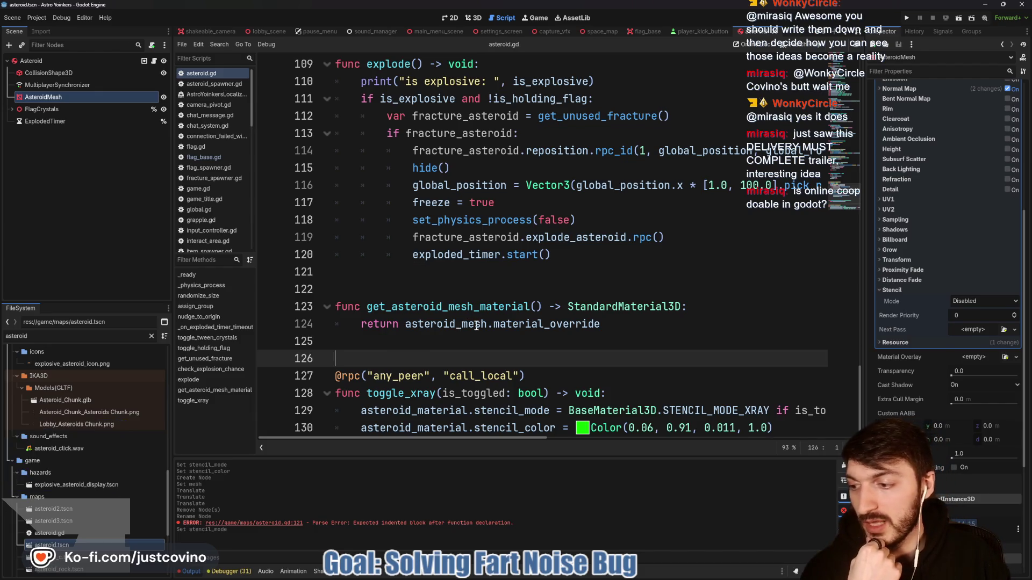
Place the caret at the end of the toggle_tween_crystals call in the is_holding_flag setter
mouse_move(484, 322)
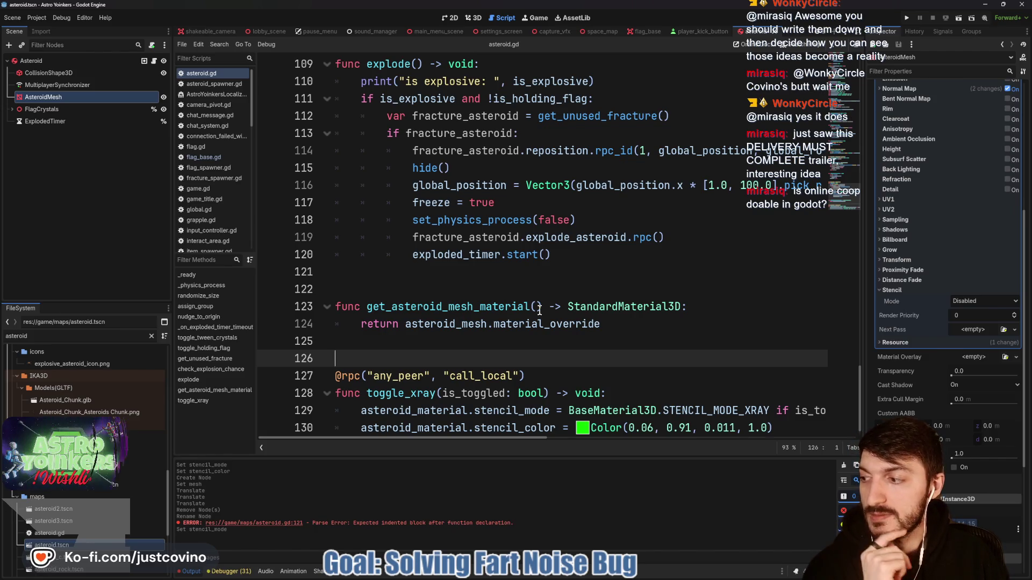
left_click(445, 286)
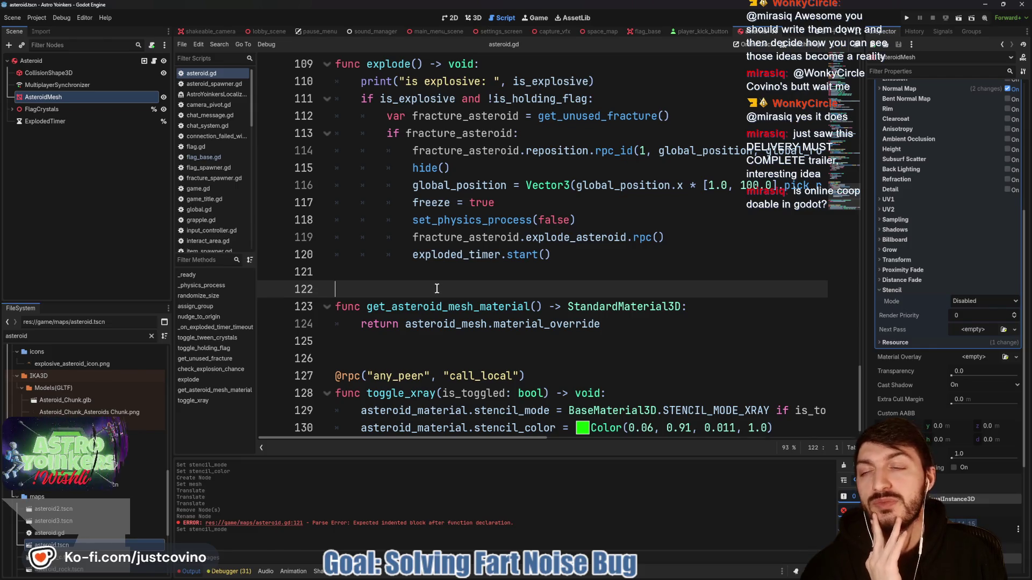
scroll(439, 291, "up", 13)
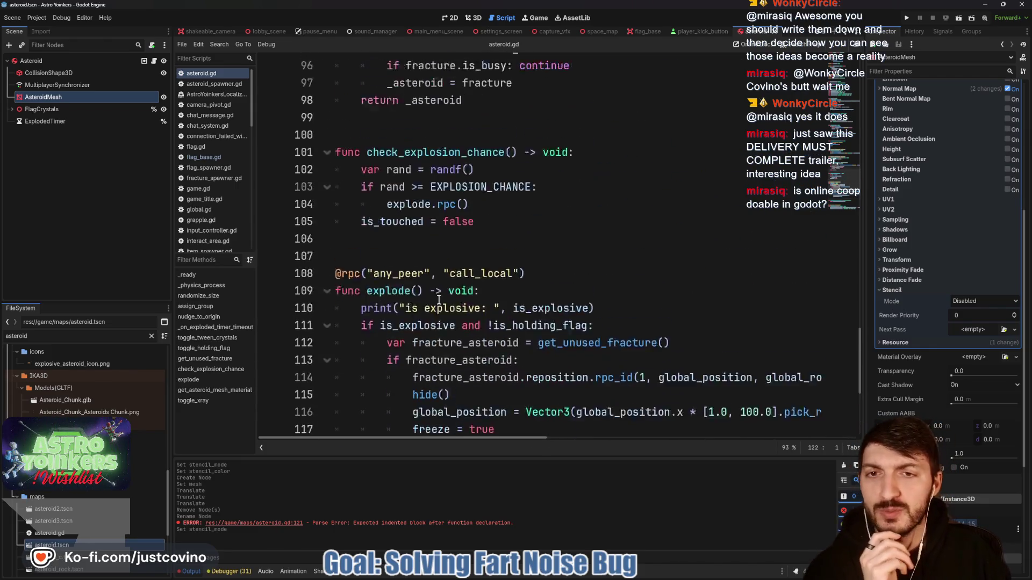
scroll(439, 299, "up", 20)
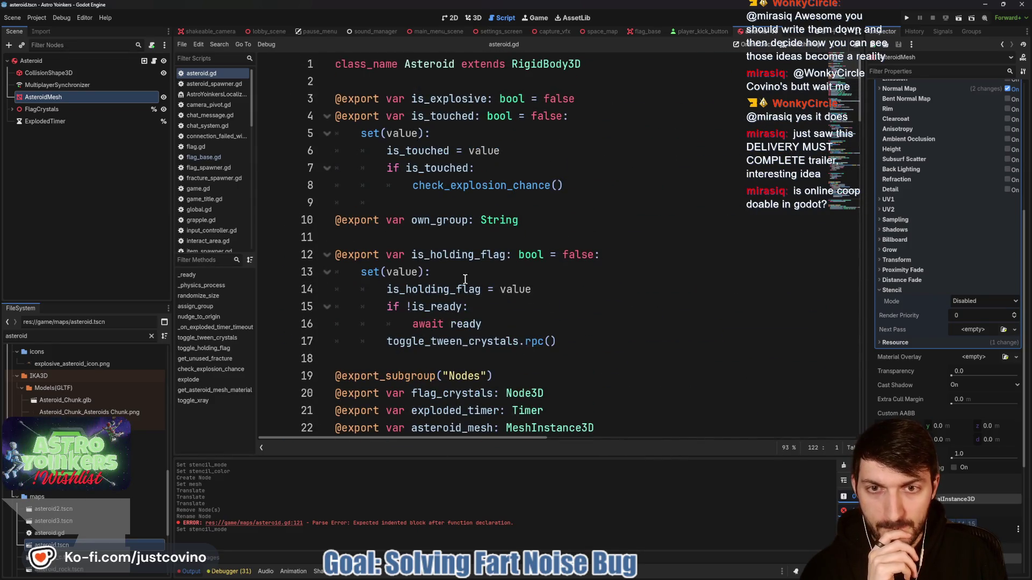
scroll(505, 251, "down", 2)
left_click(564, 237)
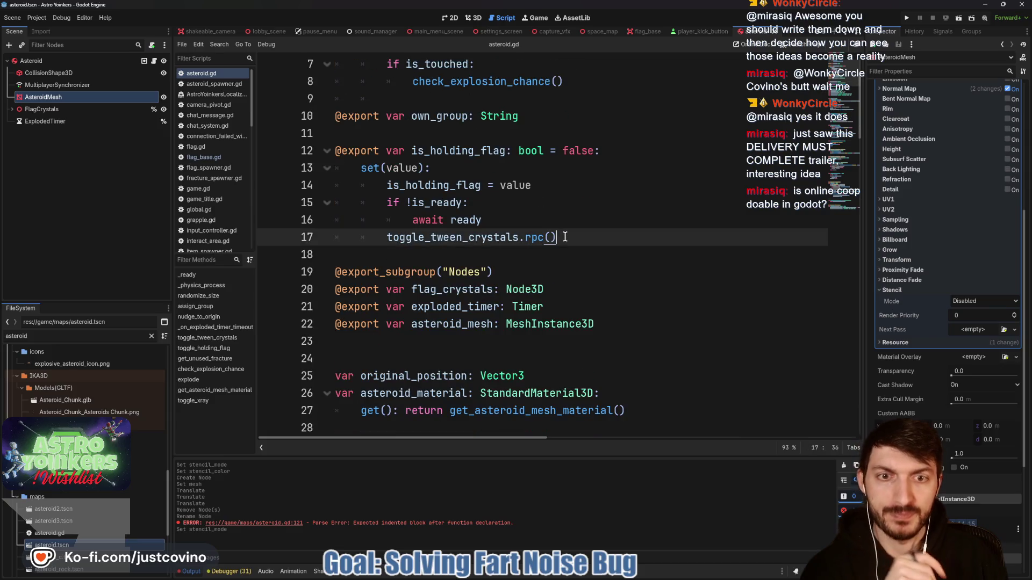
Add a toggle_xray.rpc(is_holding_flag) call to the is_holding_flag setter and save the script
key("Return")
type("toggle")
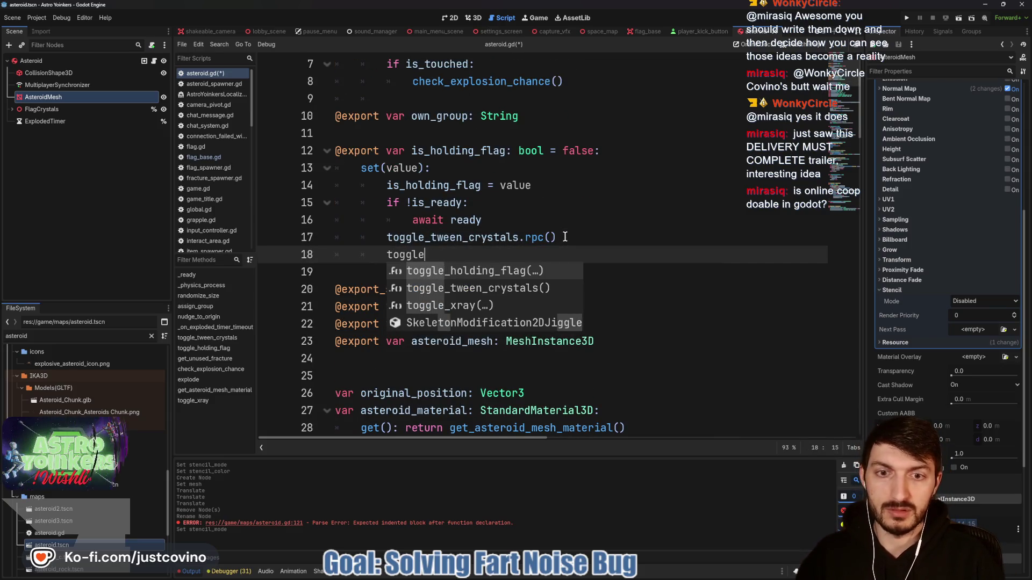
key("Down")
key("Down")
key("Return")
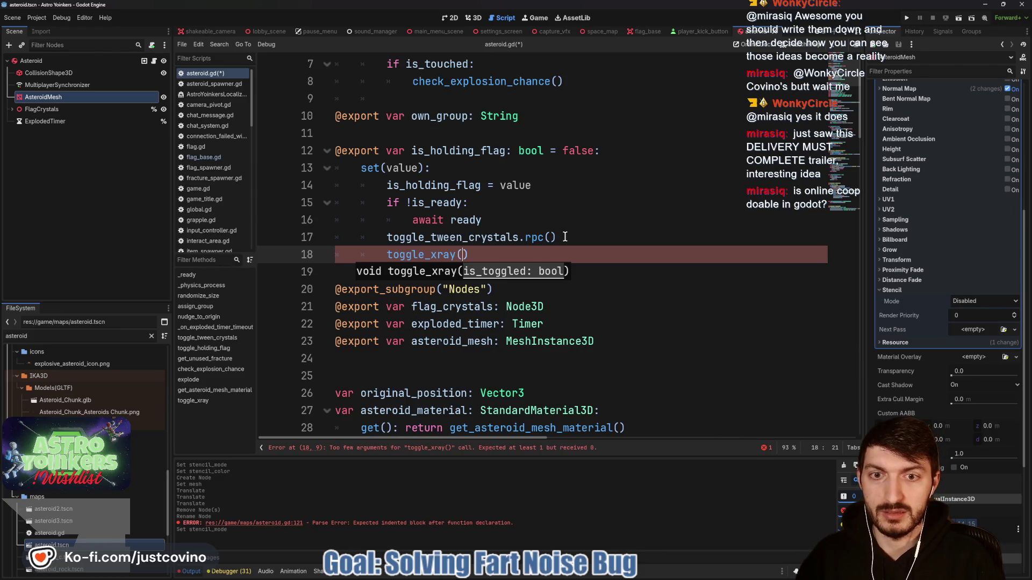
key("BackSpace")
type(".rpc(")
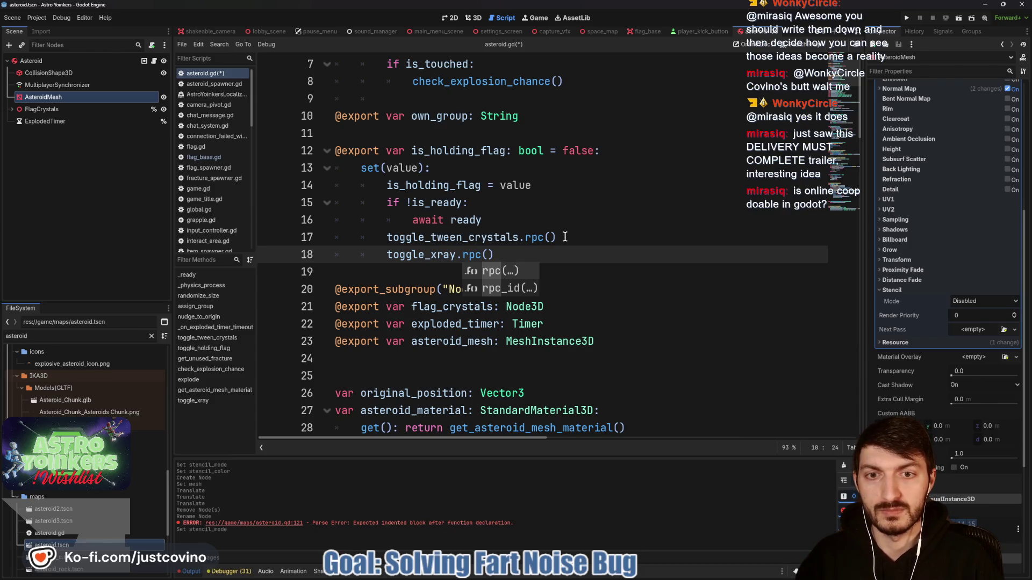
type(")")
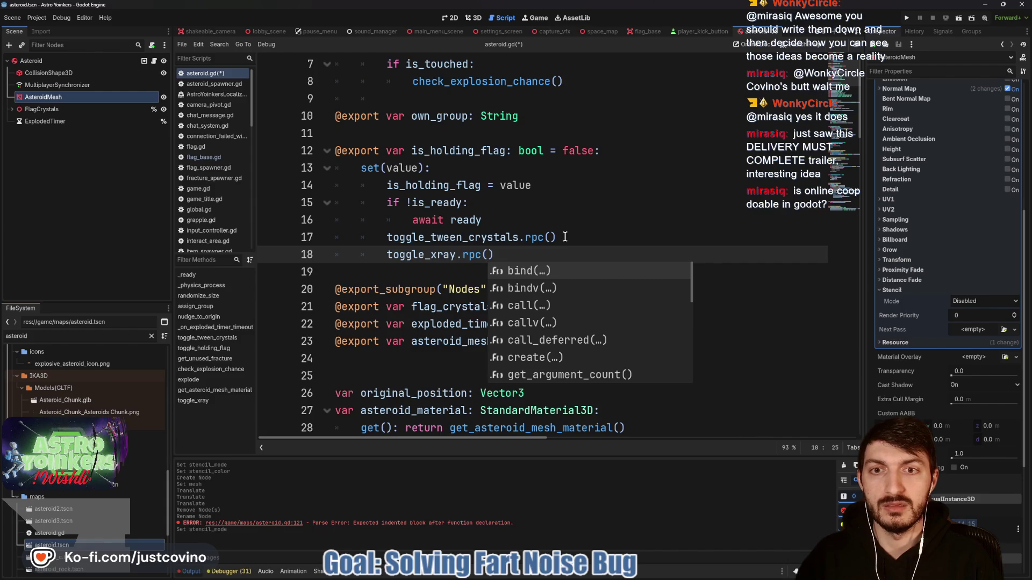
type("is_hold")
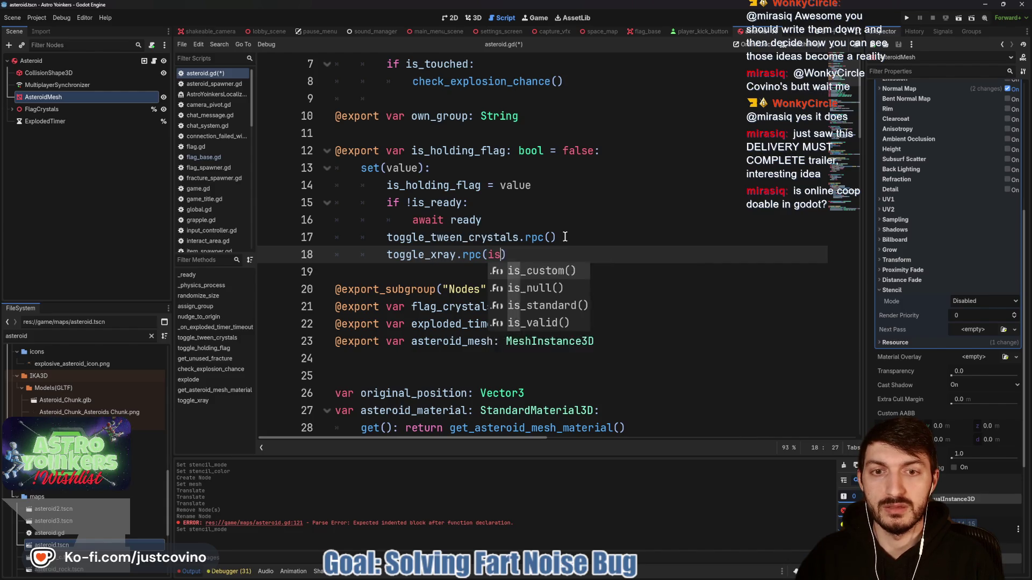
key("Return")
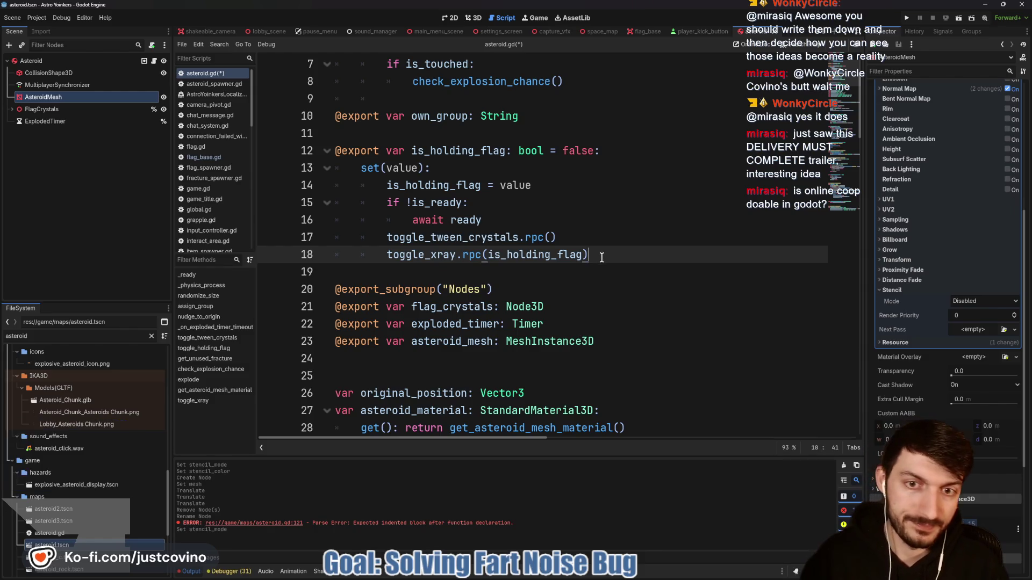
type(")")
key("ctrl+s")
Scroll down to the toggle_xray function near the end of asteroid.gd
left_click(412, 273)
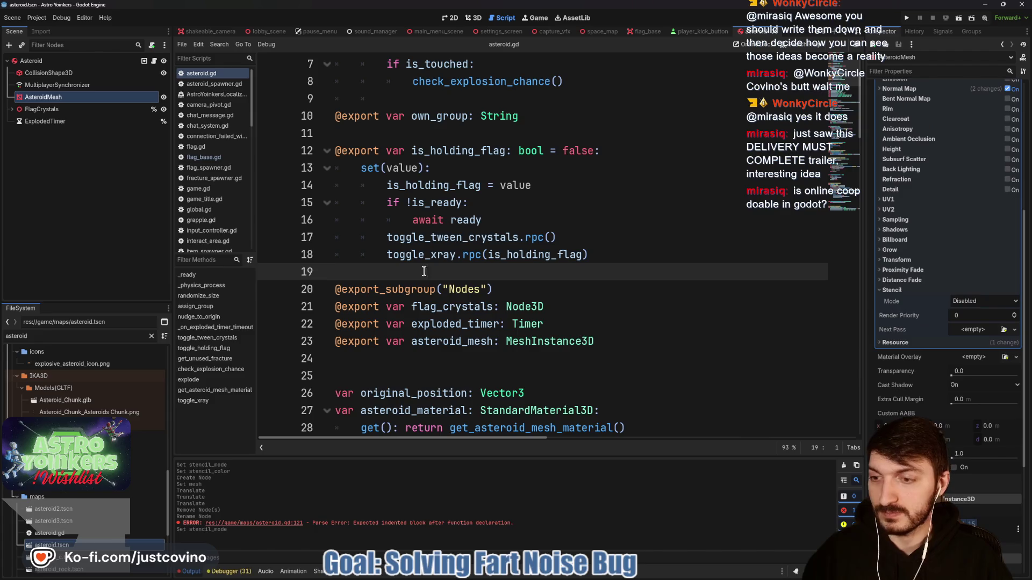
scroll(574, 269, "down", 20)
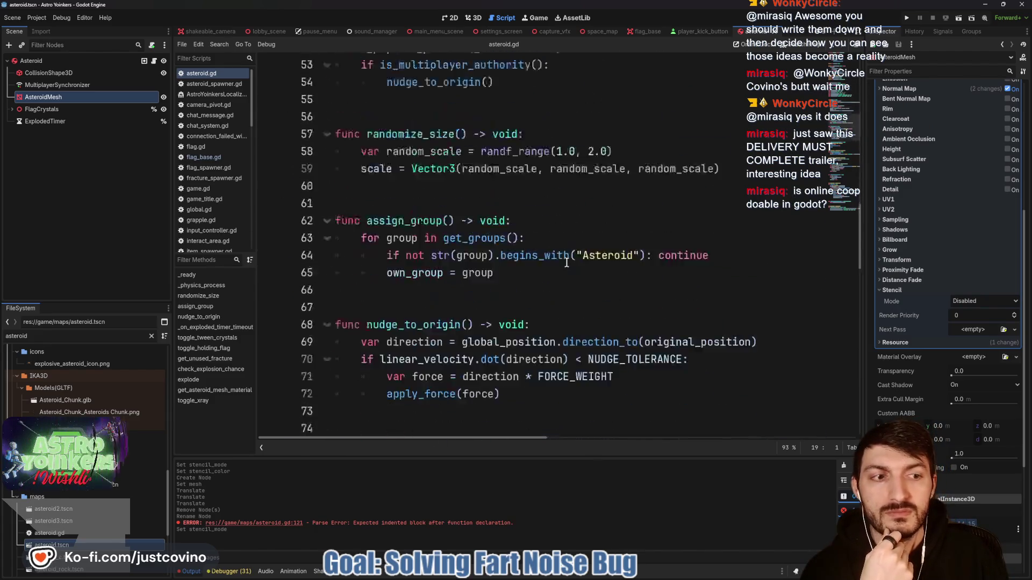
scroll(566, 263, "down", 6)
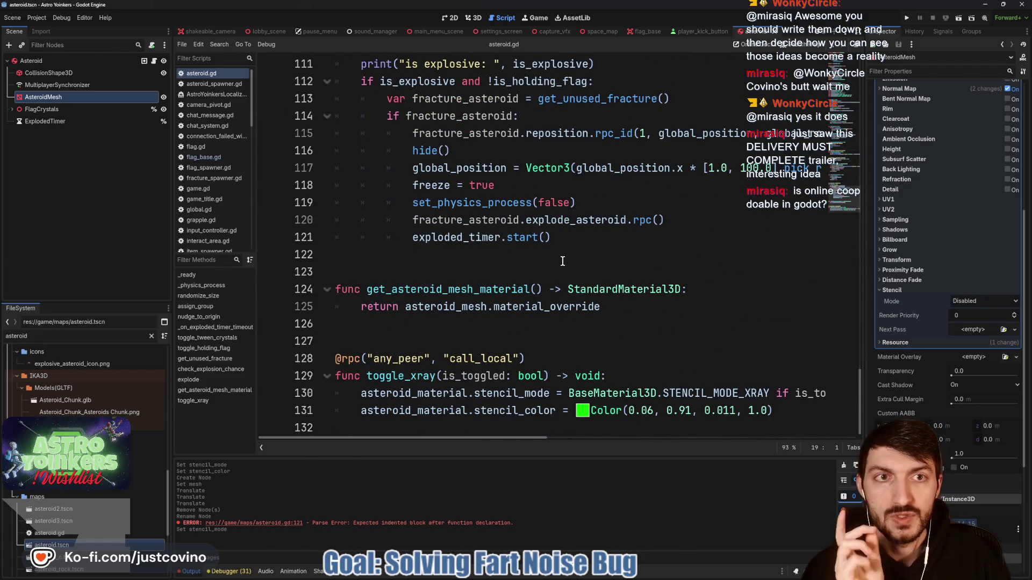
Close the player_kick_button, flag_base, capture_vfx and settings_screen scene tabs
left_click(704, 33)
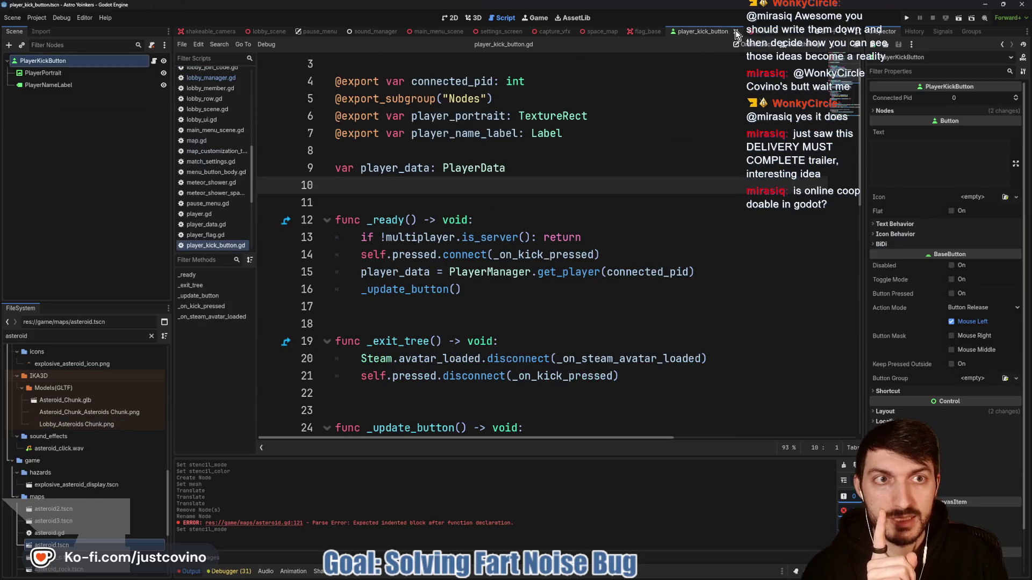
left_click(735, 30)
left_click(724, 32)
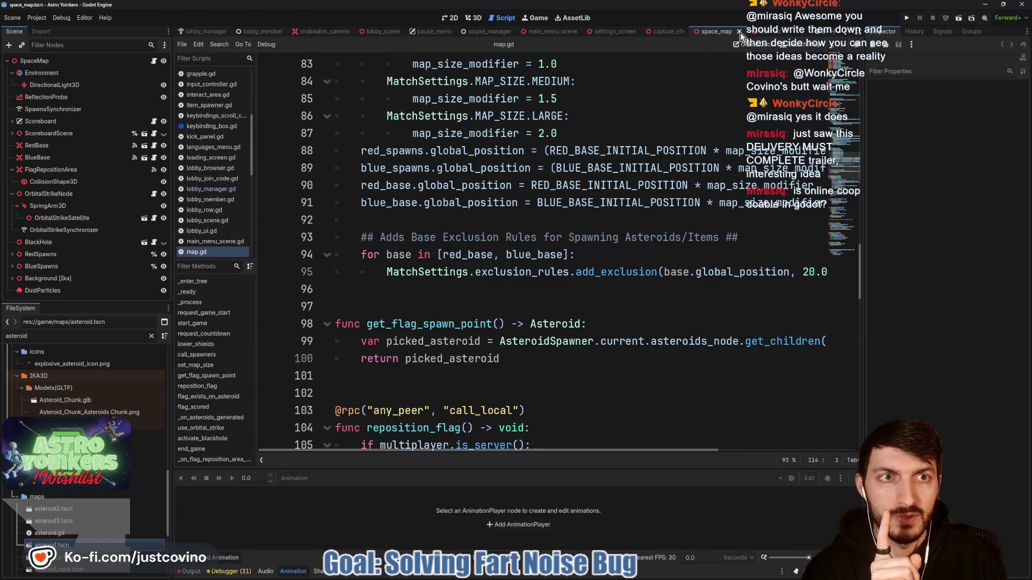
left_click(740, 31)
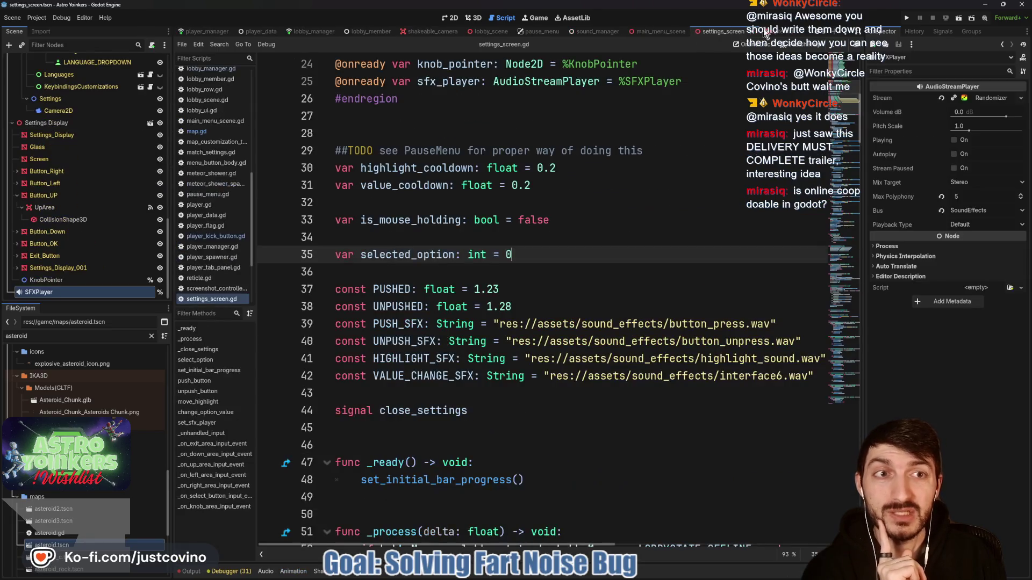
left_click(754, 31)
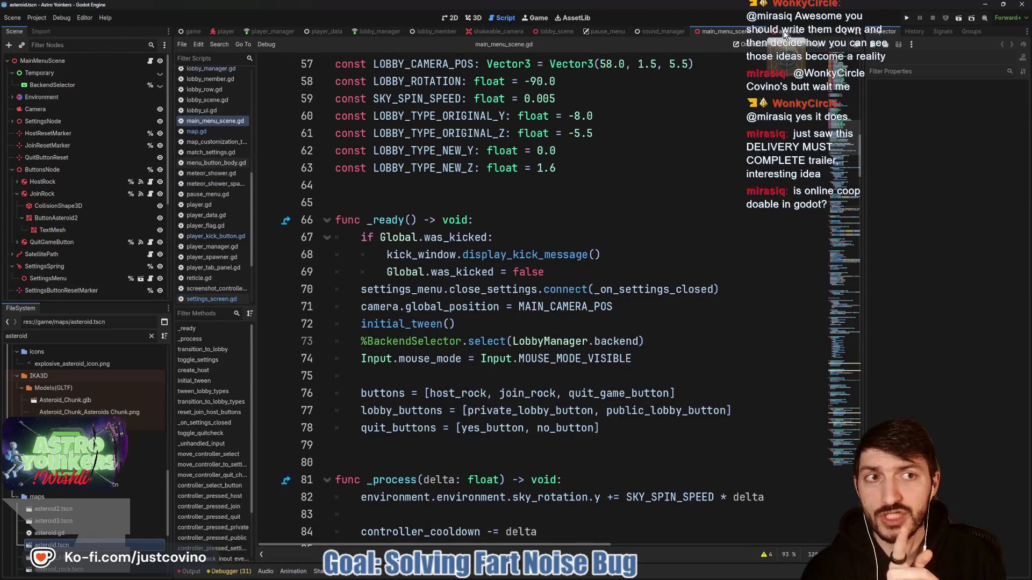
Return to the asteroid scene, select its Asteroid root node, and place the caret on the freeze line
left_click(753, 31)
left_click(50, 62)
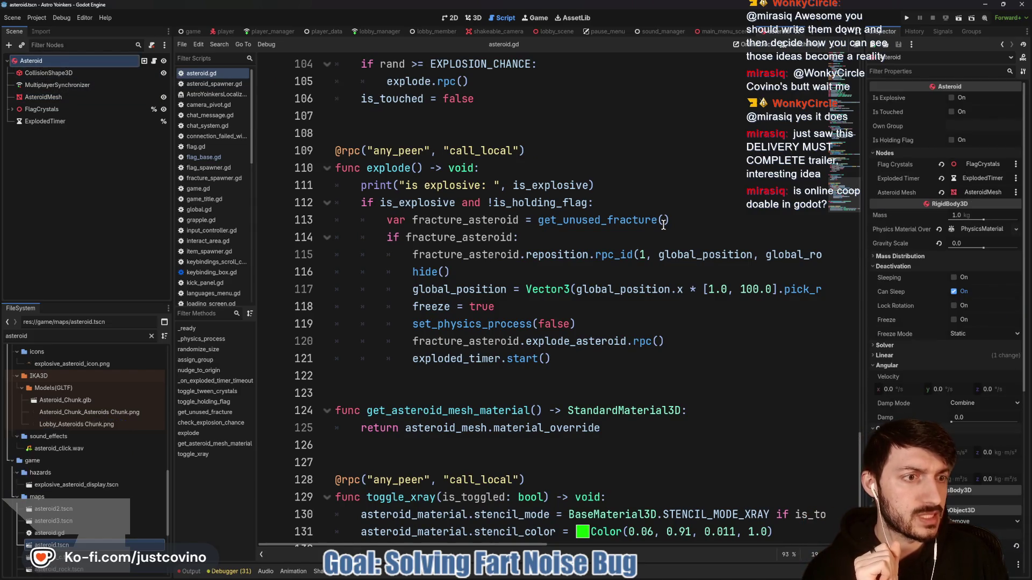
left_click(493, 308)
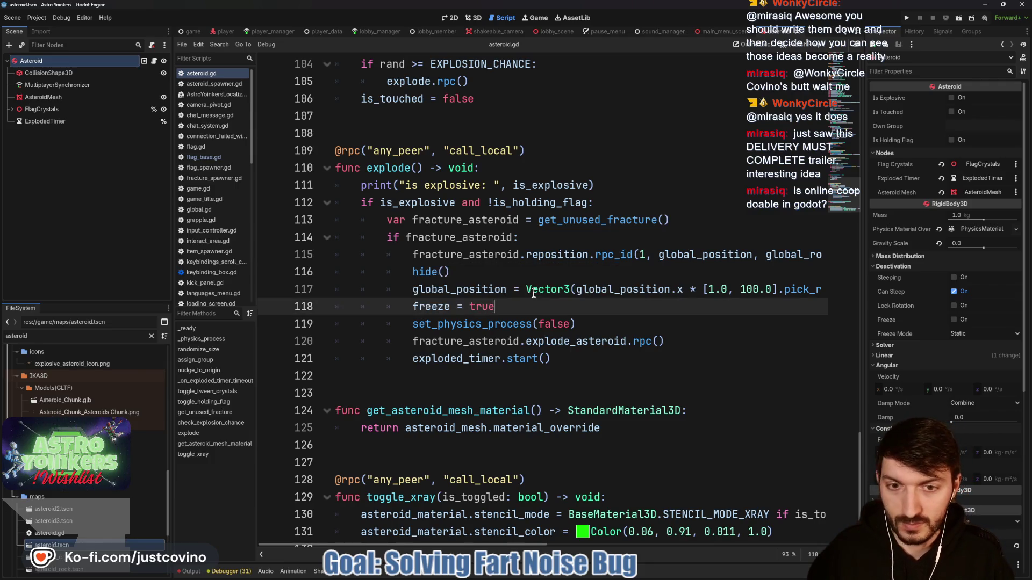
Open the asteroid_c, asteroid2 and asteroid_rock scenes and set the rock's Asteroid Mesh to Asteroid
scroll(89, 513, "down", 2)
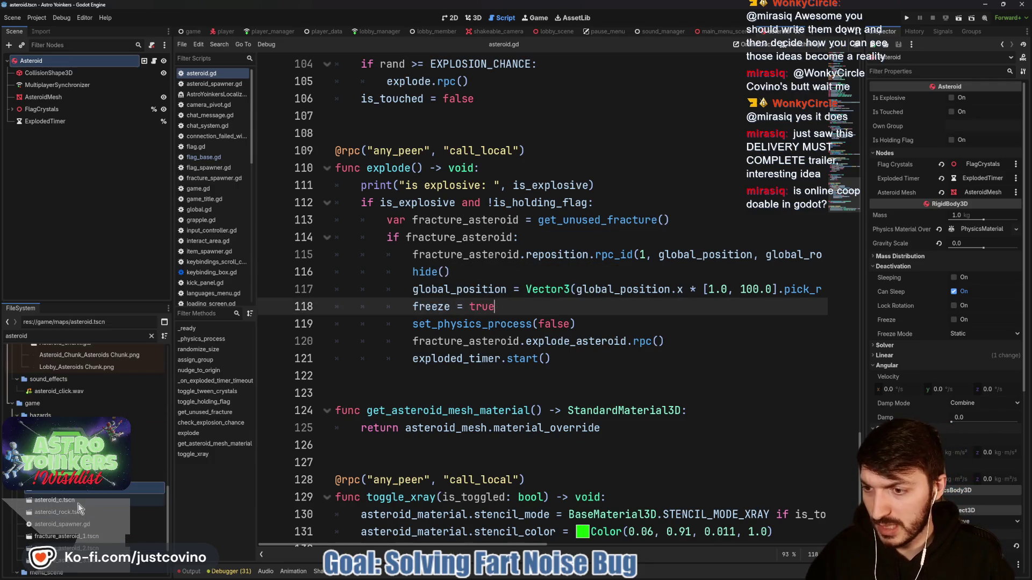
double_click(79, 504)
double_click(64, 451)
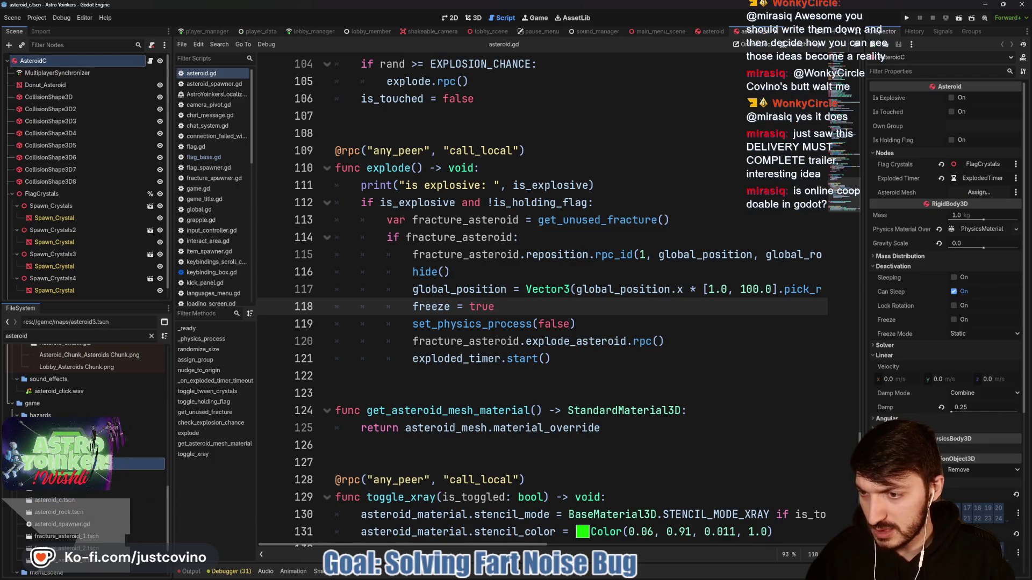
double_click(89, 514)
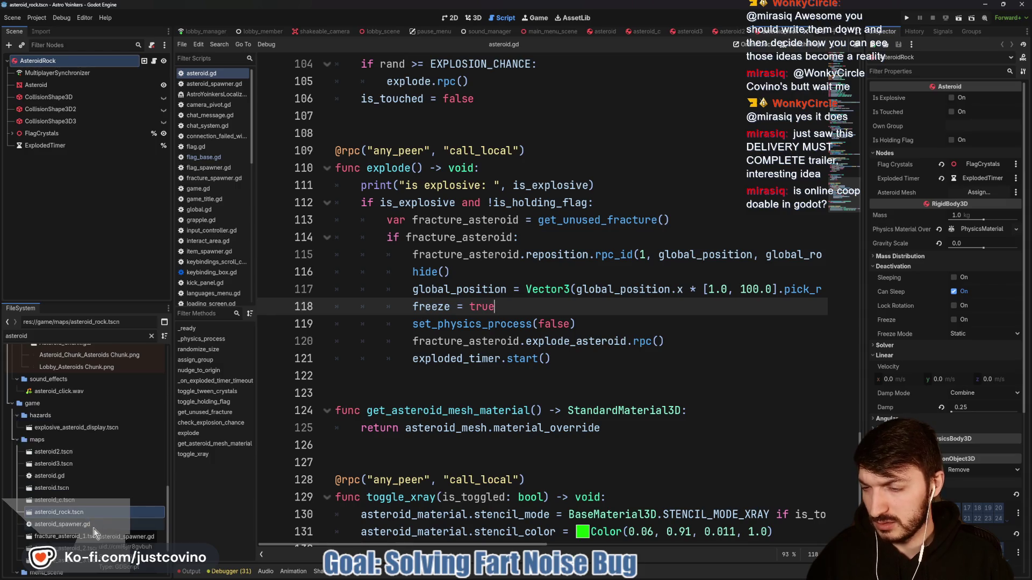
scroll(93, 529, "down", 2)
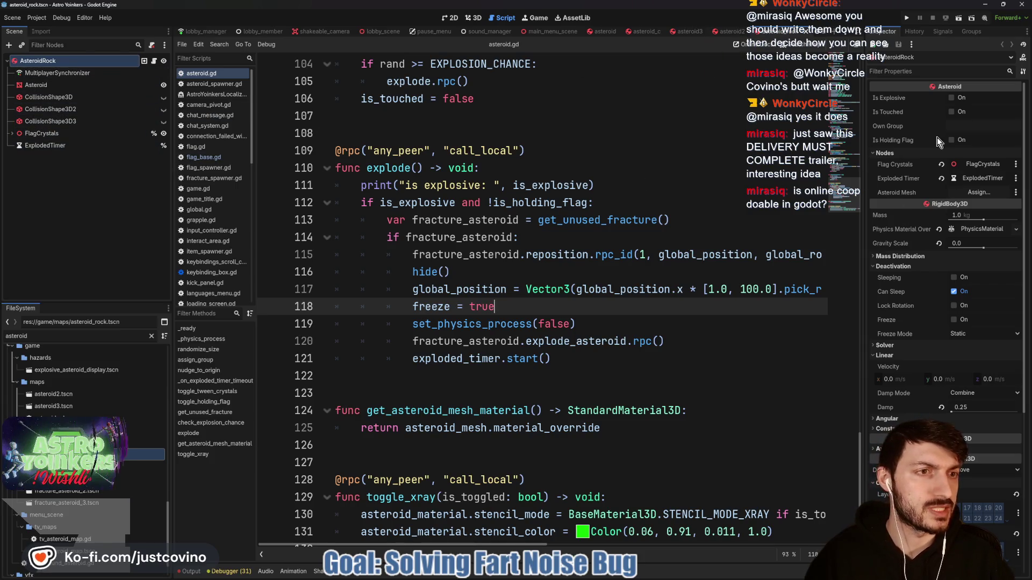
left_click(973, 193)
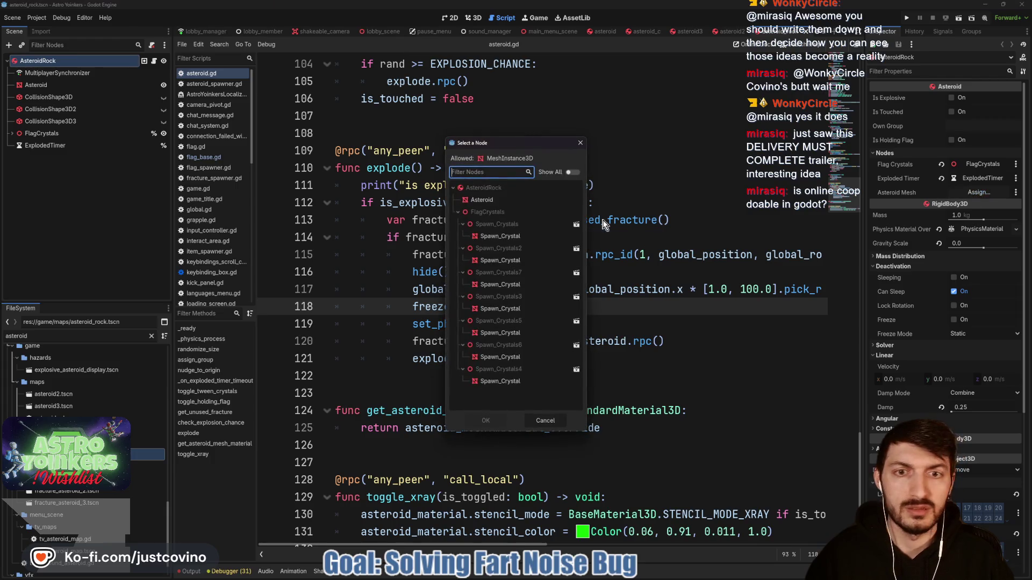
left_click(497, 200)
left_click(487, 420)
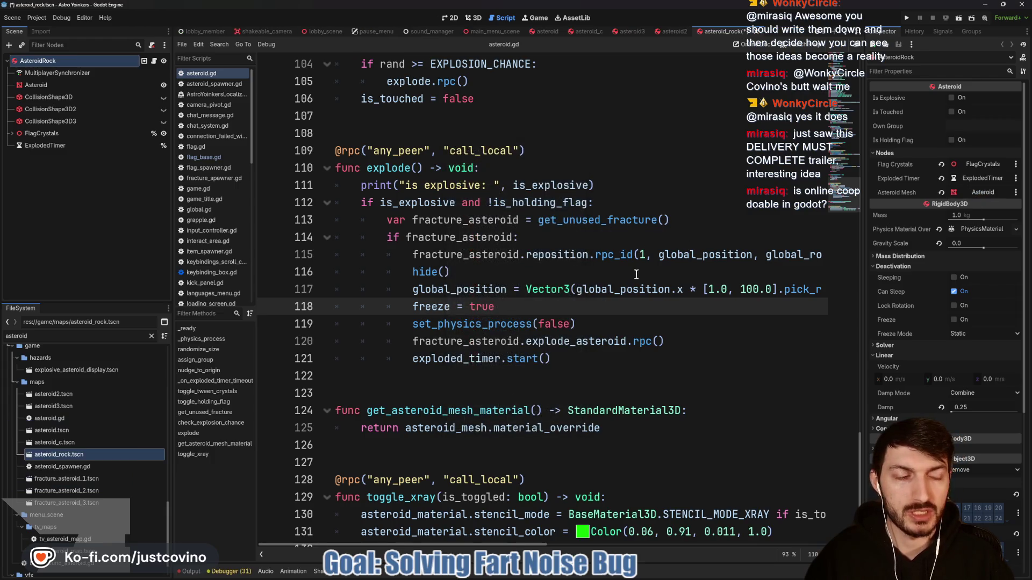
Set asteroid2's Asteroid Mesh to Asteroid2 and save the scene
left_click(731, 31)
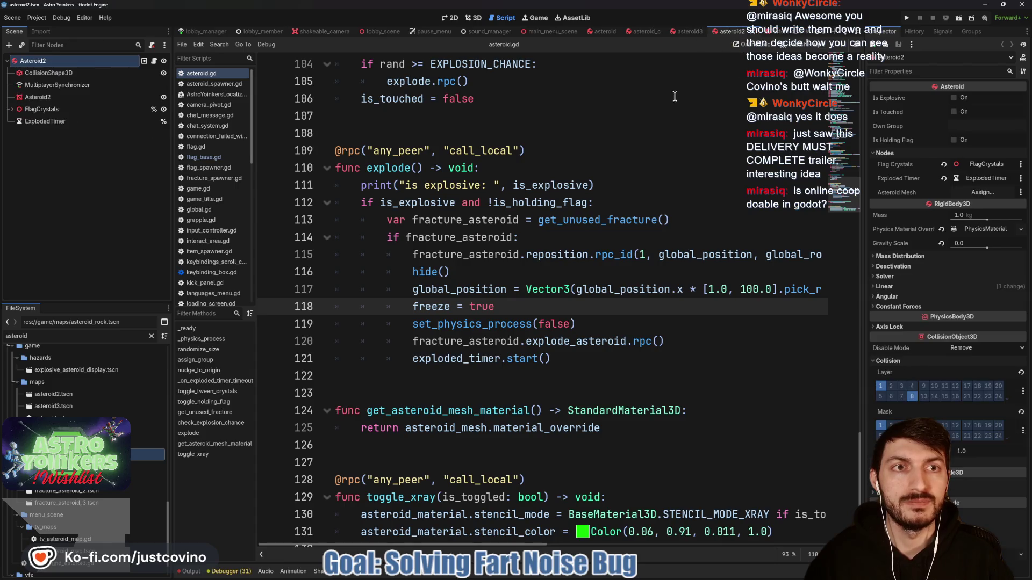
left_click(982, 192)
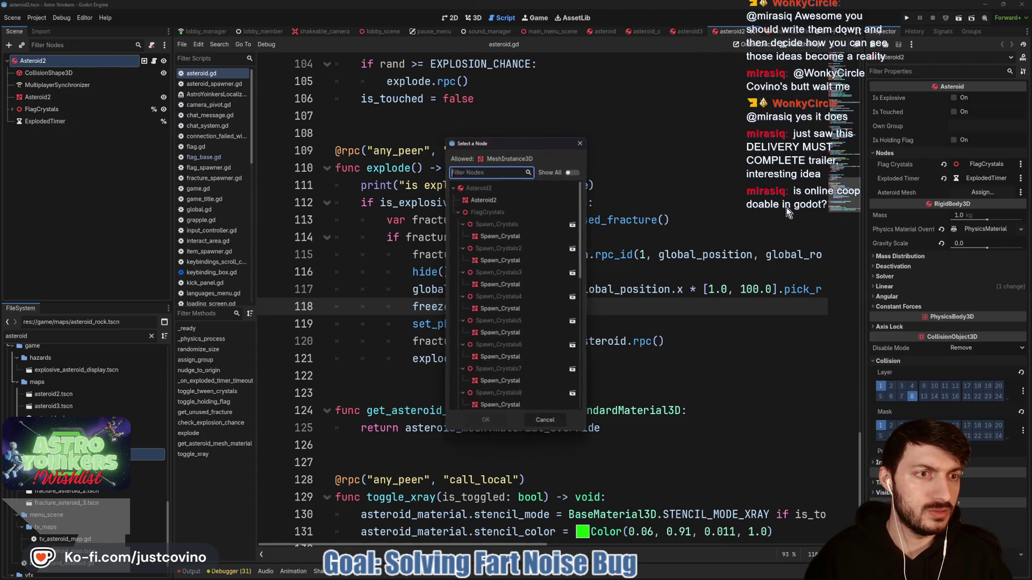
left_click(505, 200)
left_click(487, 419)
key("ctrl+s")
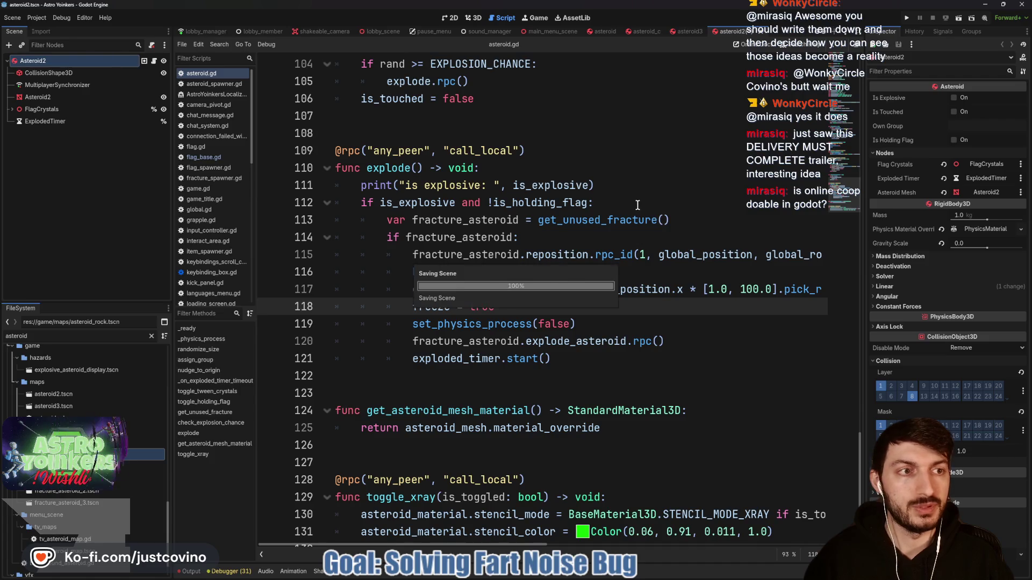
Set asteroid3's Asteroid Mesh to Asteroid2 and asteroid_c's to Donut_Asteroid, then run the game
left_click(679, 33)
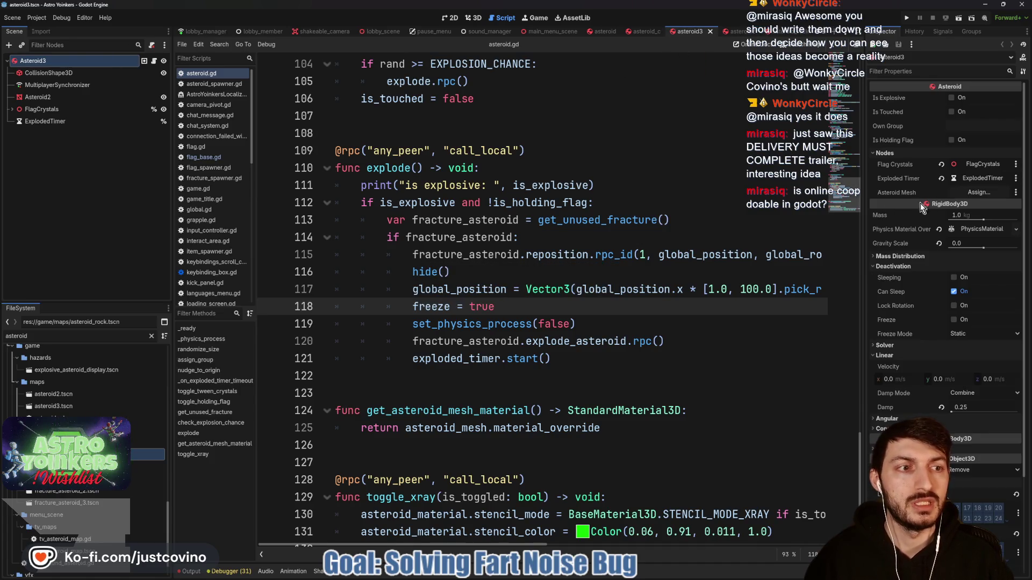
left_click(978, 193)
left_click(509, 197)
left_click(497, 420)
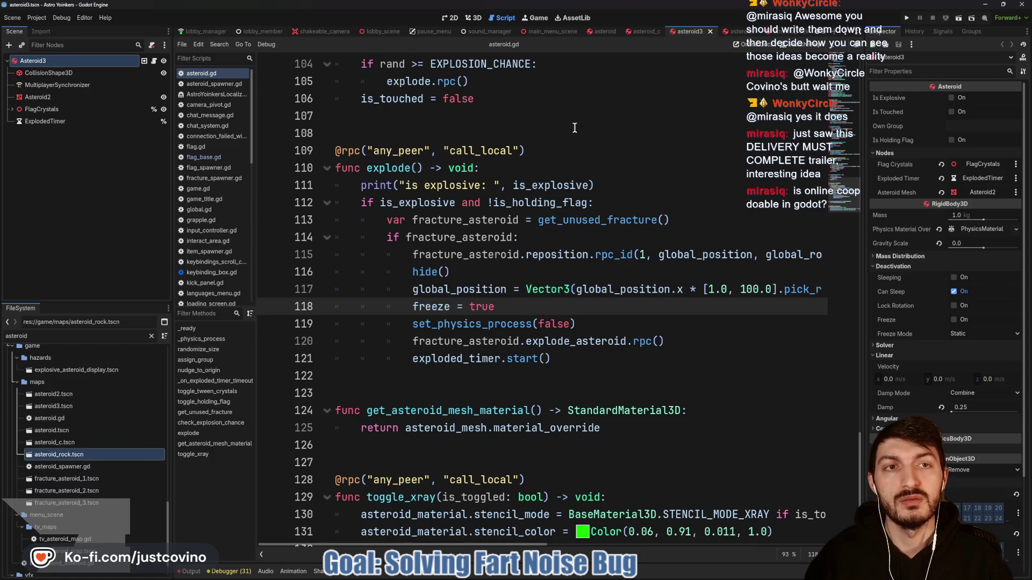
left_click(643, 31)
left_click(978, 193)
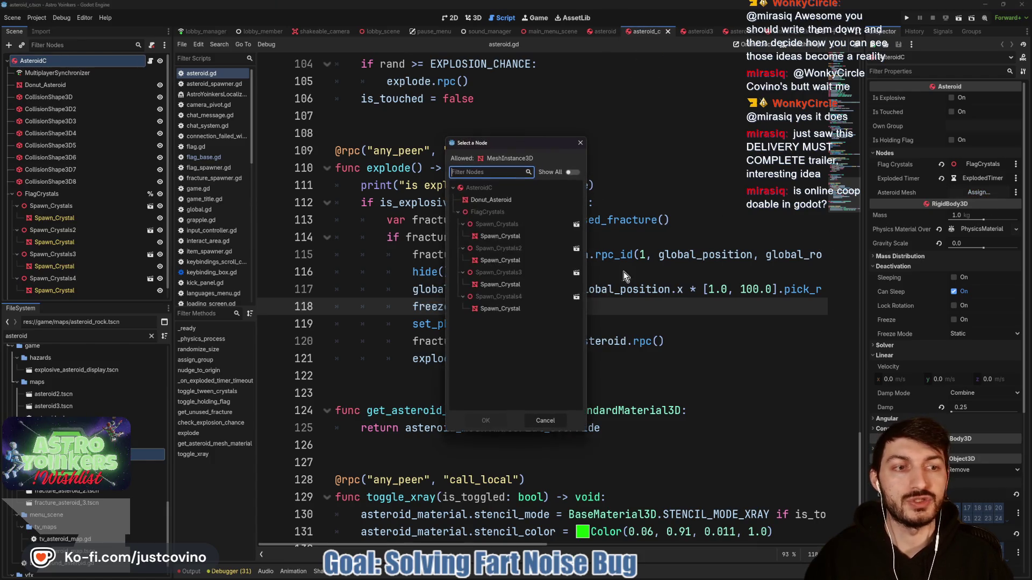
left_click(490, 200)
left_click(485, 421)
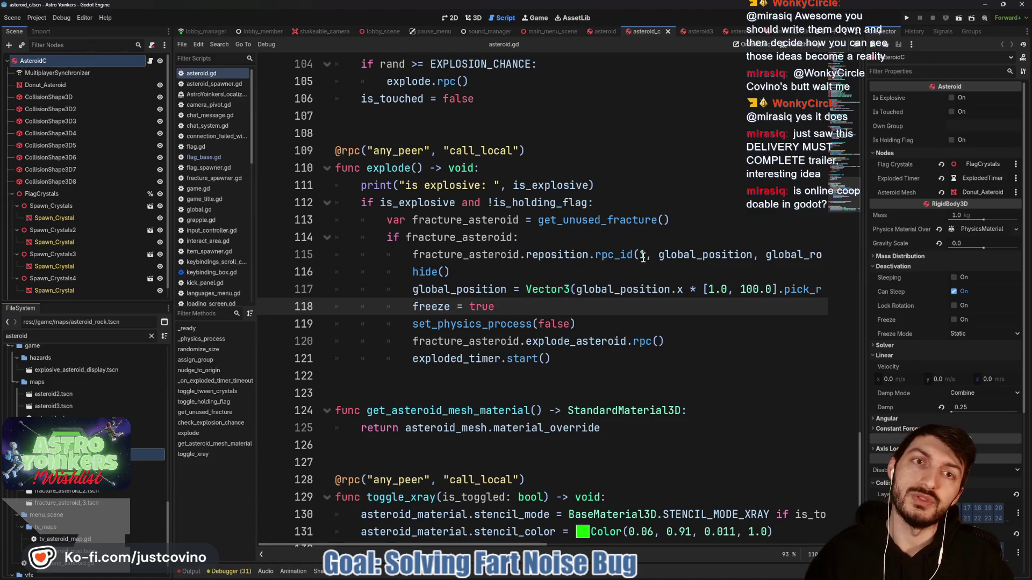
left_click(602, 33)
left_click(906, 18)
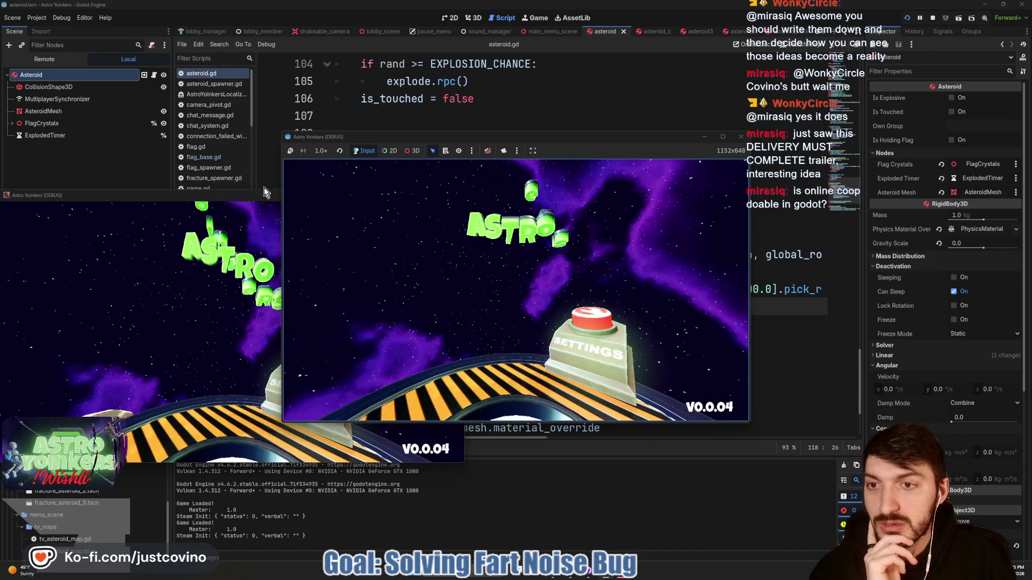
Host a lobby and ready up until the debugger breaks at asteroid.gd line 130
left_click(371, 236)
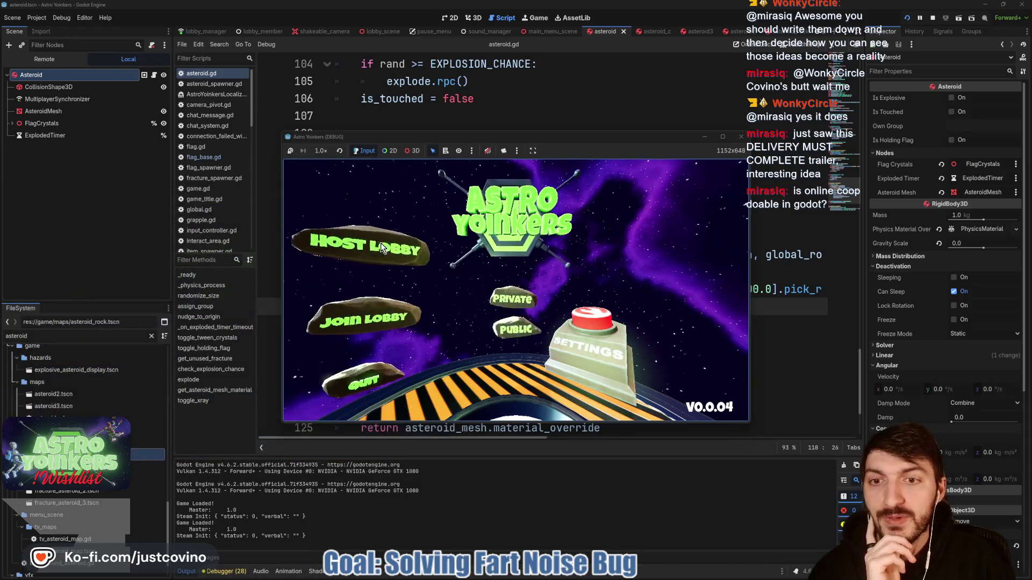
left_click(380, 243)
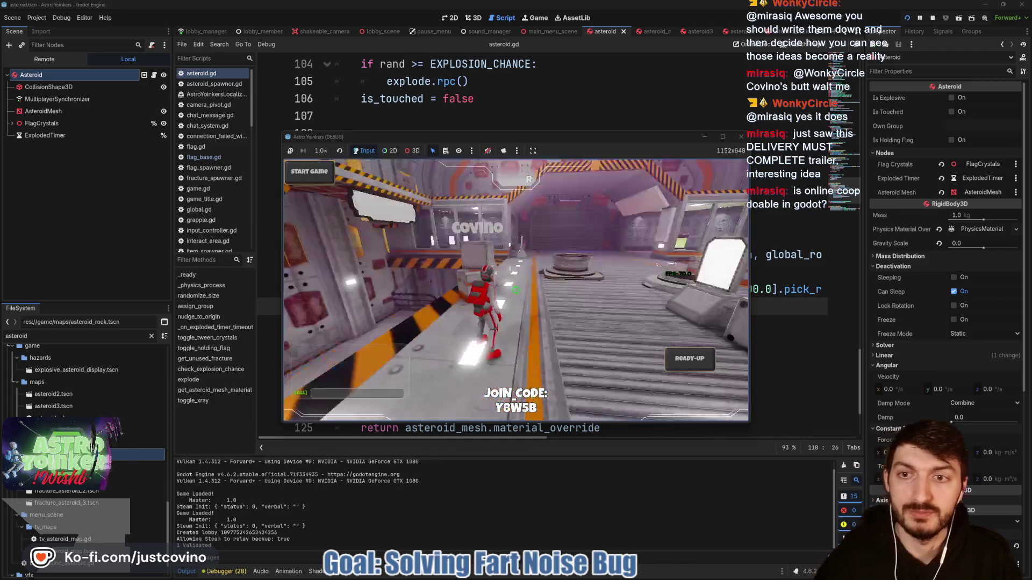
left_click(691, 356)
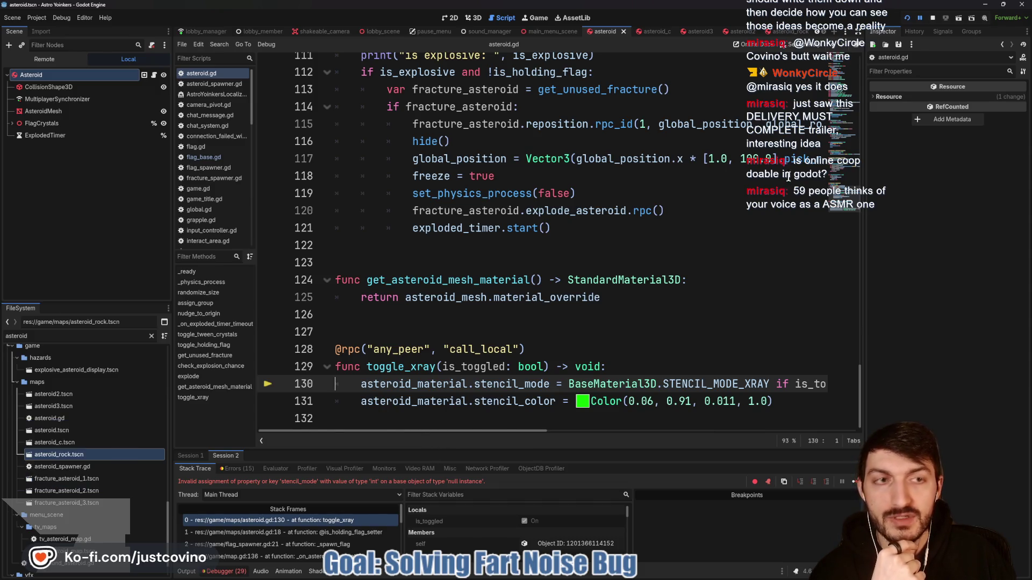
Stop the crashed debug session and select lines 124–125 of get_asteroid_mesh_material
left_click(933, 17)
scroll(601, 256, "up", 10)
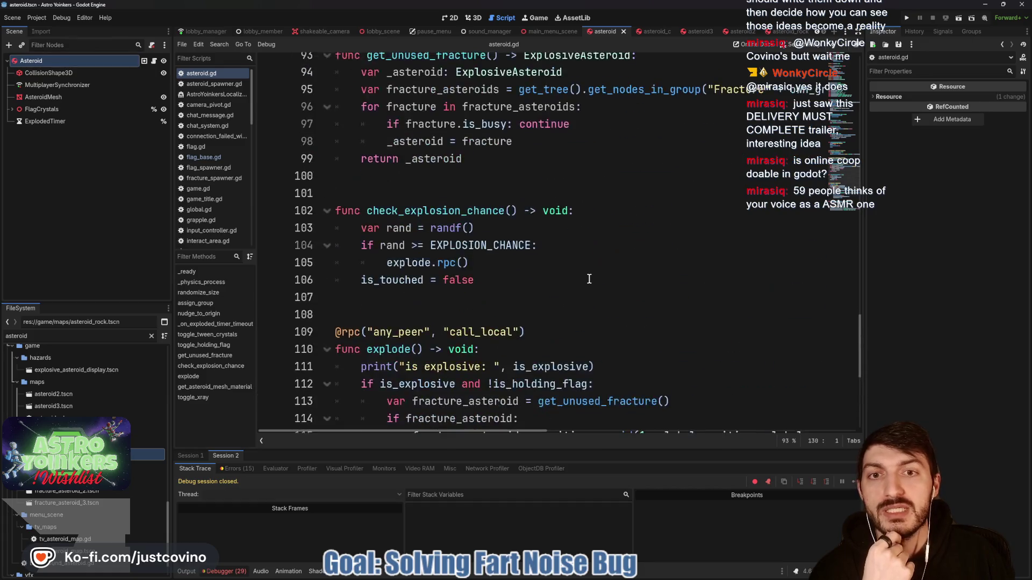
scroll(582, 282, "down", 10)
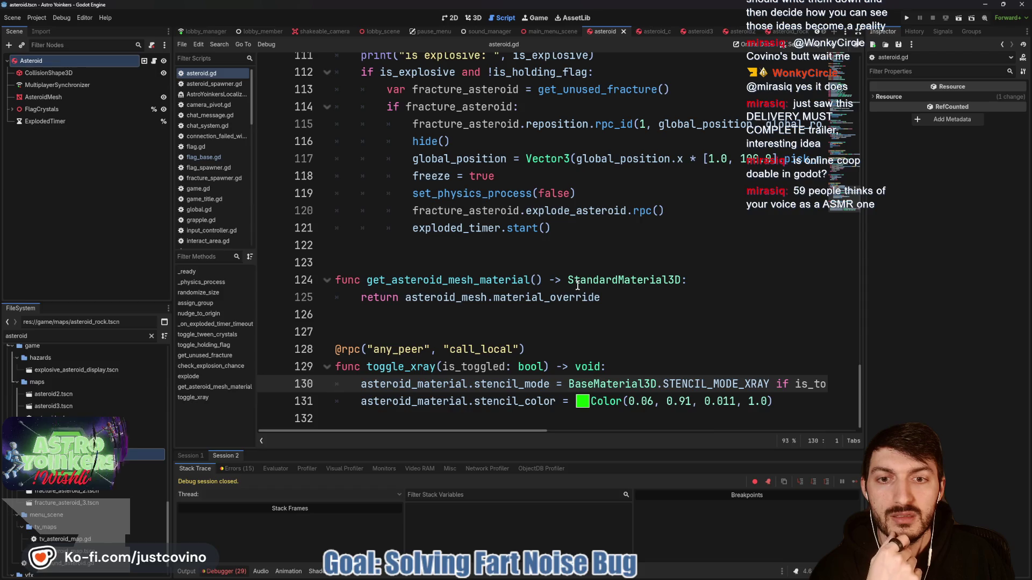
mouse_move(600, 297)
left_mouse_down()
mouse_move(358, 298)
mouse_move(343, 283)
left_mouse_up()
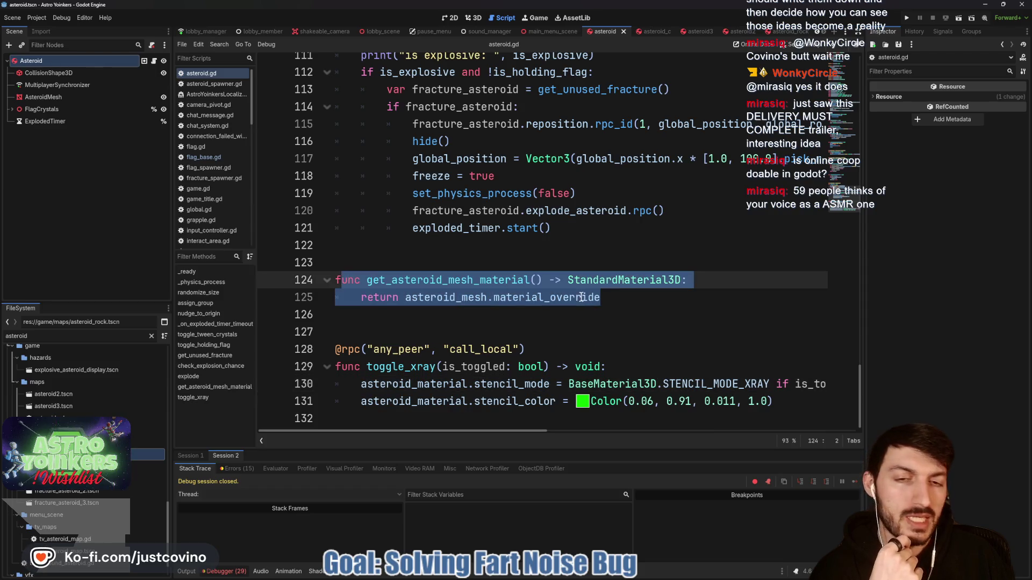
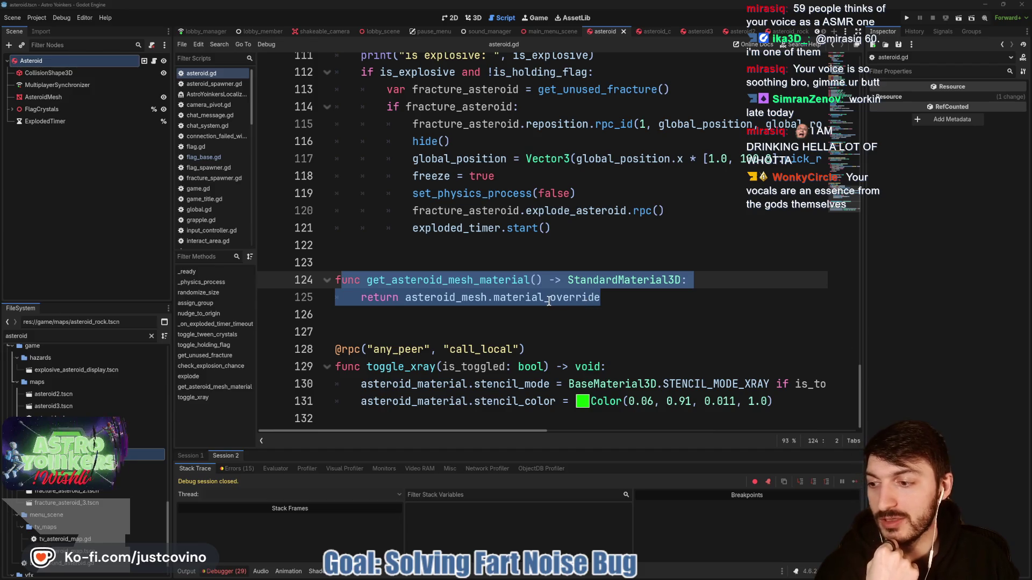
Delete the debug print statement on line 111 of explode()
mouse_move(548, 300)
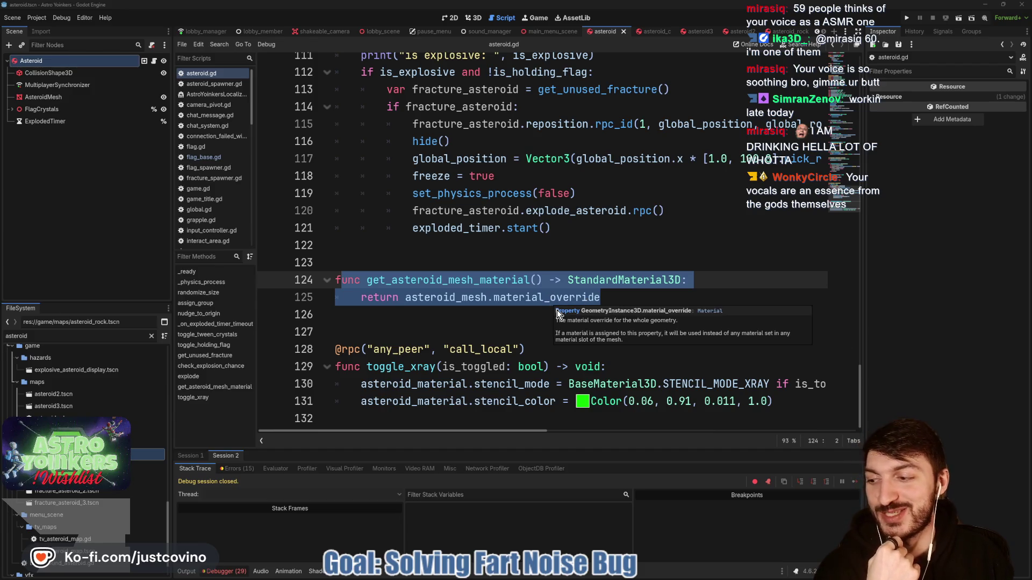
left_click(630, 297)
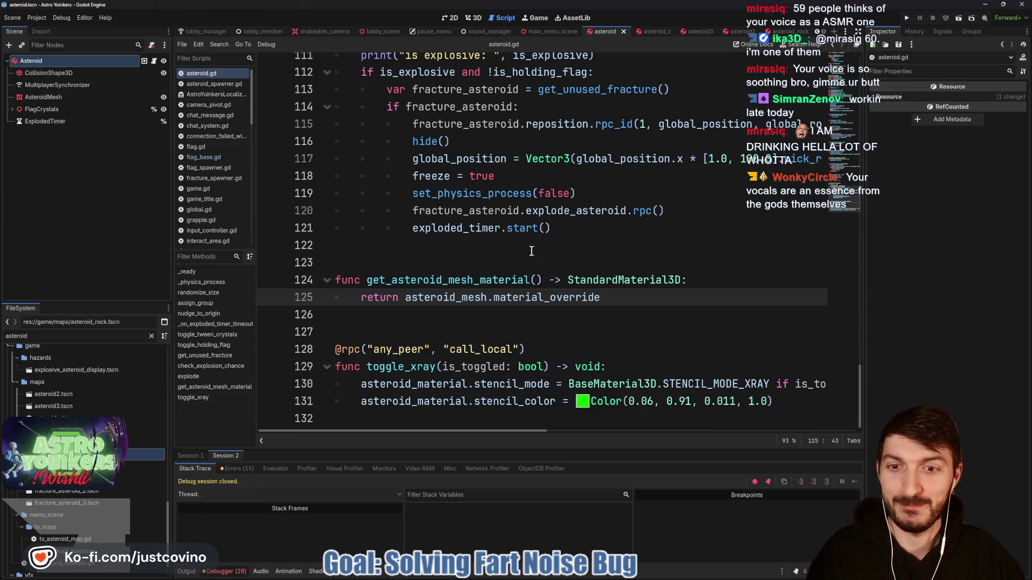
scroll(579, 290, "up", 1)
scroll(433, 222, "up", 2)
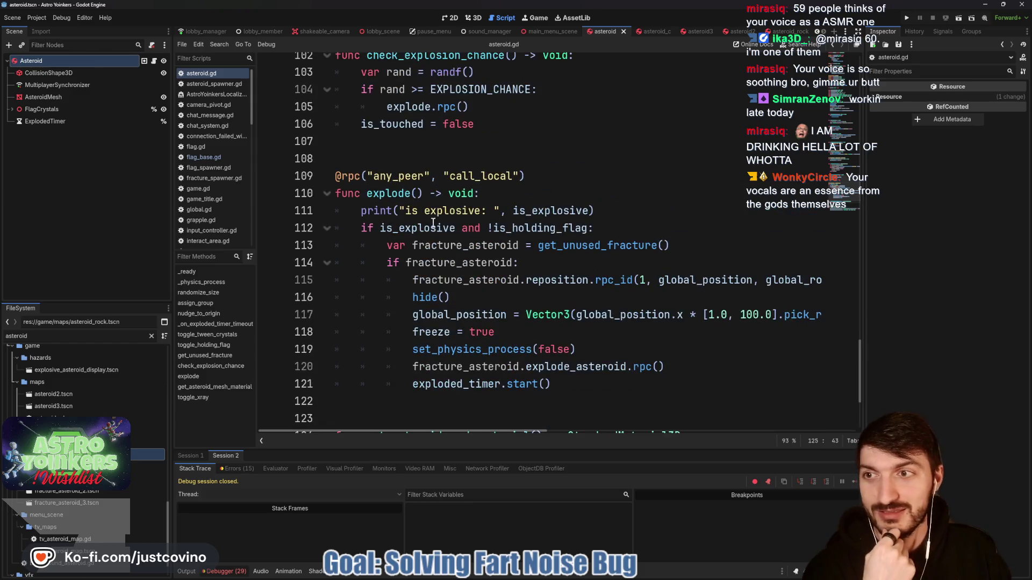
left_click(590, 214)
left_click_drag(600, 214, 352, 215)
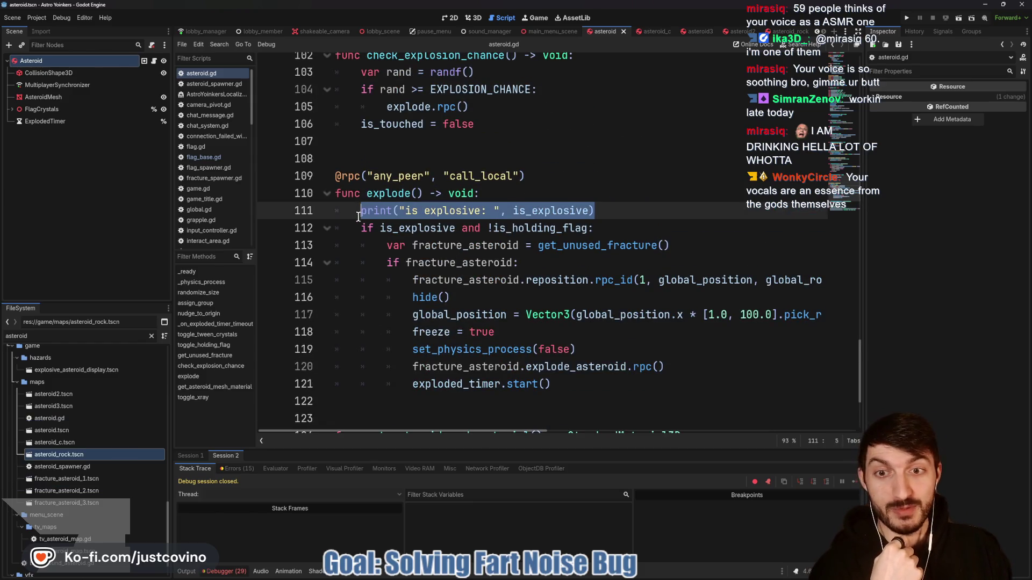
key("BackSpace")
key("BackSpace")
key("BackSpace")
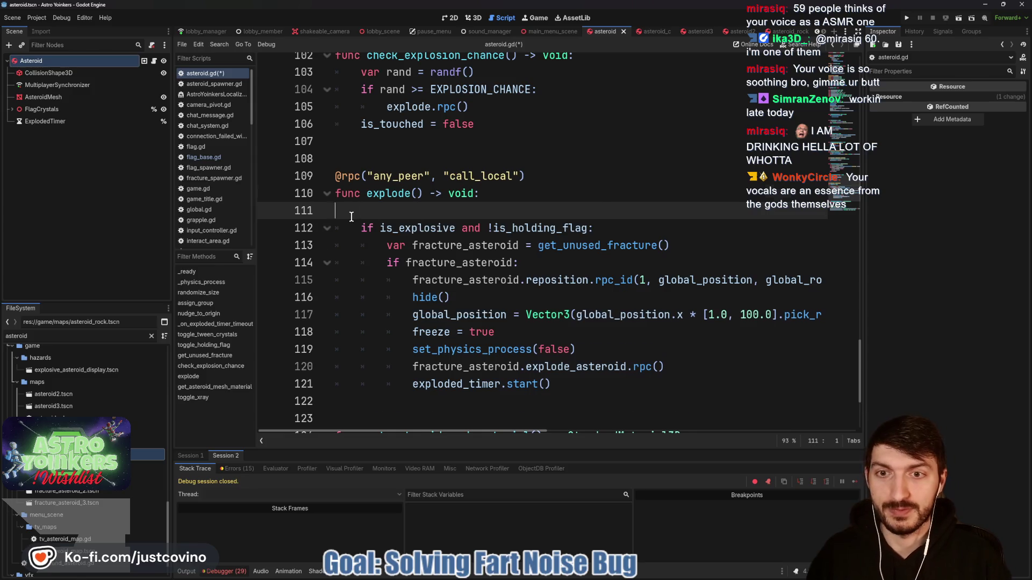
Add an 'if asteroid_material:' line at the start of toggle_xray
scroll(514, 228, "up", 2)
scroll(515, 228, "up", 4)
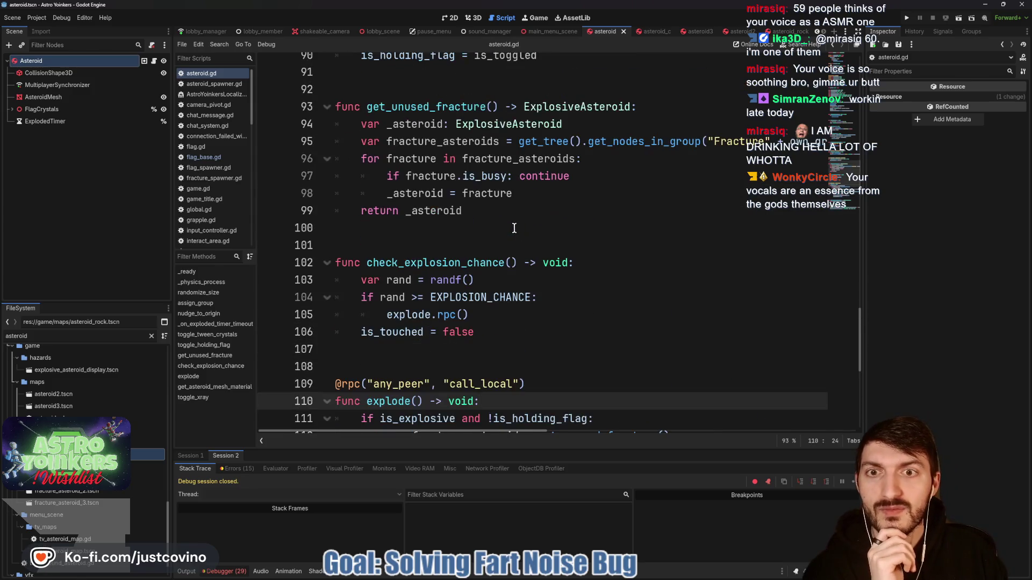
scroll(509, 235, "down", 8)
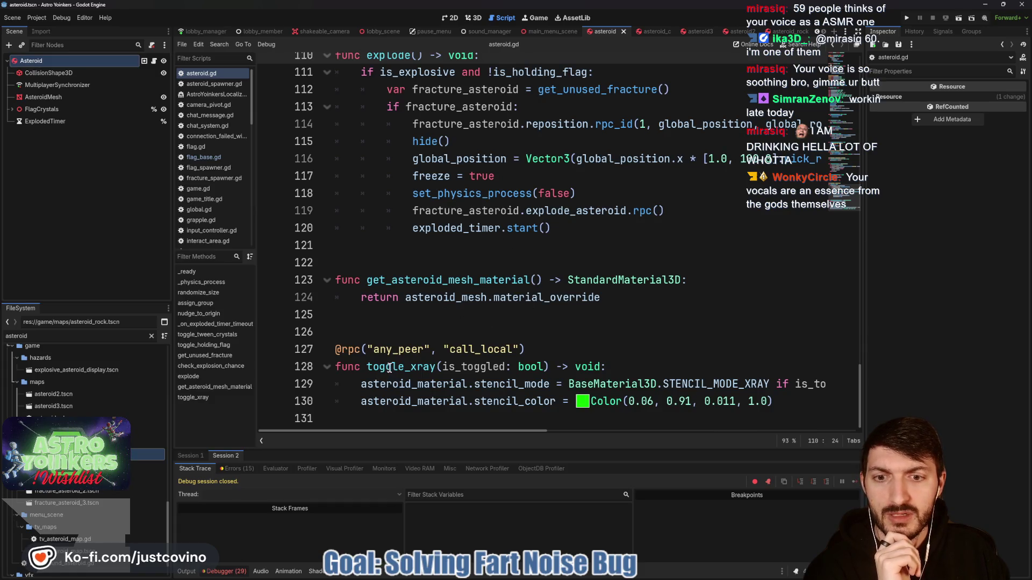
double_click(443, 381)
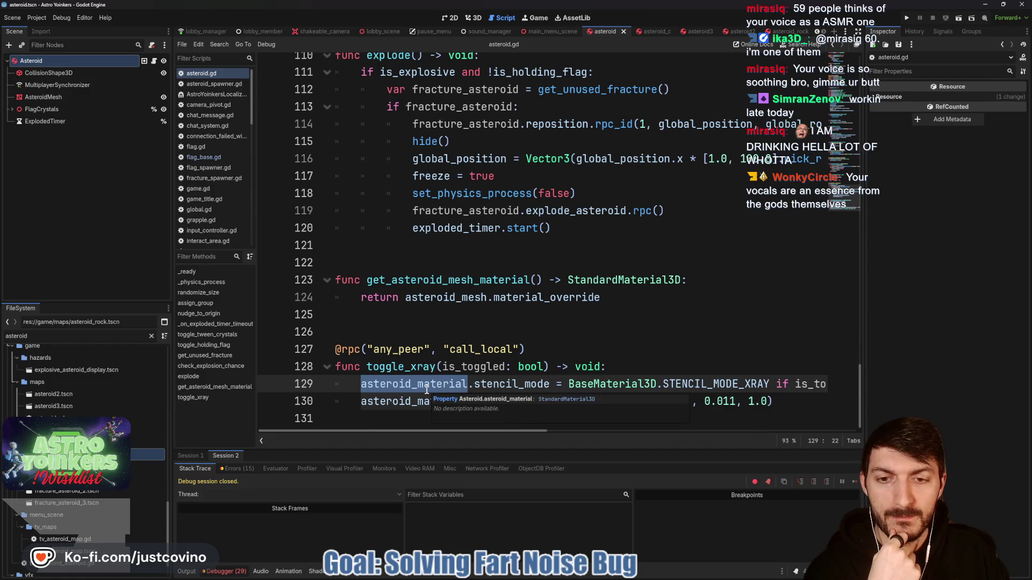
left_click(634, 367)
key("Return")
type("if asteroi")
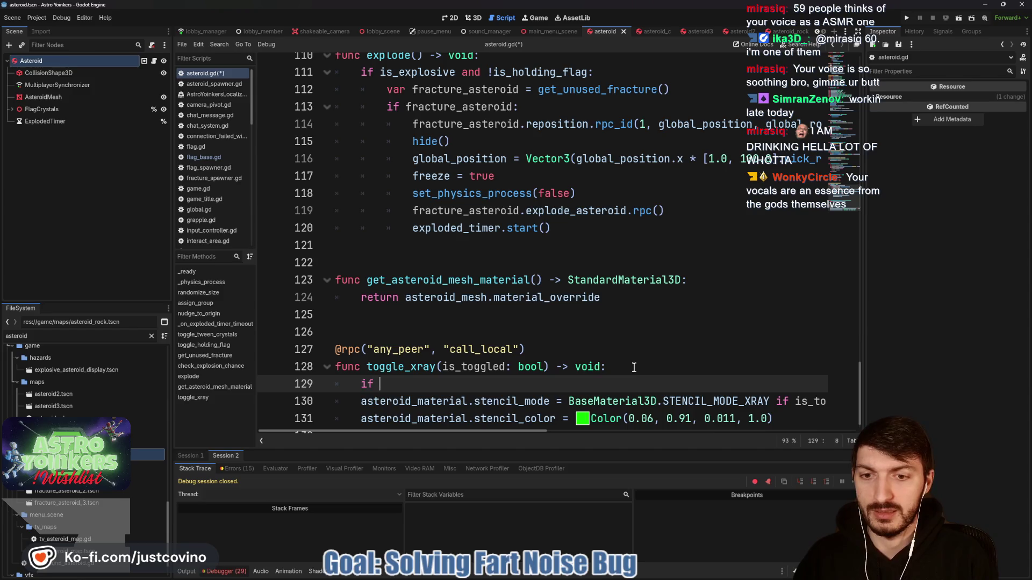
key("Return")
type(":")
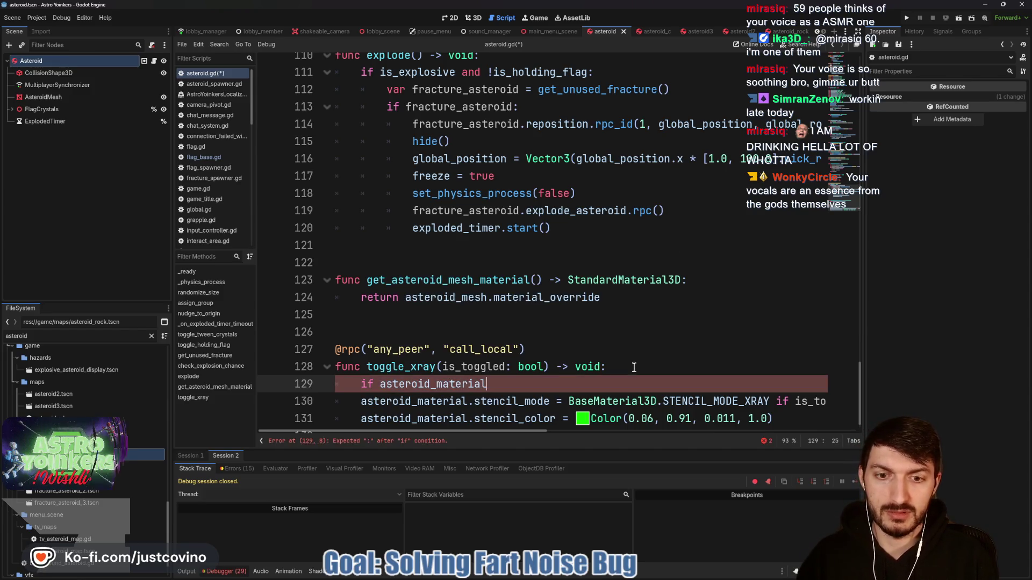
Indent the stencil setting lines under the new asteroid_material check
scroll(431, 373, "down", 1)
left_click(353, 383)
key("Tab")
key("Down")
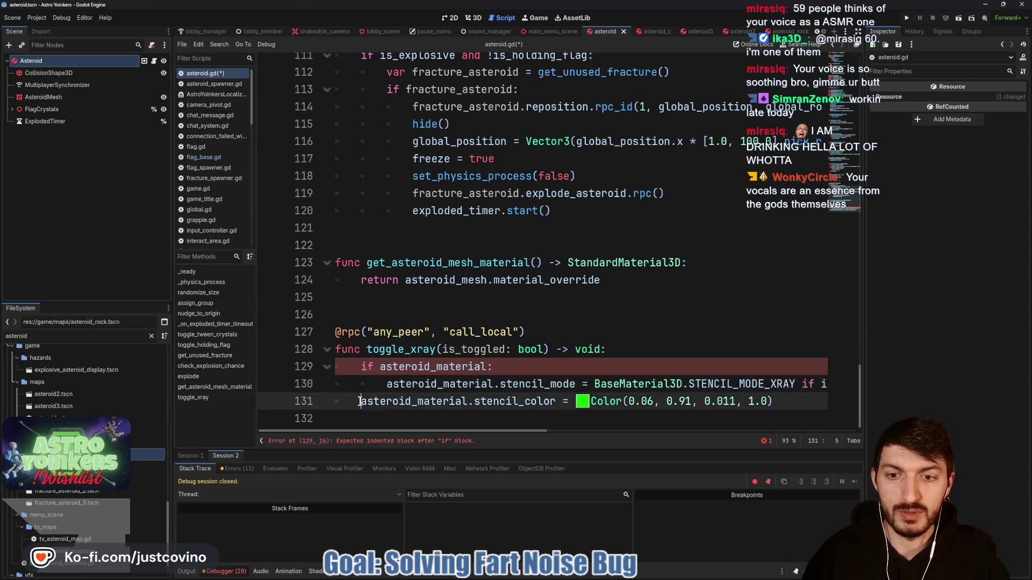
key("Tab")
Save the script, launch the game with F5, and bring the browser forward
key("ctrl+s")
key("F5")
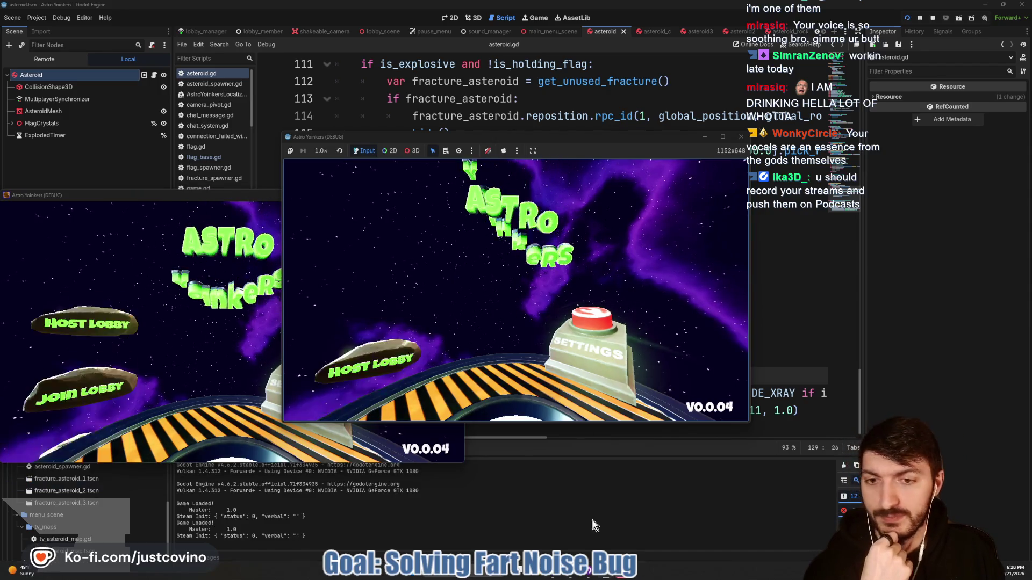
left_click(556, 576)
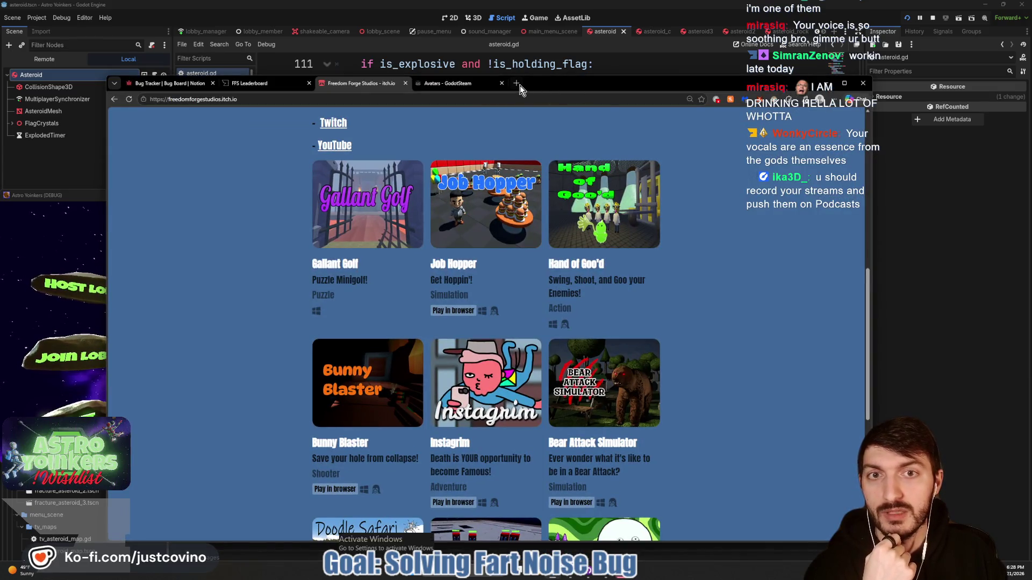
Show the studio YouTube channel's Live streams list, then hide the browser
key("alt+Tab")
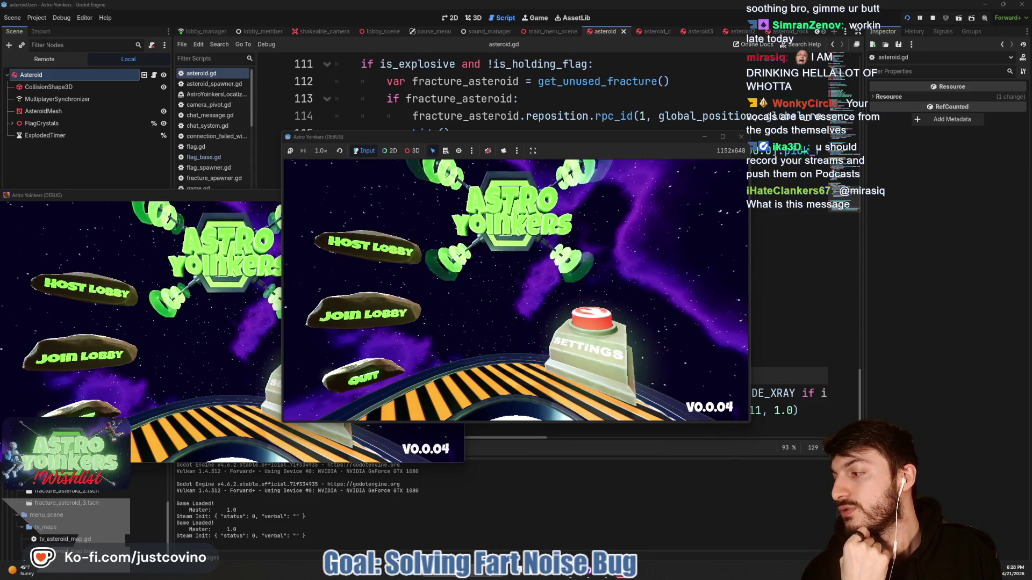
key("alt+Tab")
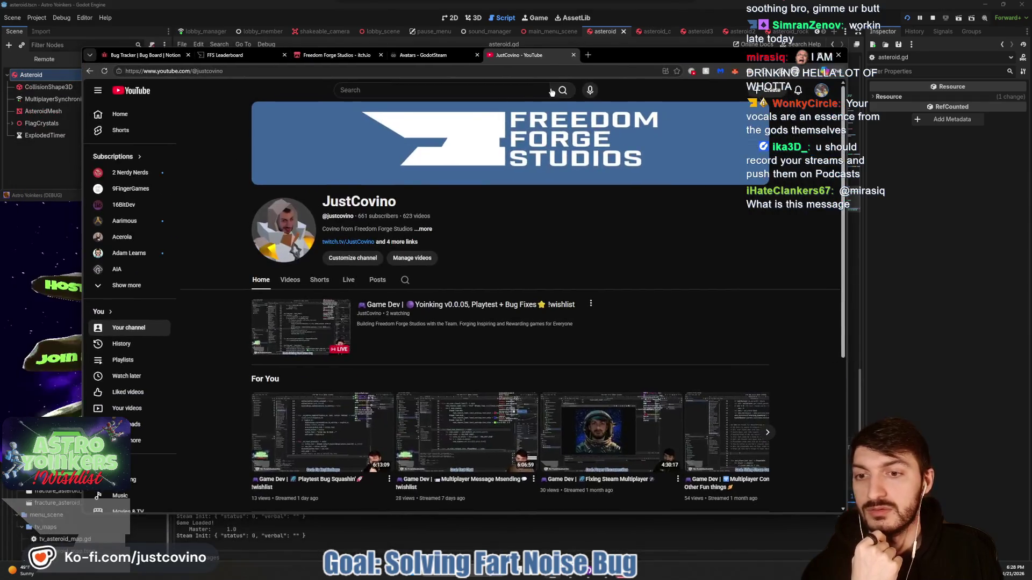
left_click(348, 282)
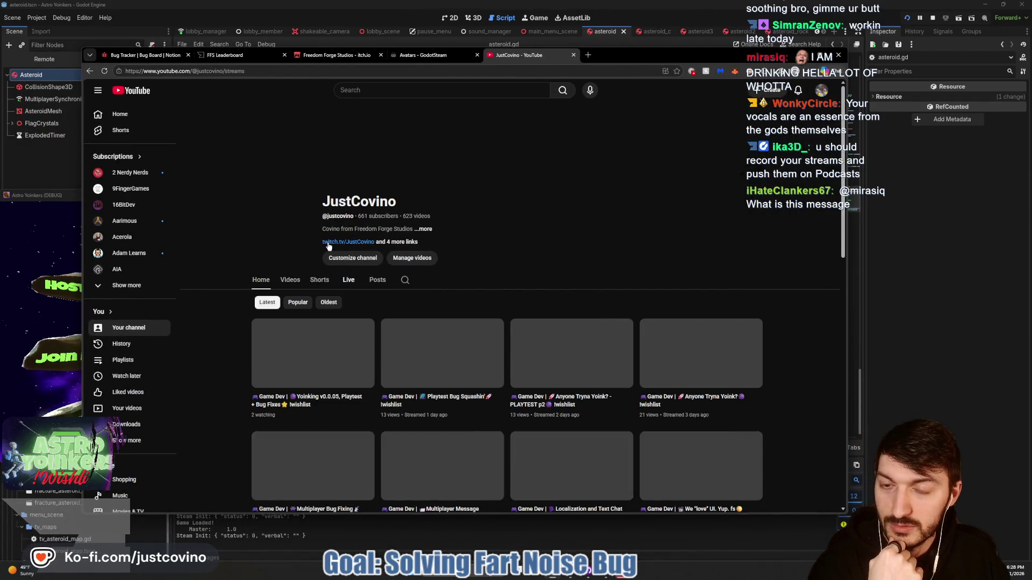
scroll(440, 311, "down", 5)
scroll(421, 328, "up", 8)
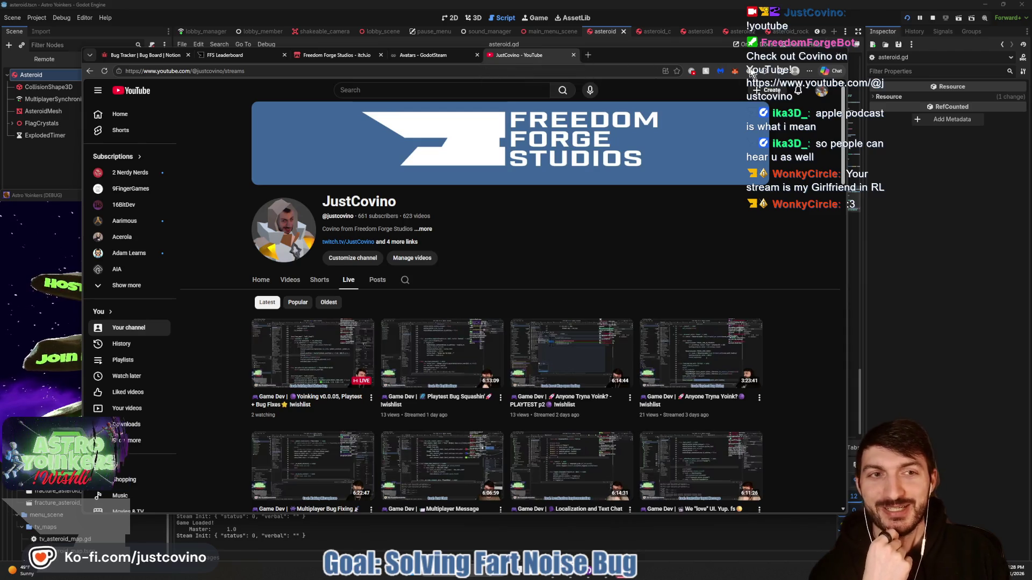
left_click(807, 60)
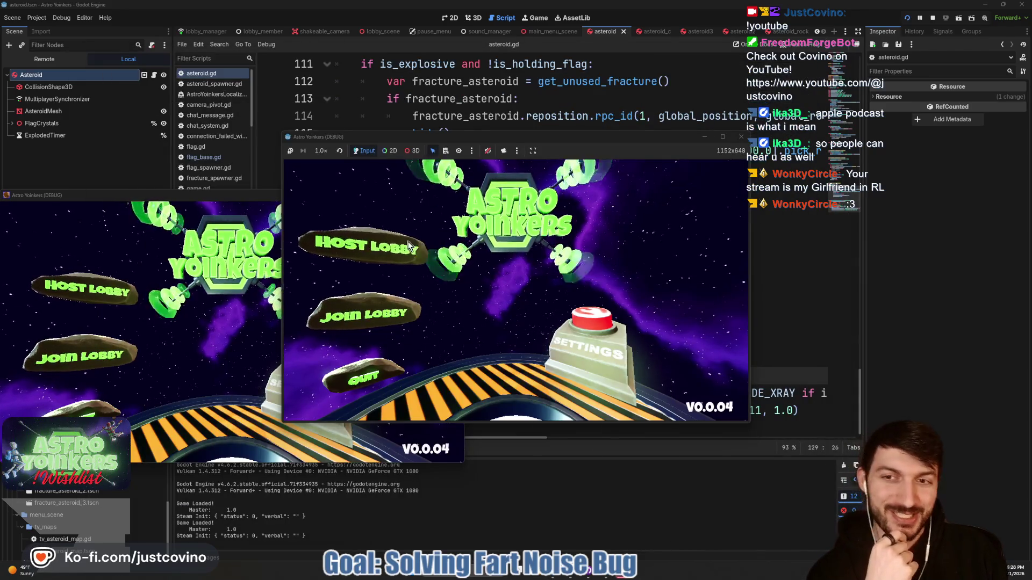
Close the extra game window, host a Private lobby, and ready up
left_click(241, 193)
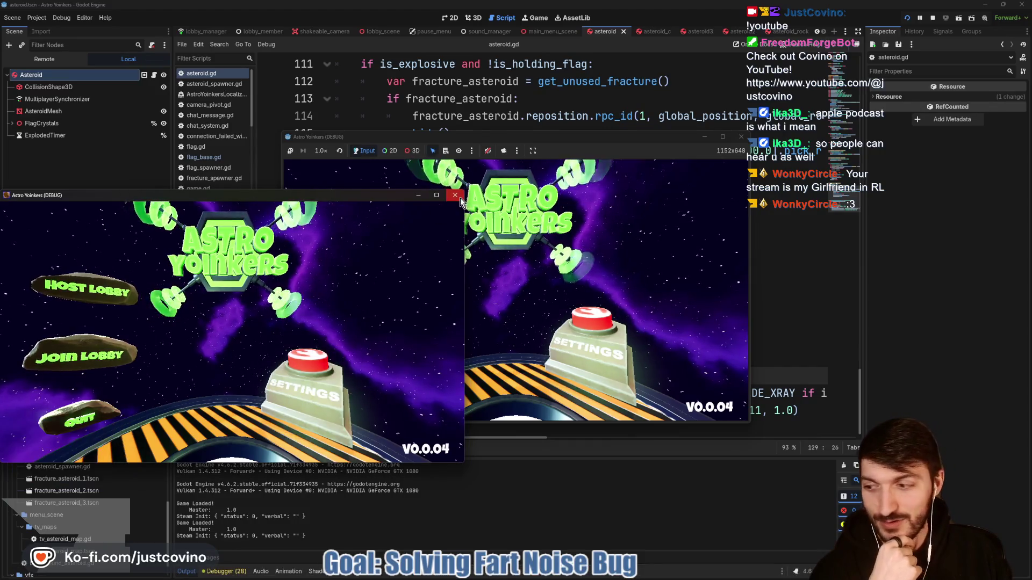
left_click(460, 197)
left_click(386, 250)
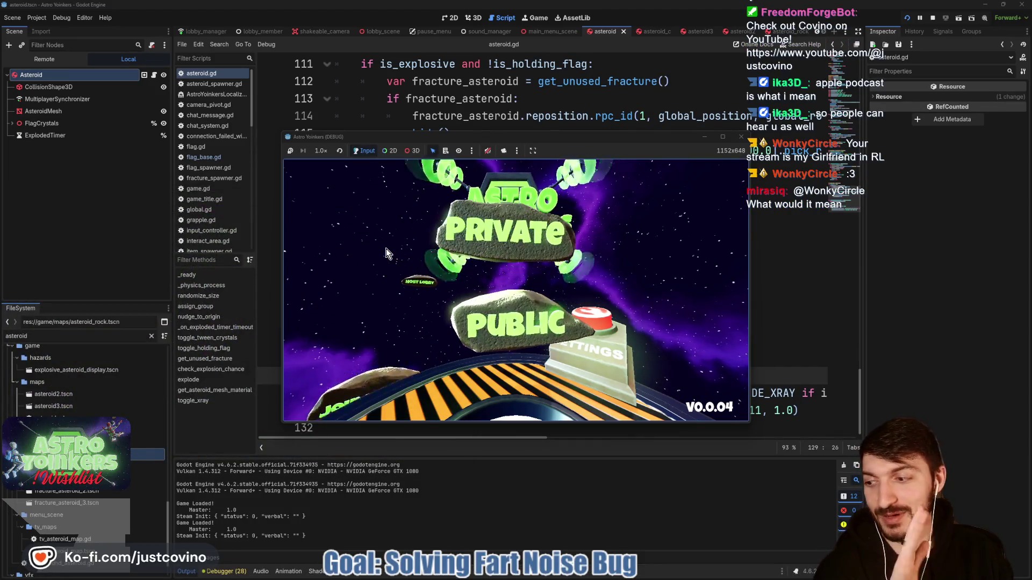
left_click(504, 229)
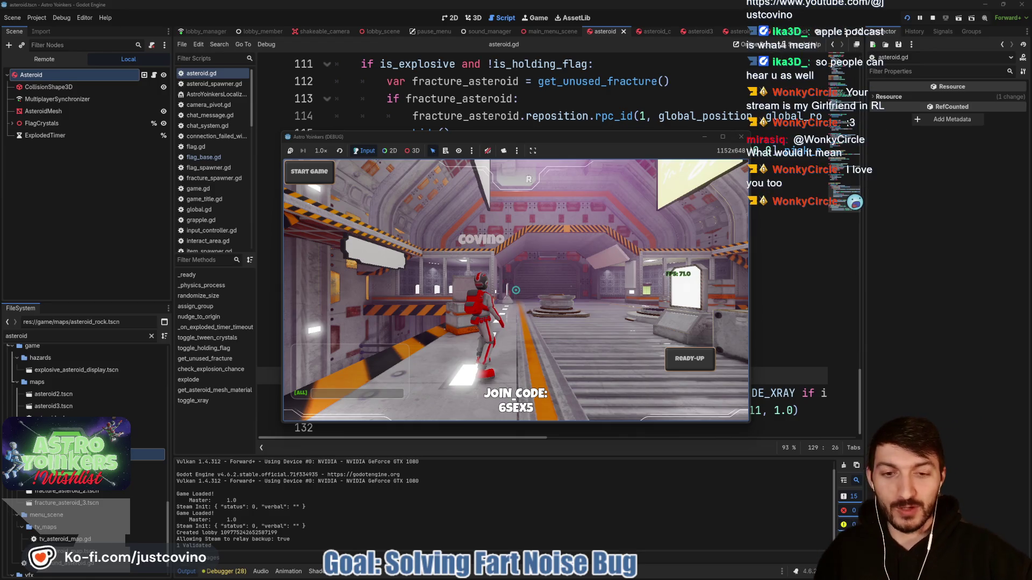
key("r")
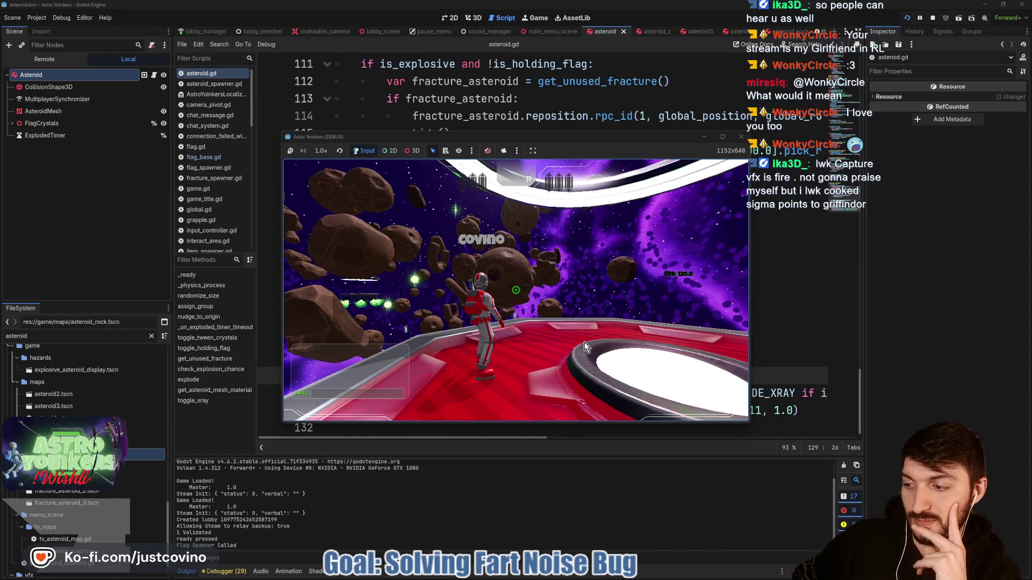
Walk the character across the red platform toward the ring, then stop the game with F8
left_click(626, 322)
key("w")
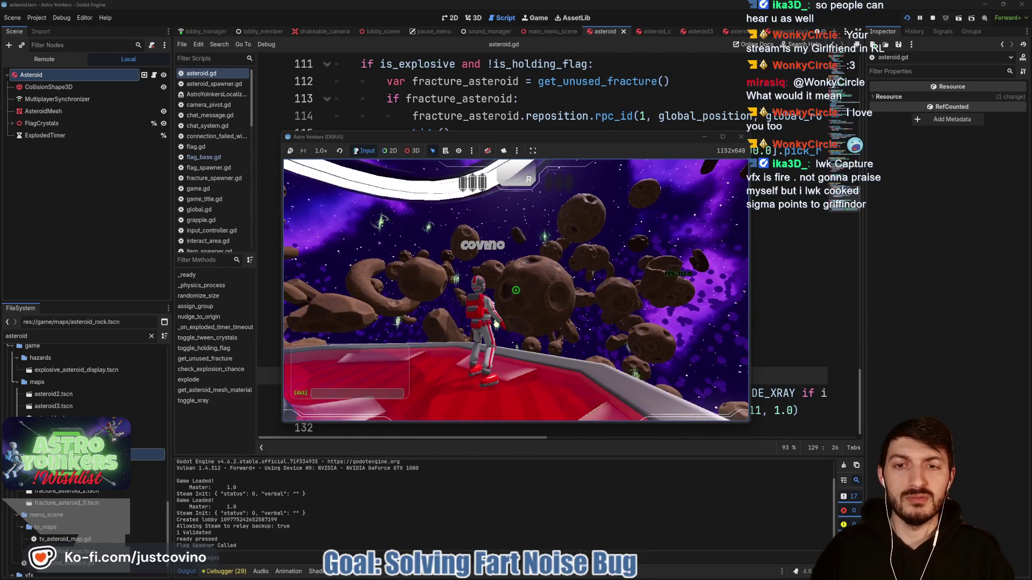
key("w")
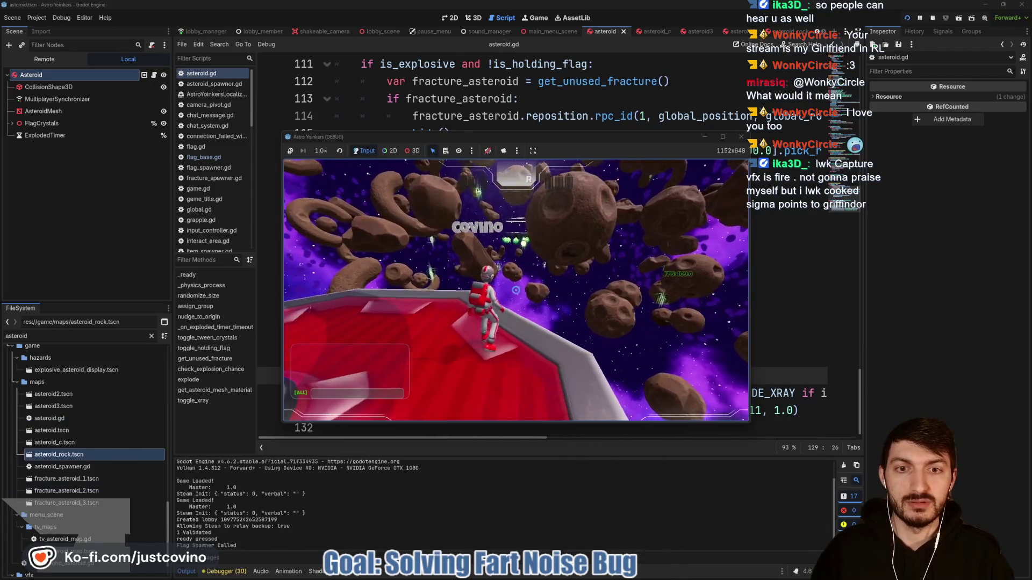
key("w")
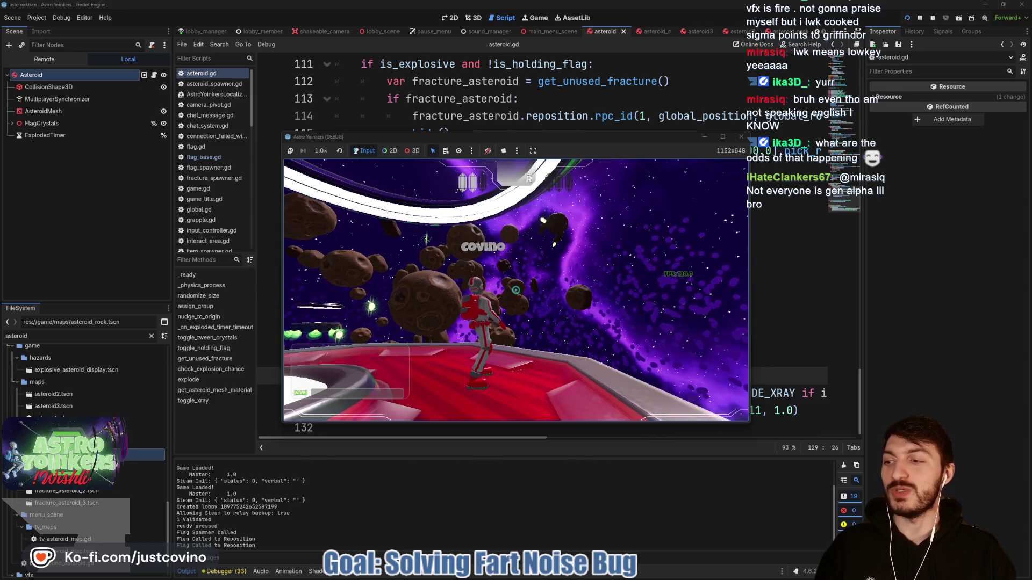
key("F8")
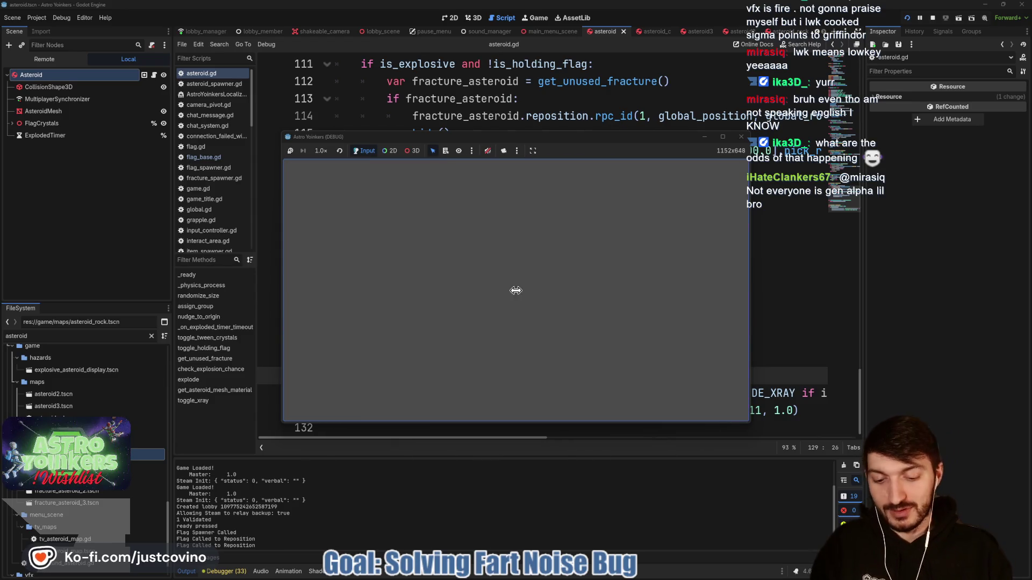
Save the scene, then delete and restore the get_asteroid_mesh_material function
left_click(514, 239)
key("ctrl+s")
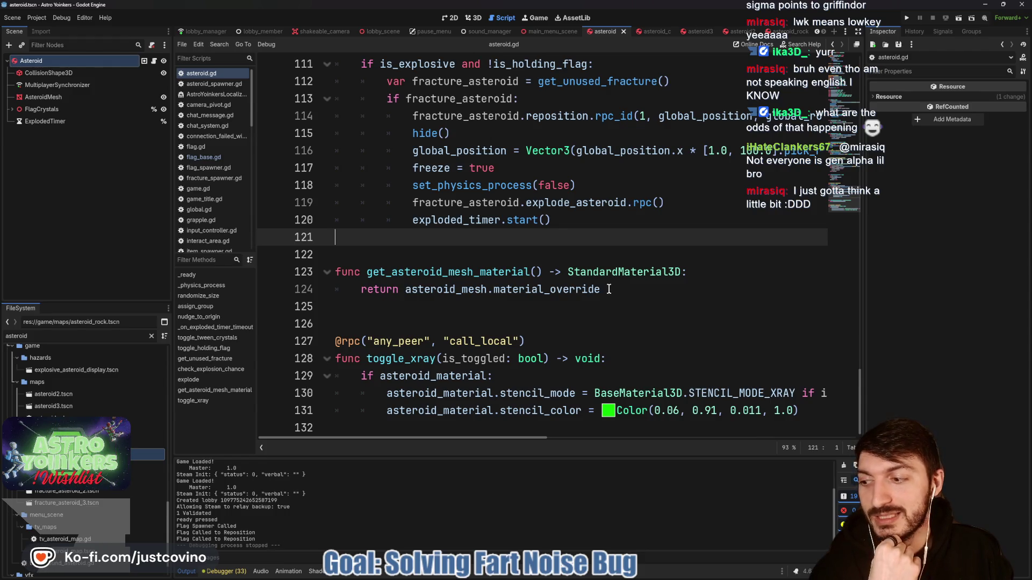
left_click_drag(594, 290, 322, 279)
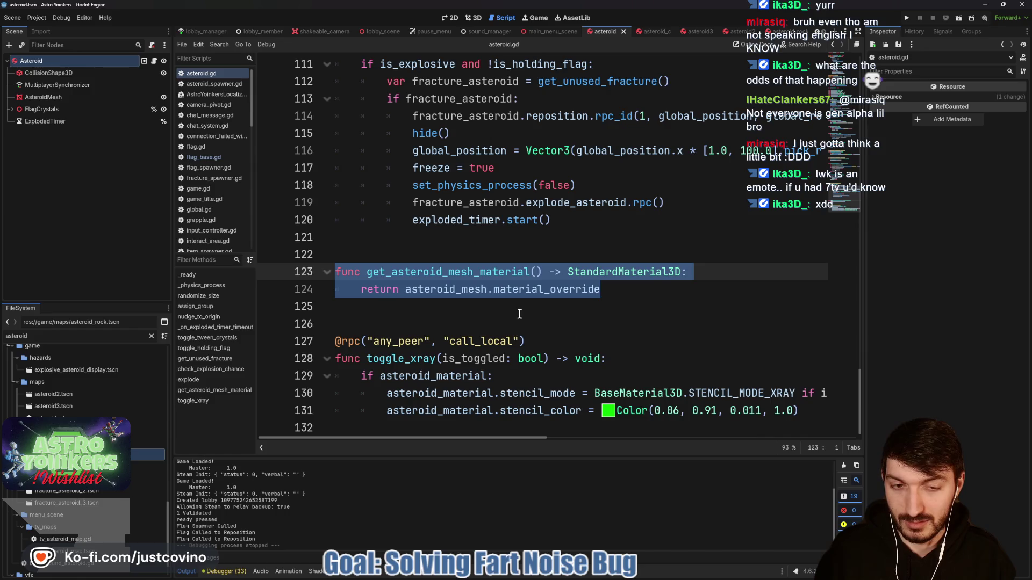
key("BackSpace")
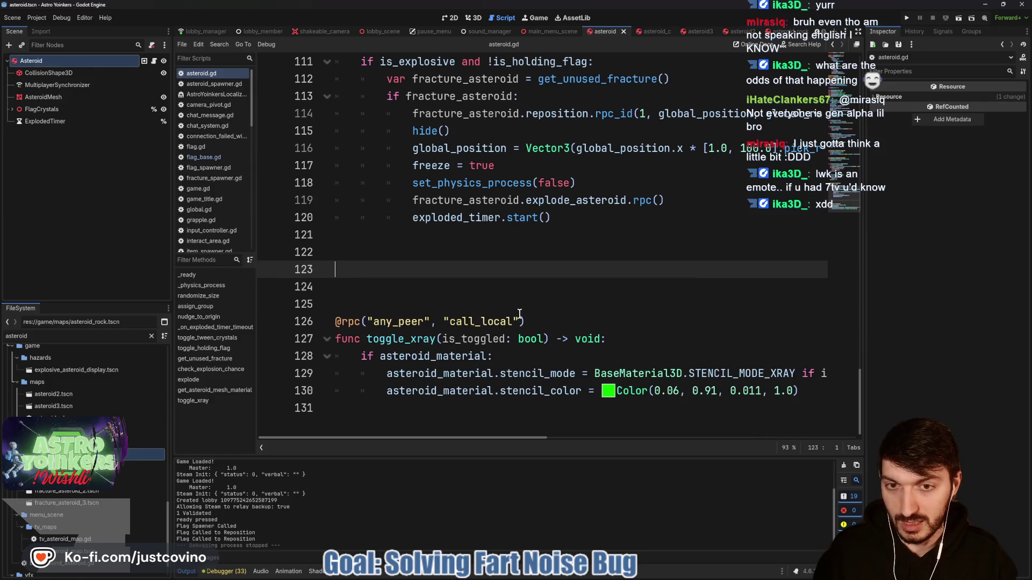
key("ctrl+z")
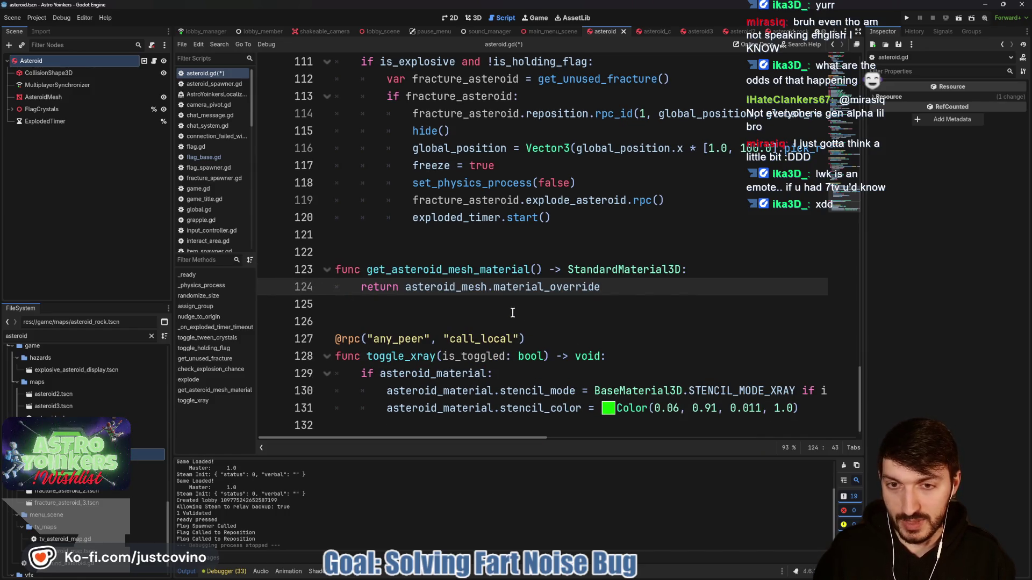
Strip the material type and getter from the asteroid_material variable declaration
scroll(569, 290, "up", 20)
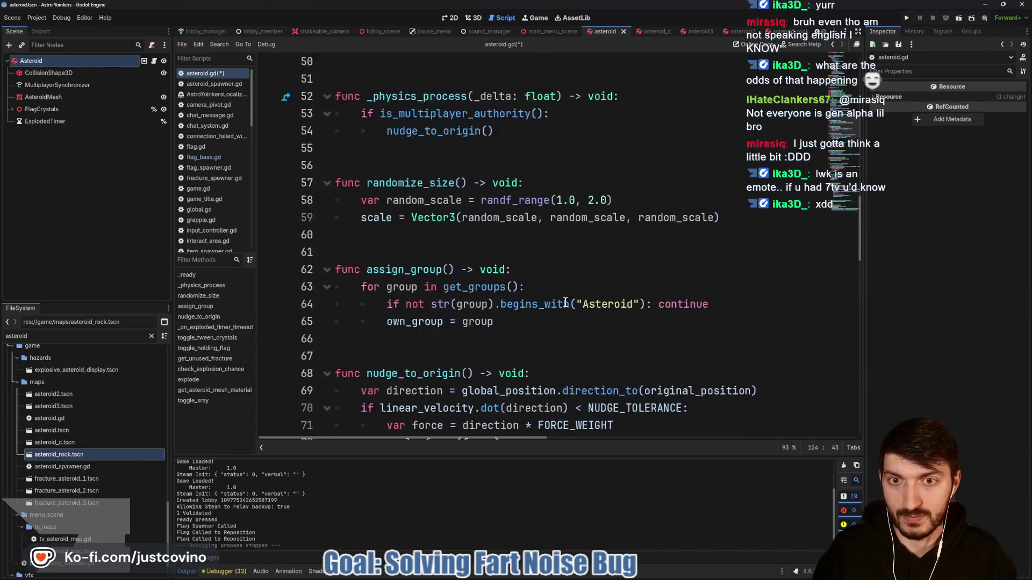
scroll(565, 302, "up", 7)
scroll(596, 305, "down", 4)
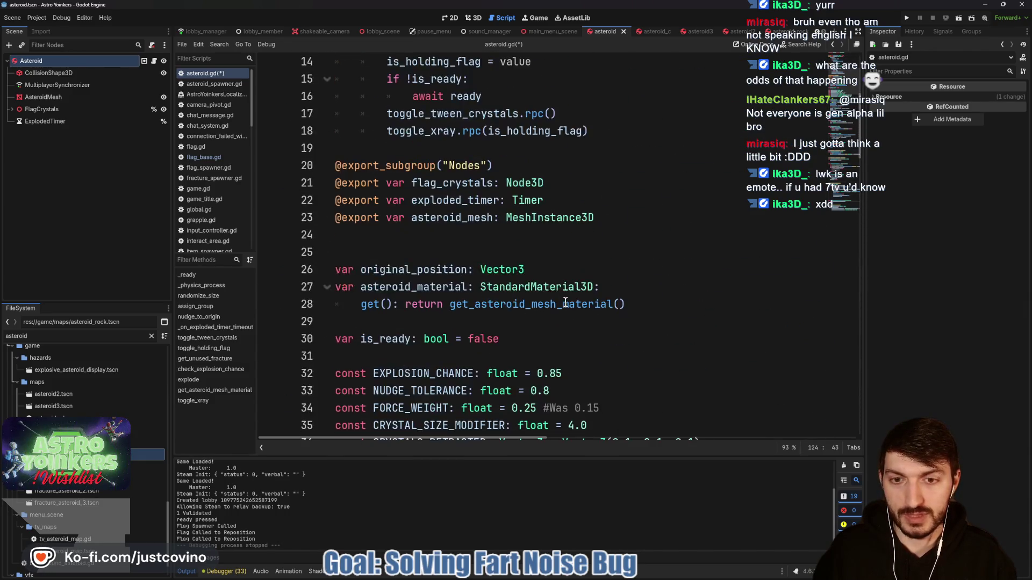
left_click_drag(626, 252, 469, 237)
key("BackSpace")
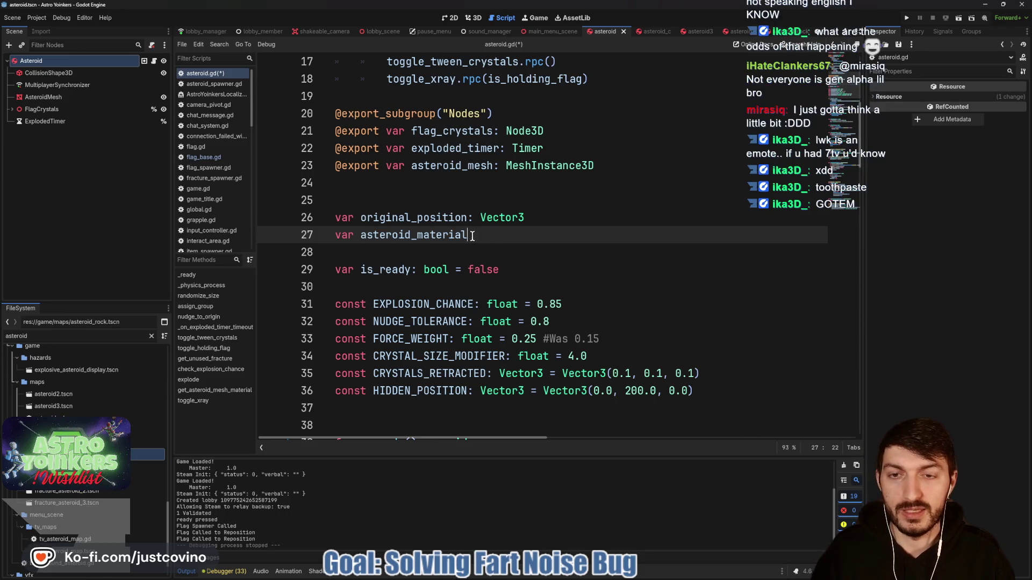
Add 'asteroid_material = get_asteroid_mesh_material()' as the first line of _ready and save asteroid.gd
scroll(472, 236, "down", 5)
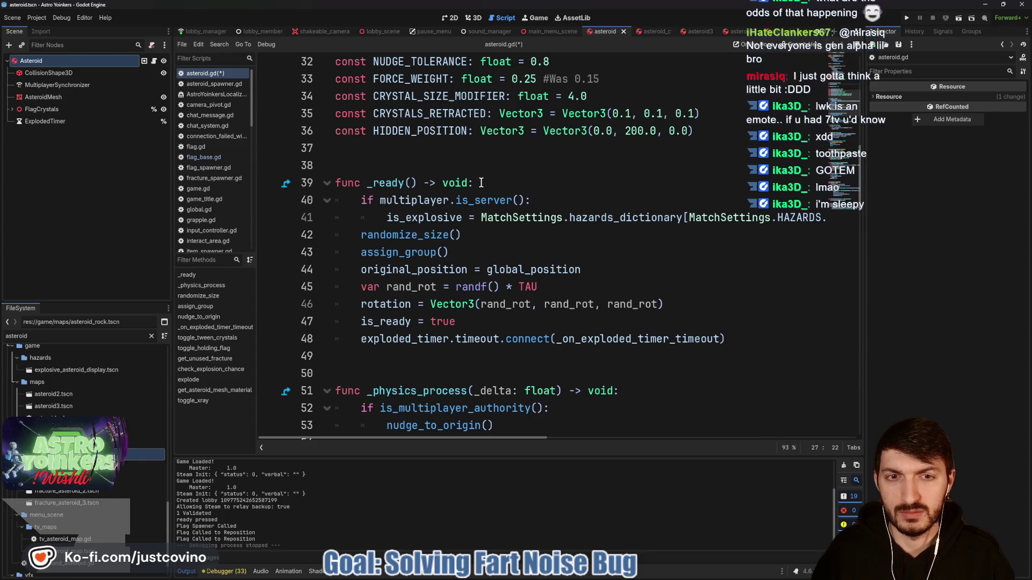
left_click(567, 175)
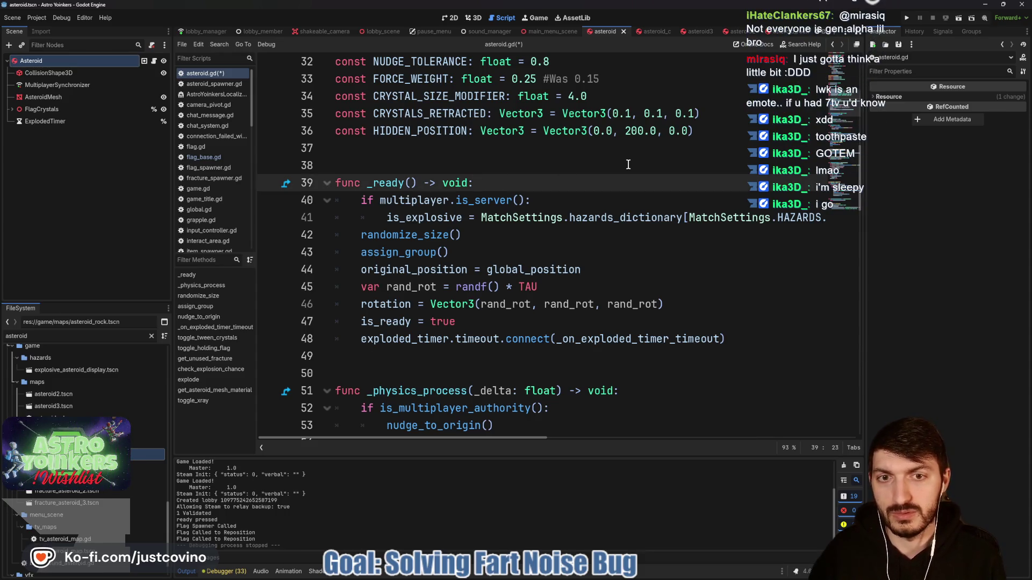
key("Return")
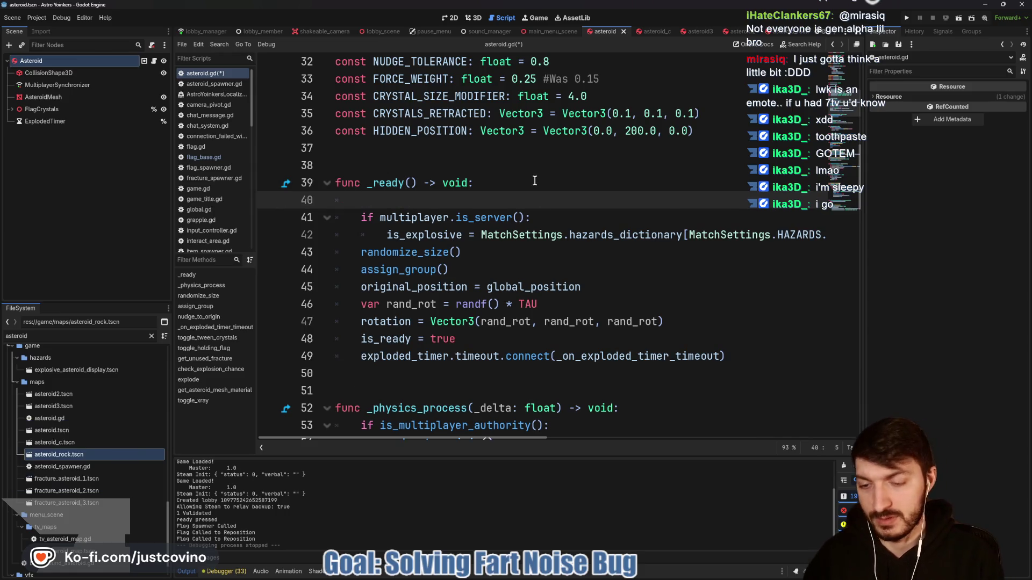
type("asteroi")
key("Return")
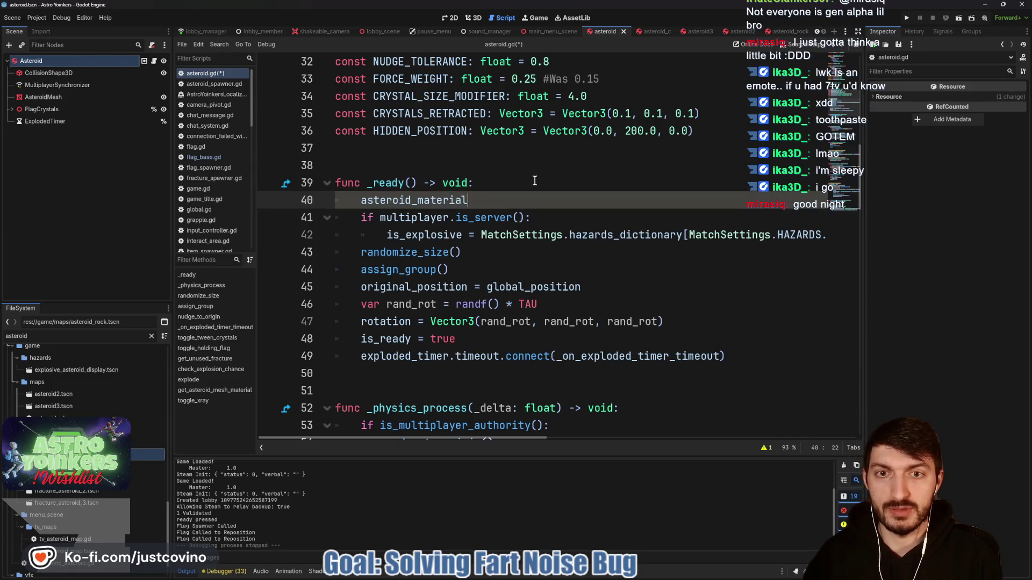
type("= get")
key("Return")
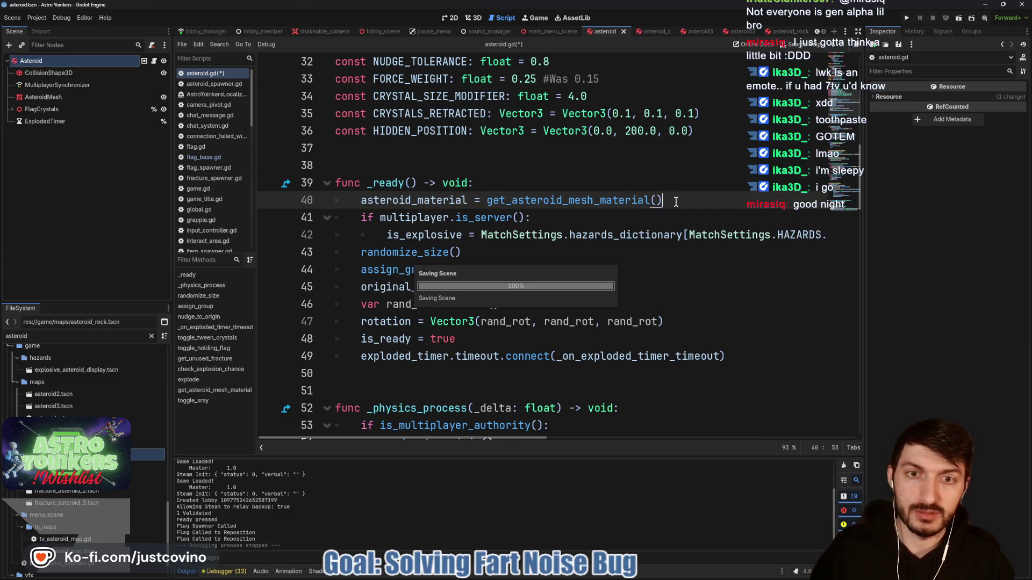
key("ctrl+s")
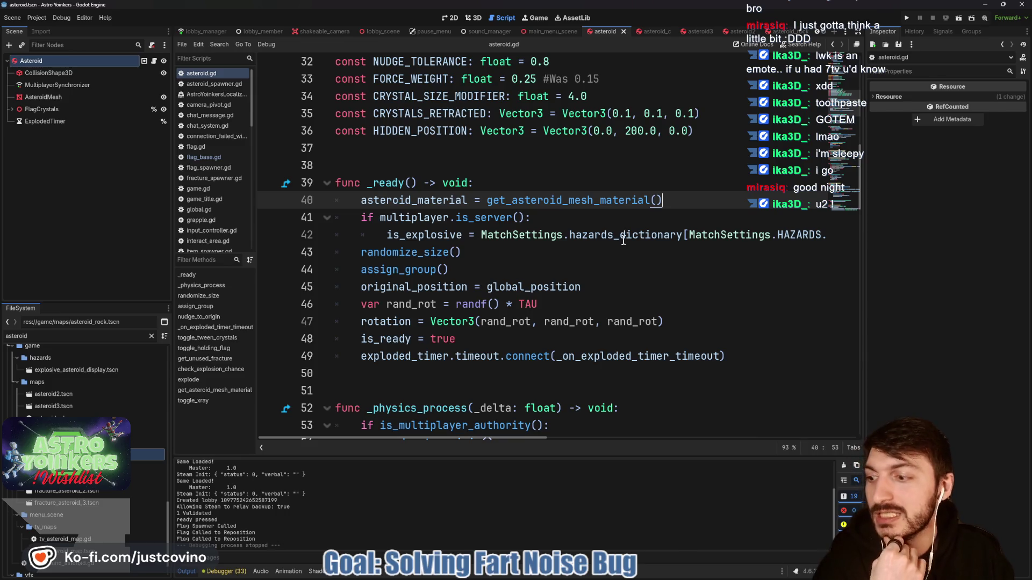
Run the project and move the first debug window to the left side of the screen
left_click(905, 18)
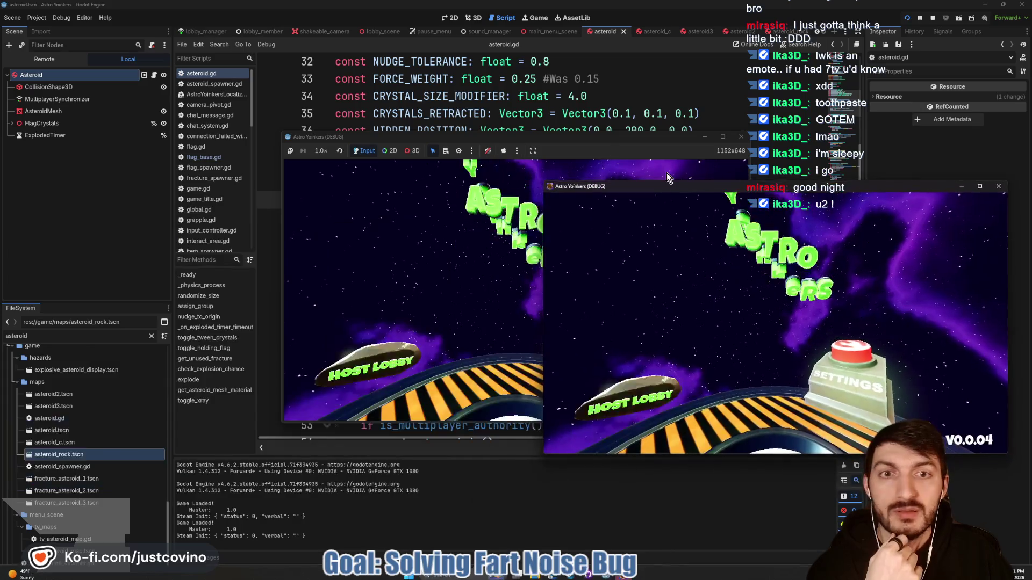
left_click_drag(602, 141, 369, 156)
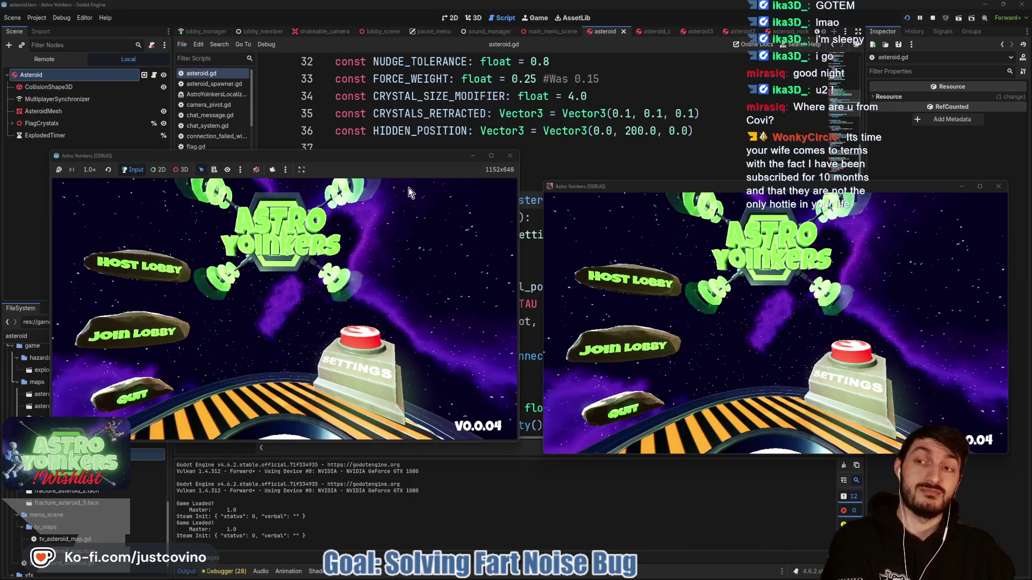
Close the second game instance, center the remaining one, host a Private lobby, and ready up
left_click(1000, 187)
left_click_drag(383, 158, 604, 112)
left_click(359, 216)
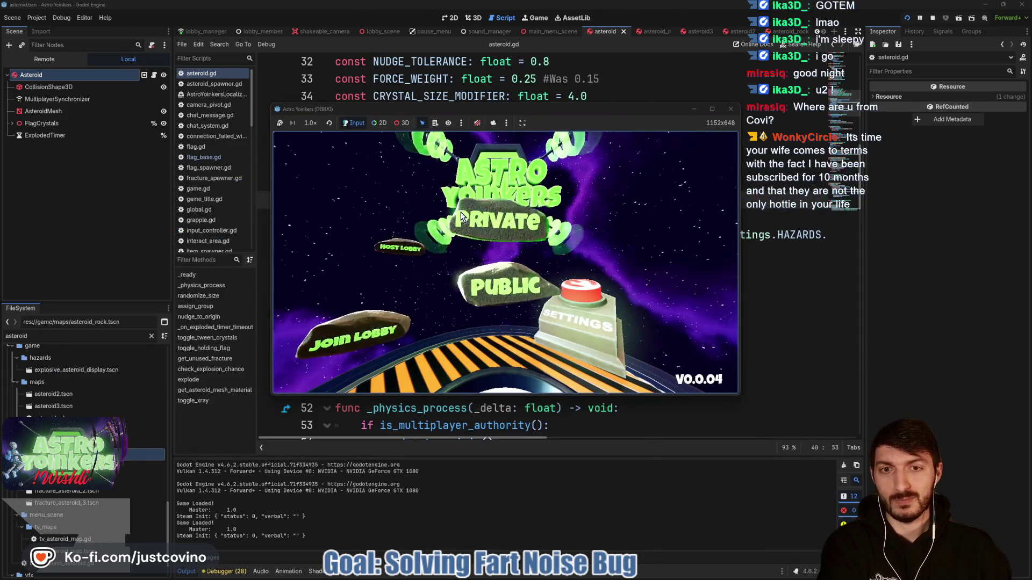
left_click(463, 214)
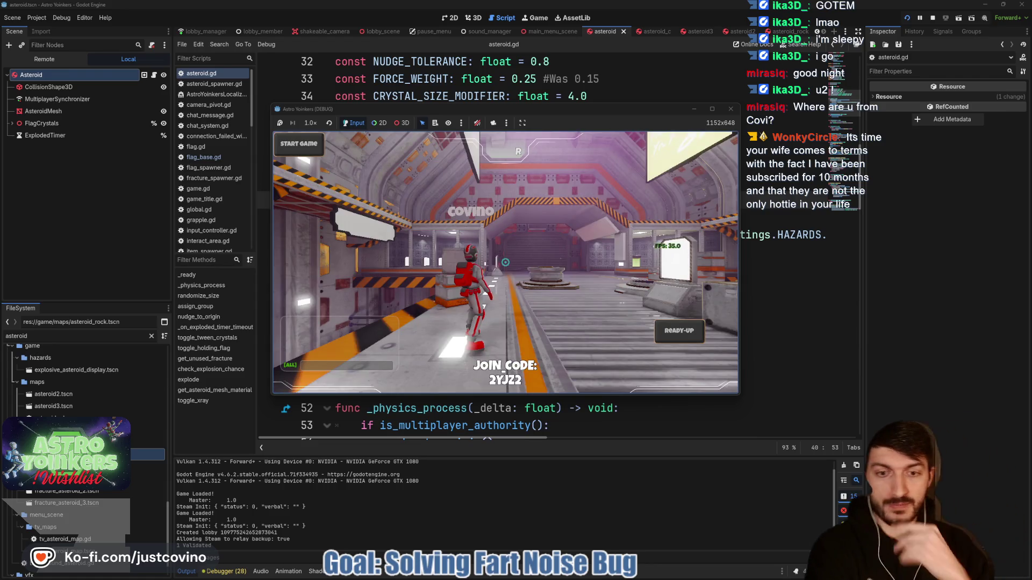
left_click(675, 336)
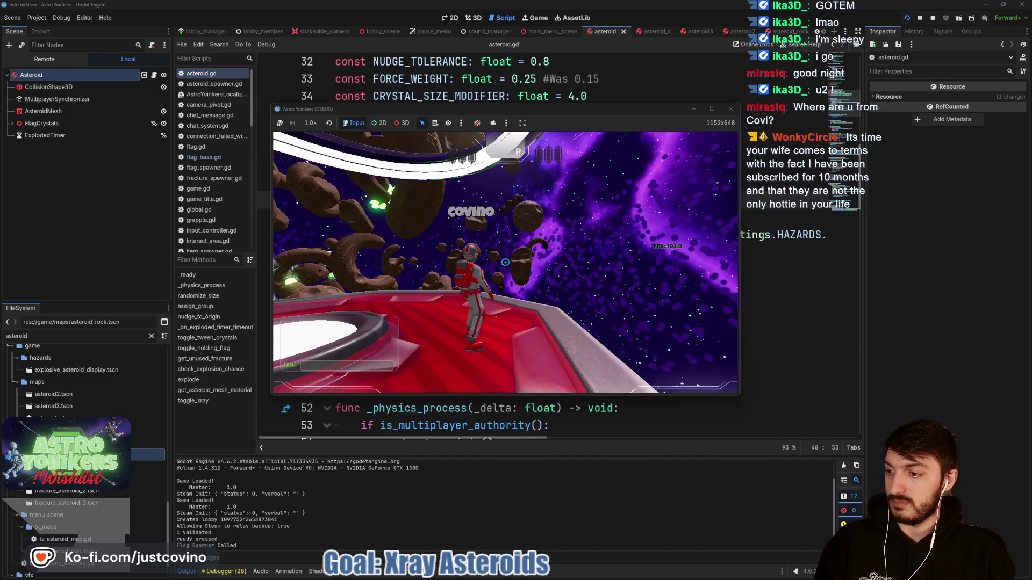
Run the character across the platform with W
key("w")
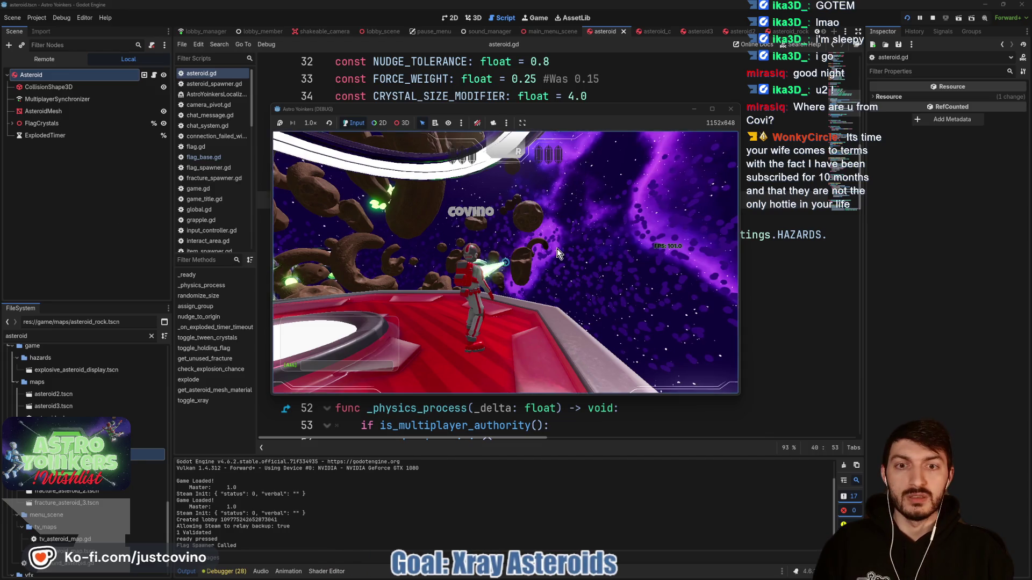
key("w")
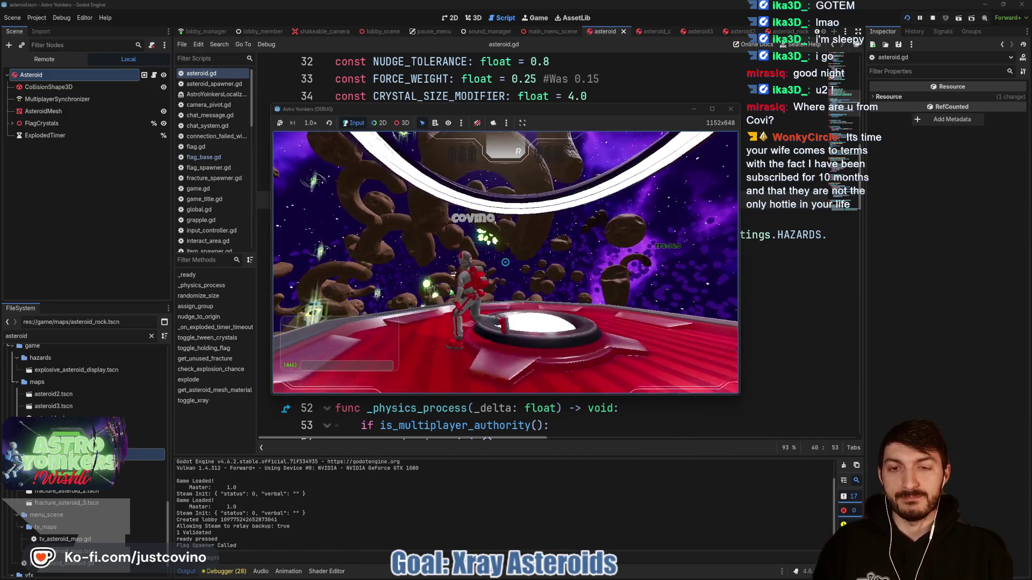
key("w")
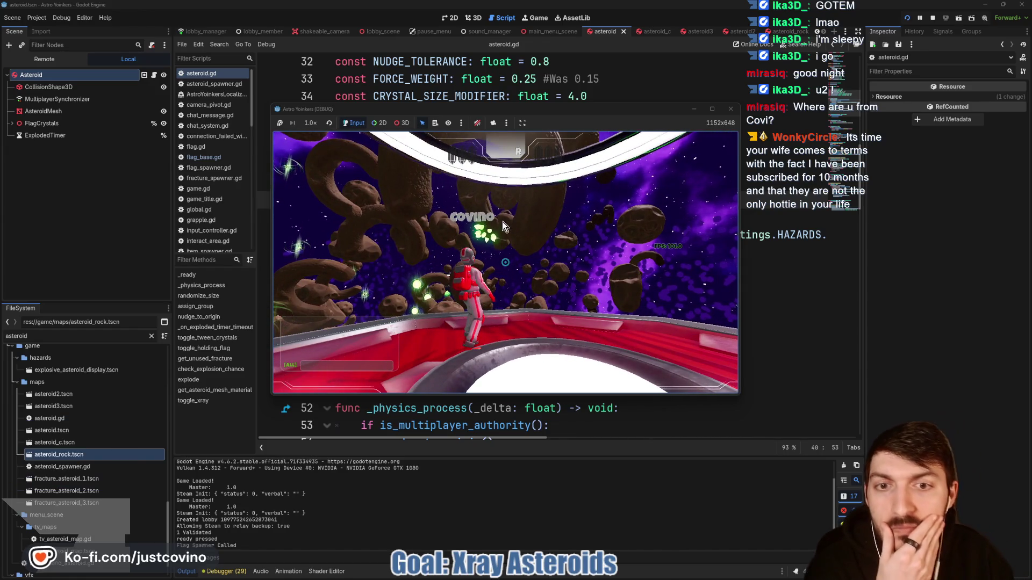
Browse the Remote tree to Game > Asteroids > Asteroid2, view its live properties, then stop the game
left_click(46, 60)
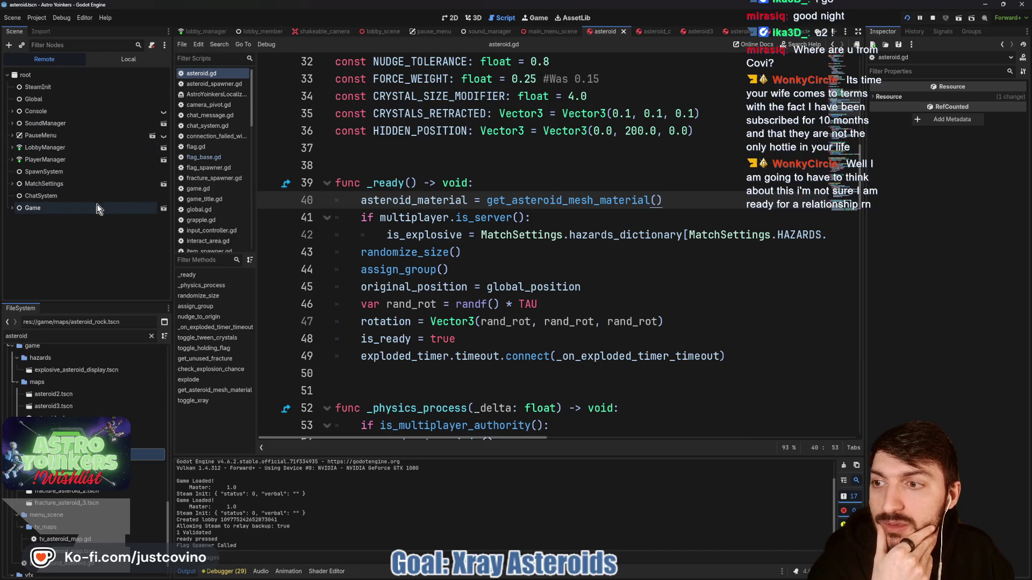
left_click(13, 208)
scroll(80, 238, "down", 3)
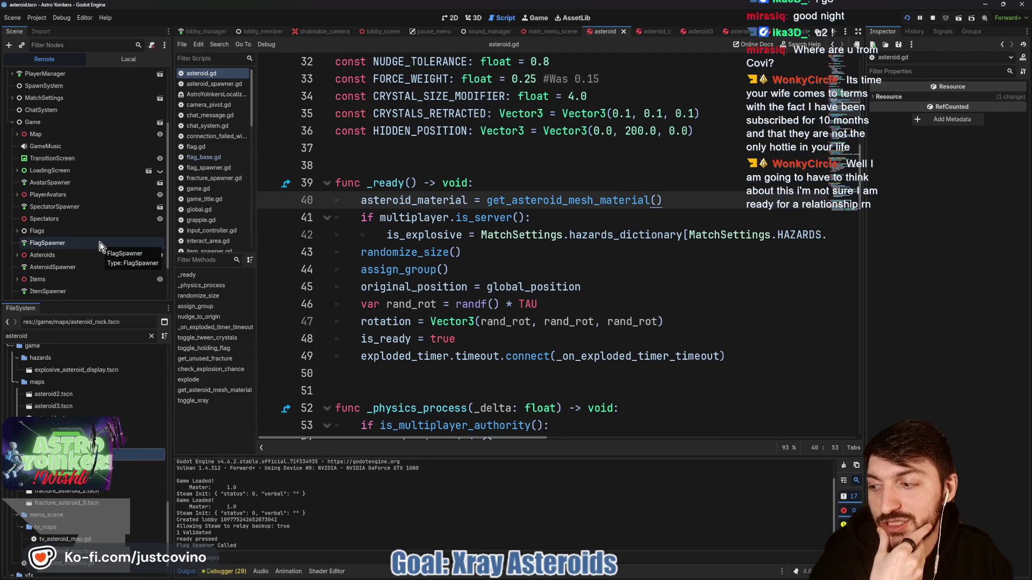
scroll(99, 242, "down", 2)
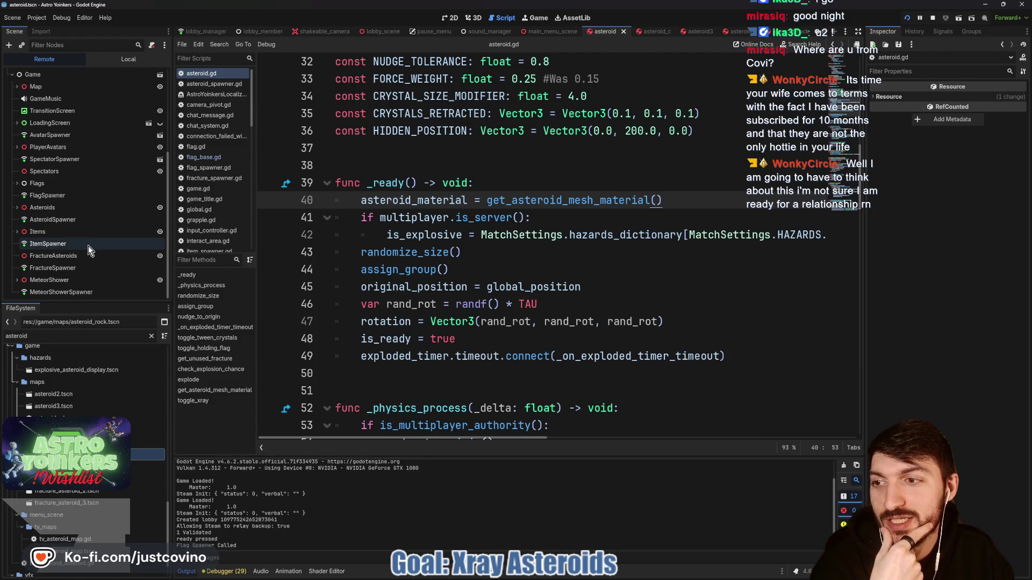
left_click(16, 207)
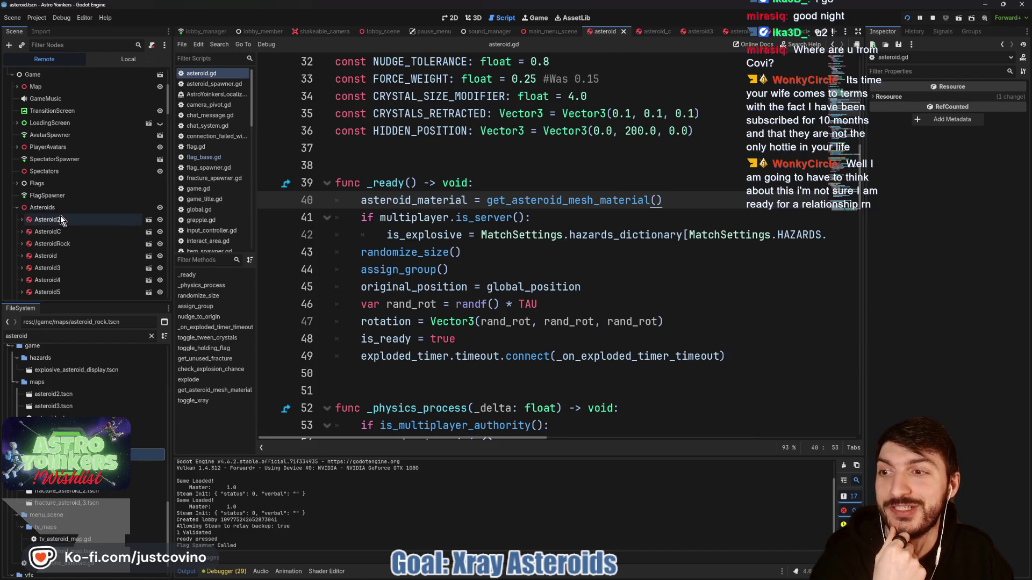
left_click(57, 210)
key("Down")
key("Right")
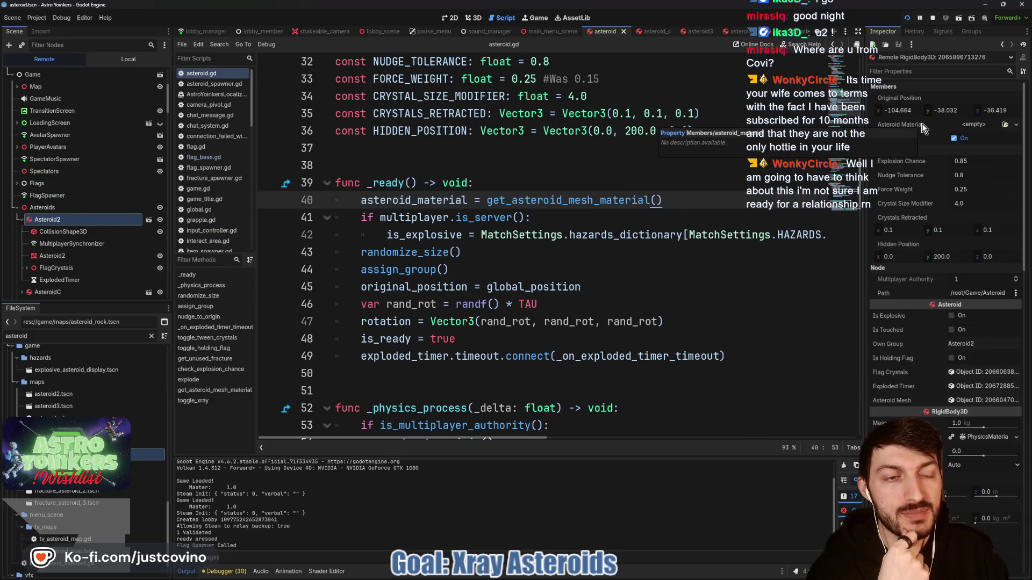
left_click(932, 18)
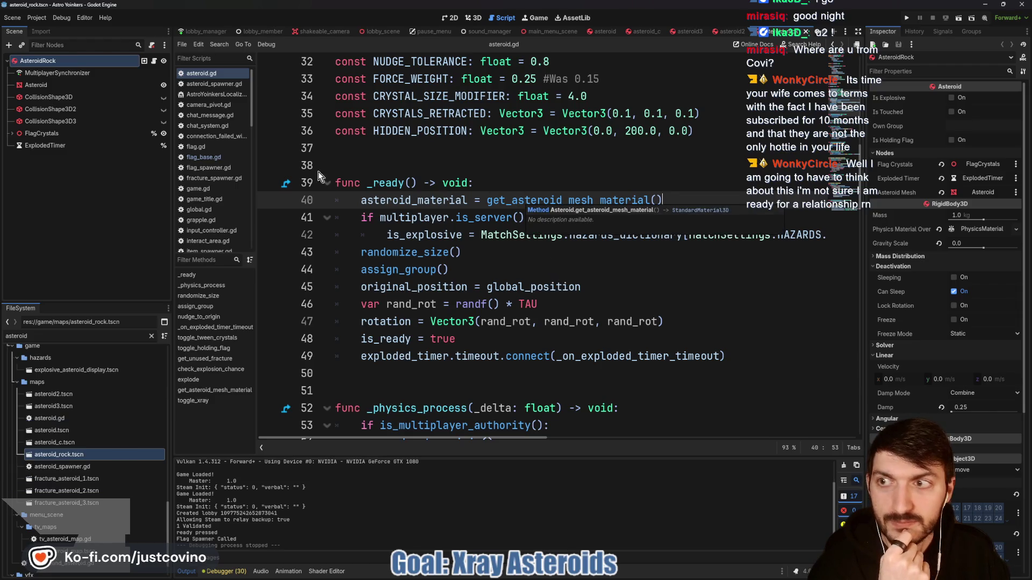
Check the rock and asteroid mesh geometry and material override settings, then switch to asteroid_c
left_click(99, 86)
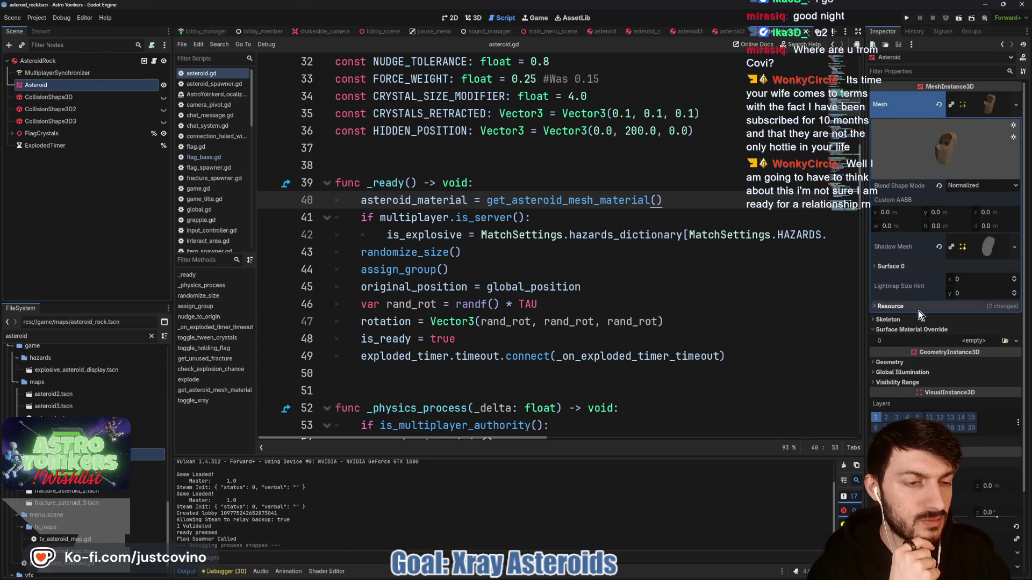
scroll(918, 310, "down", 3)
left_click(903, 262)
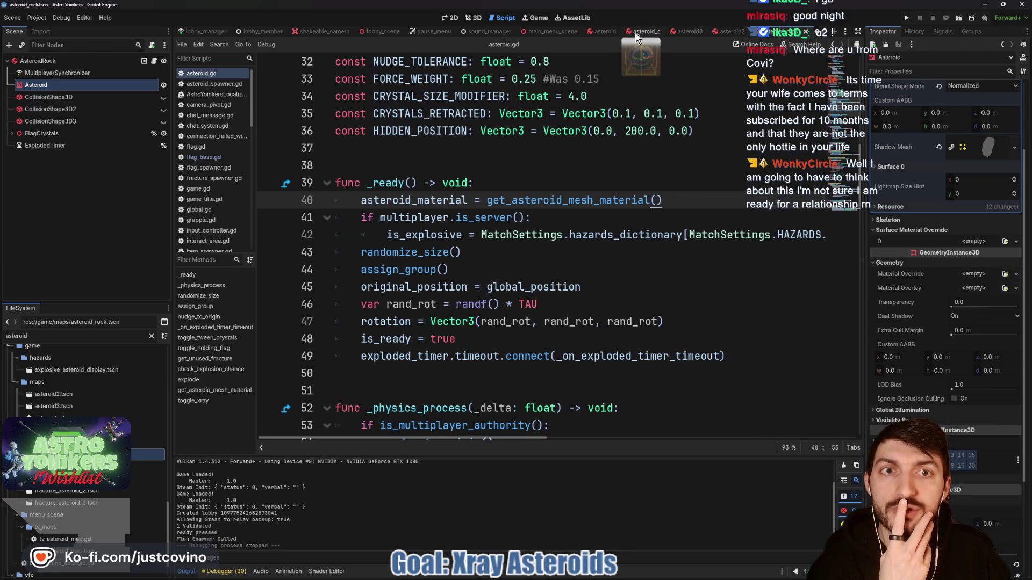
left_click(611, 35)
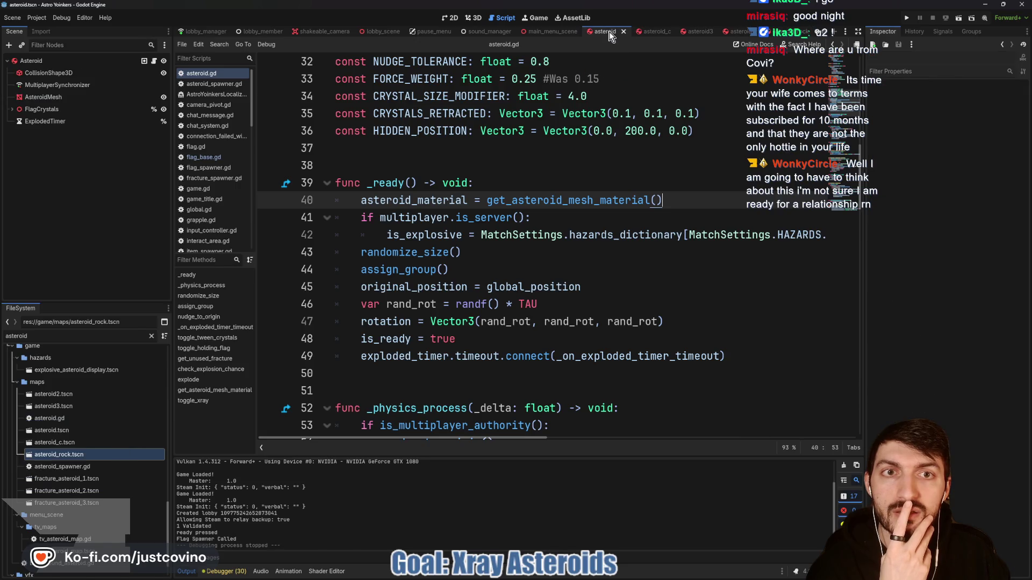
left_click(43, 97)
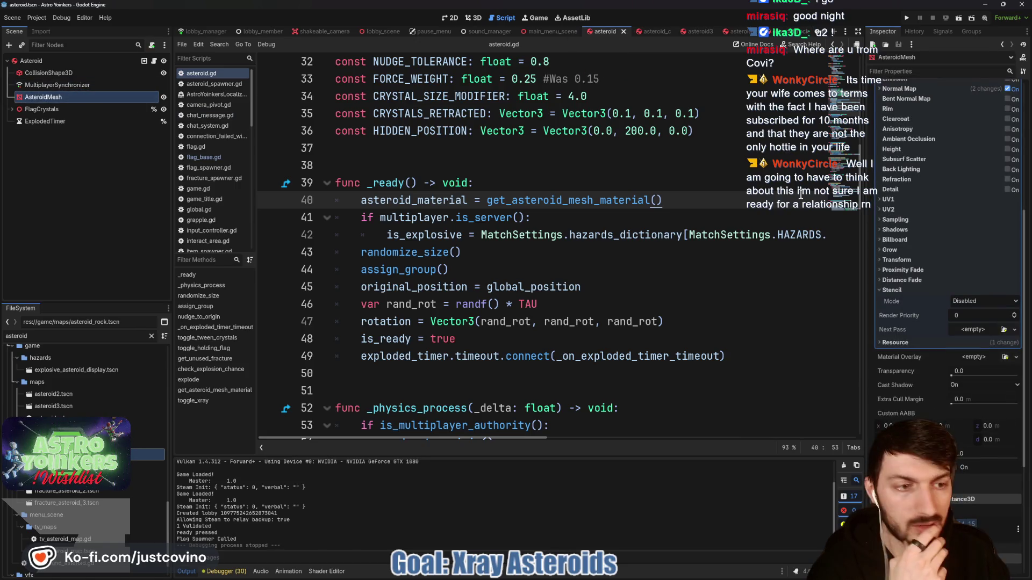
scroll(956, 214, "up", 4)
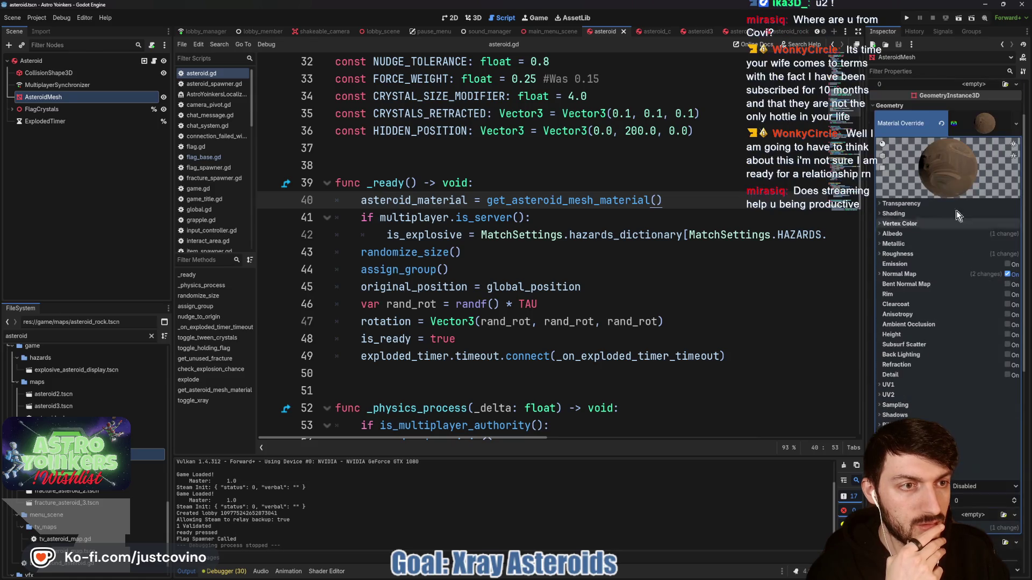
left_click(979, 126)
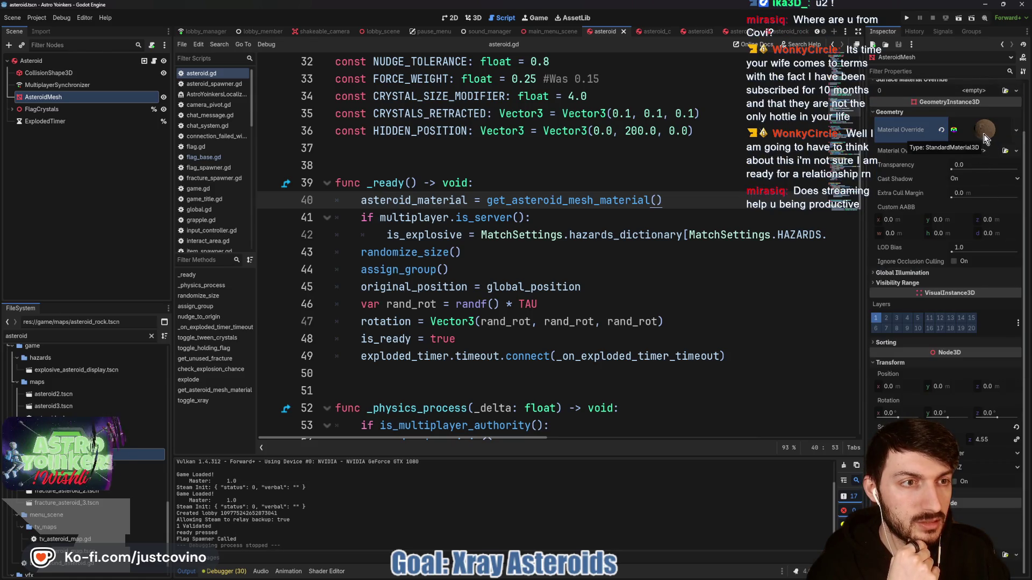
scroll(979, 160, "up", 2)
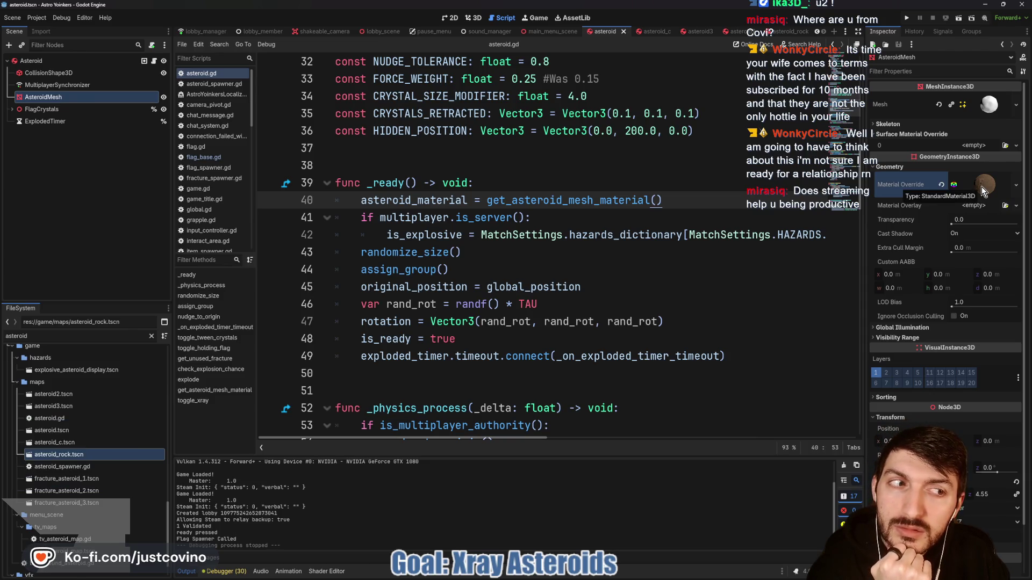
left_click(647, 32)
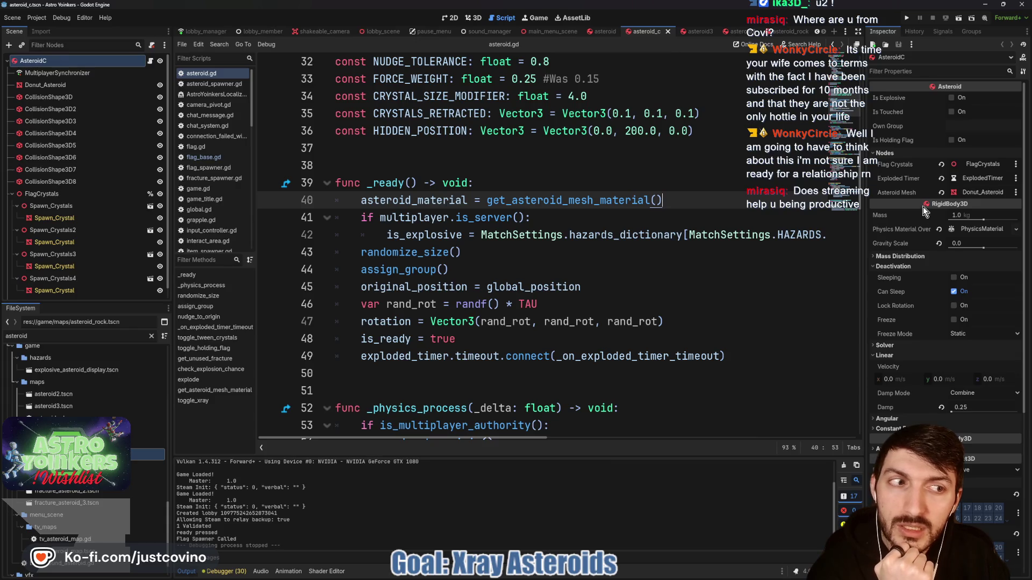
Copy Donut_Asteroid's surface material into its Material Override and save the AsteroidC scene
left_click(86, 86)
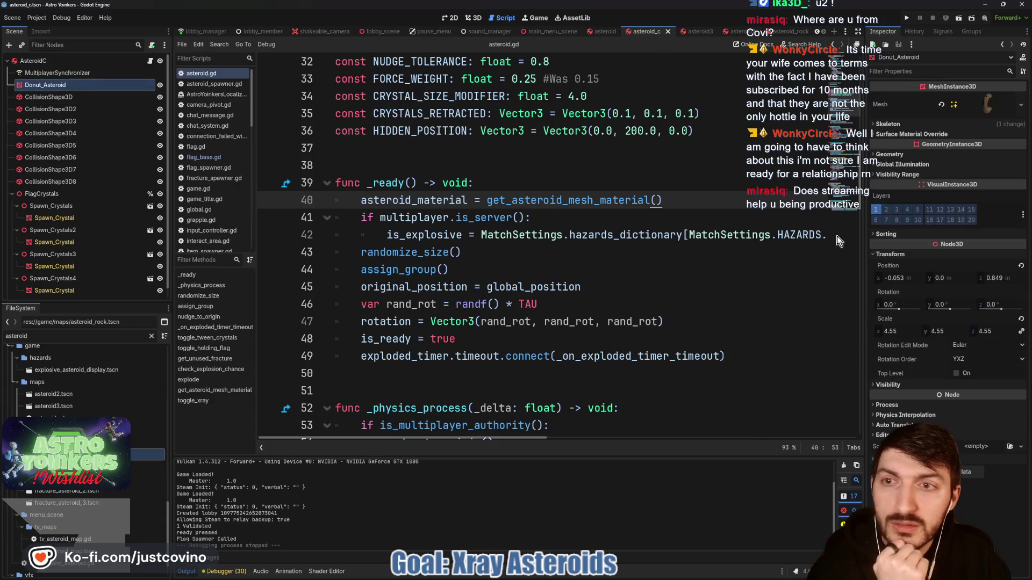
left_click(910, 156)
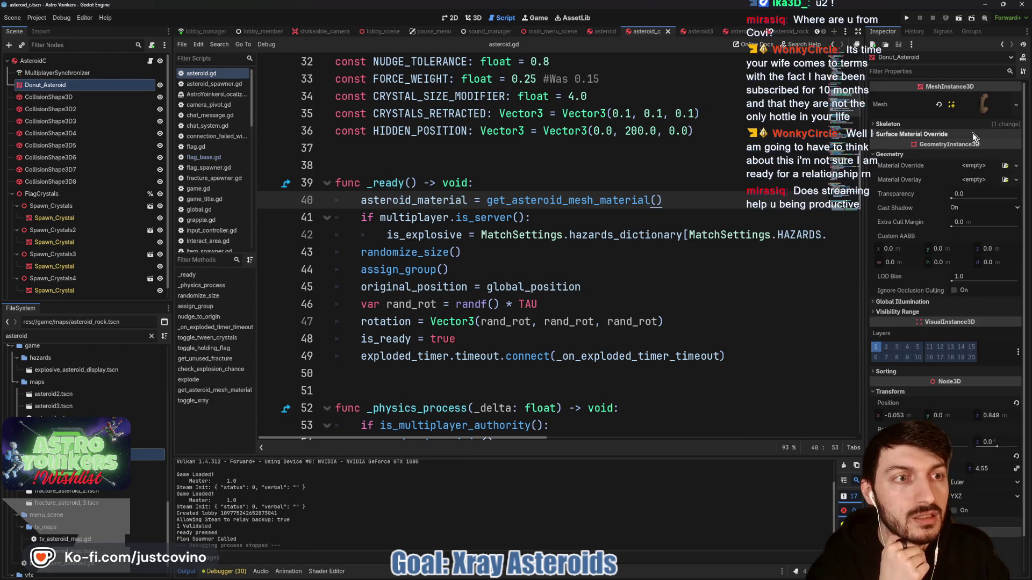
left_click(984, 109)
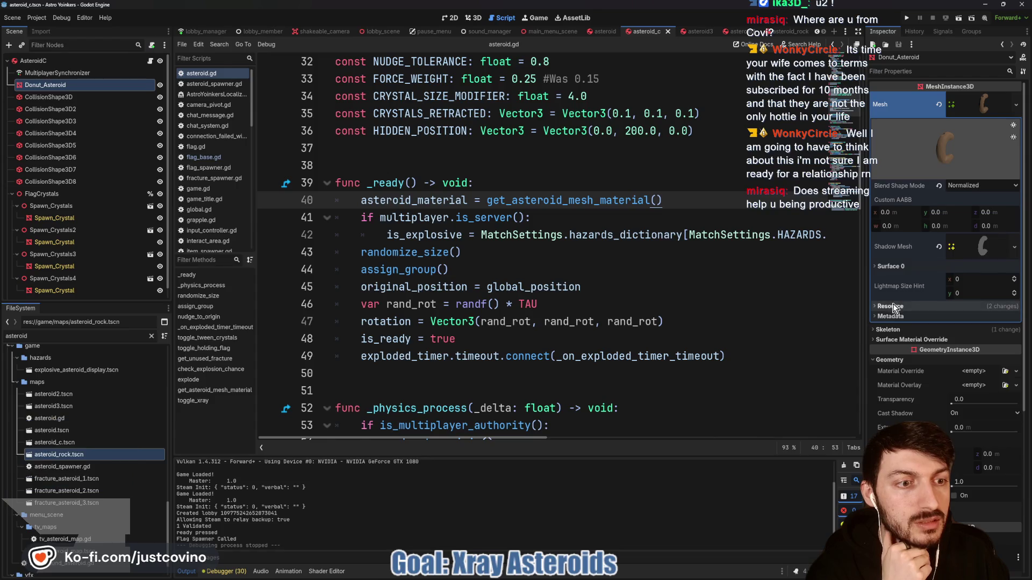
left_click(892, 266)
left_click(976, 299)
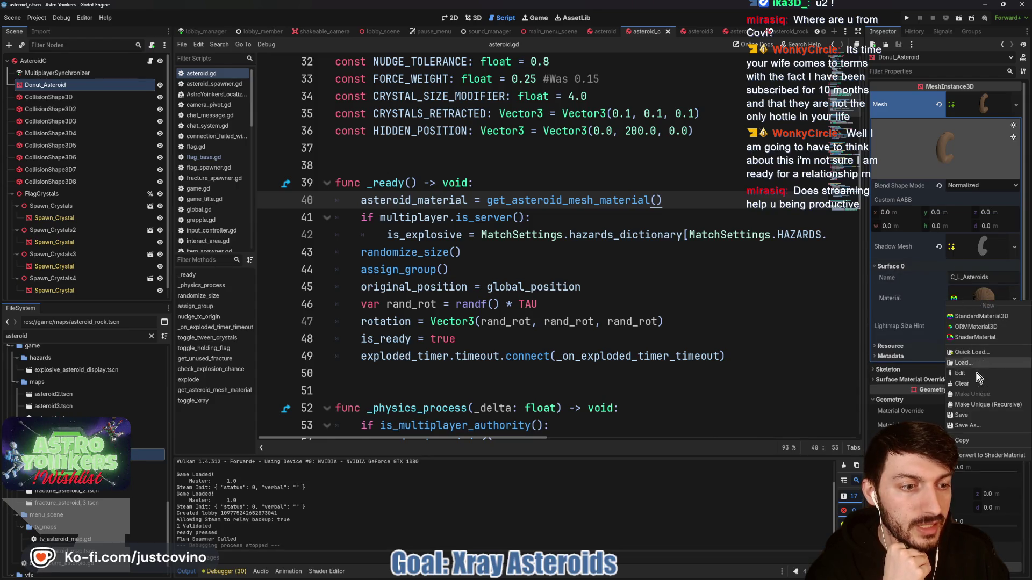
left_click(969, 438)
left_click(970, 412)
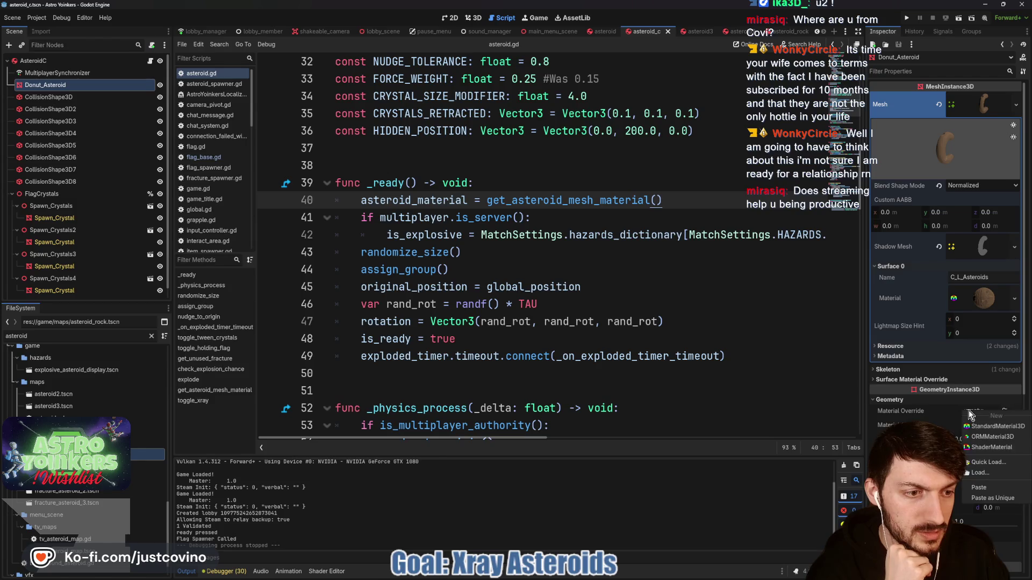
left_click(979, 489)
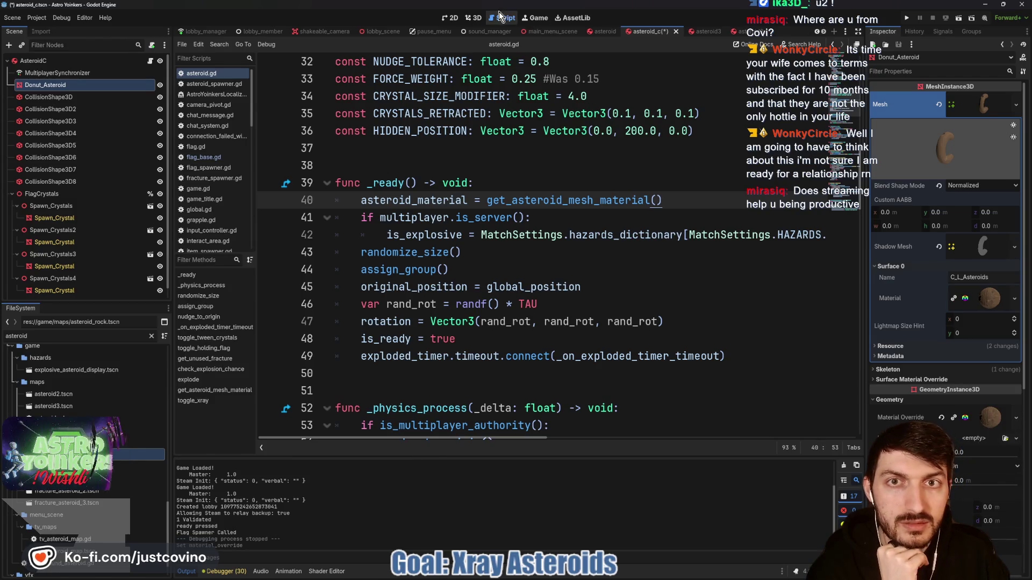
left_click(475, 18)
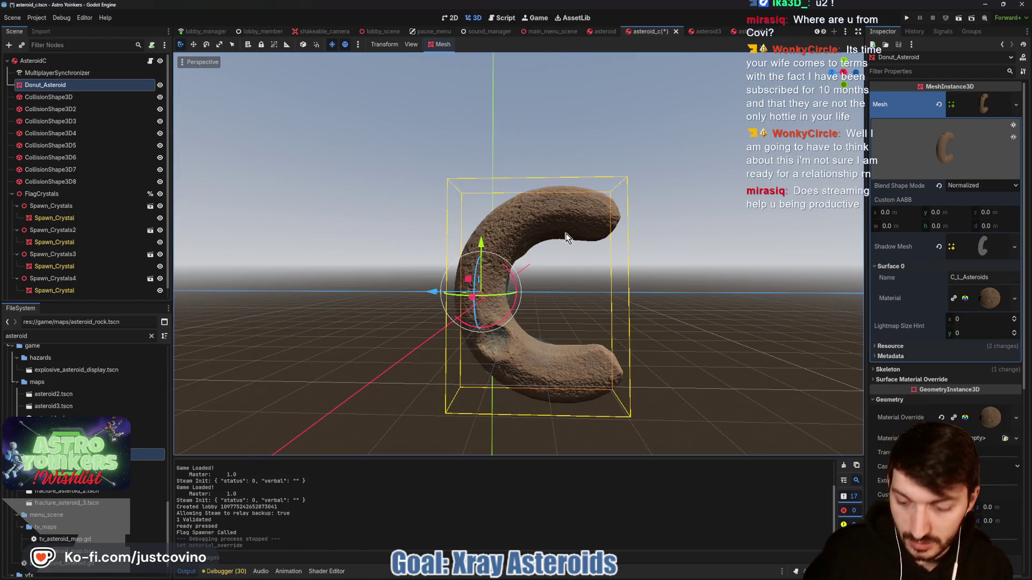
key("ctrl+s")
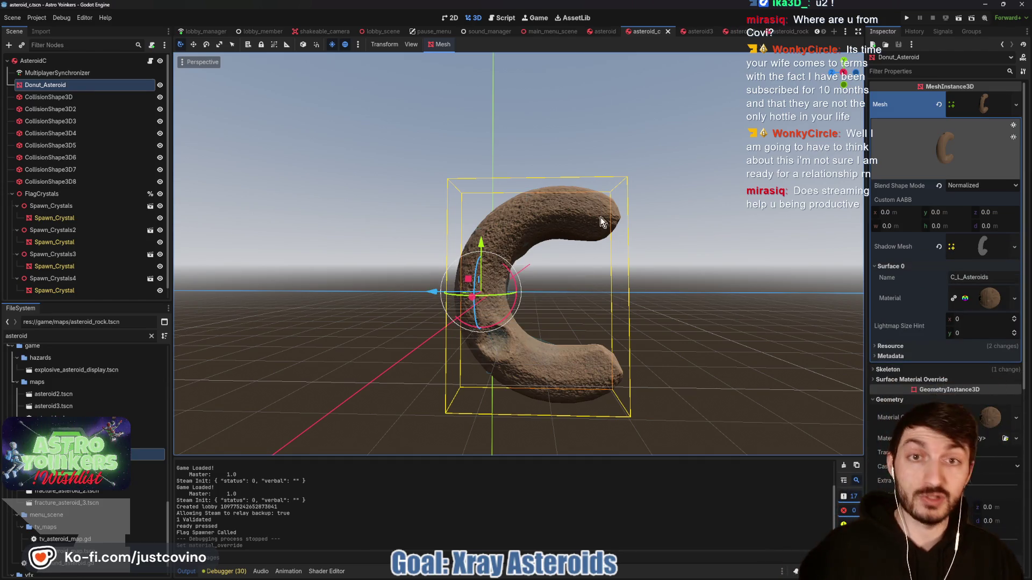
Paste the rock material as the Asteroid2 mesh's Material Override in asteroid3 and save
left_click(695, 31)
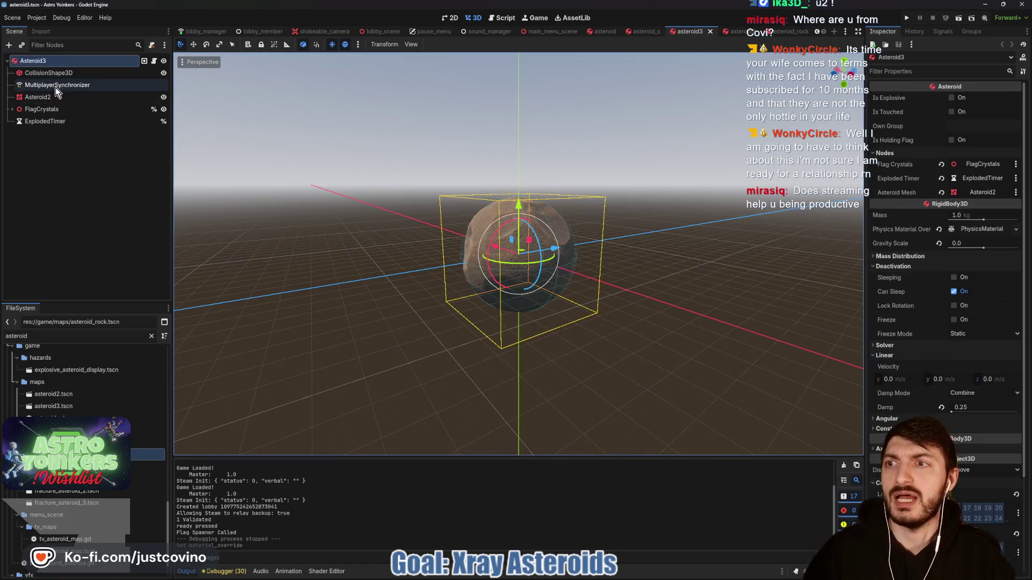
left_click(39, 97)
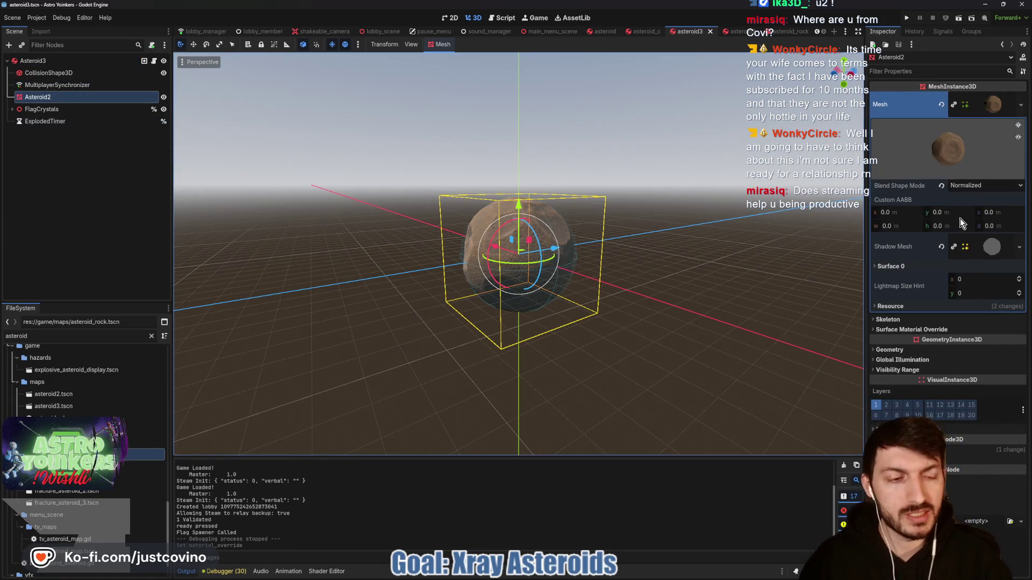
left_click(894, 267)
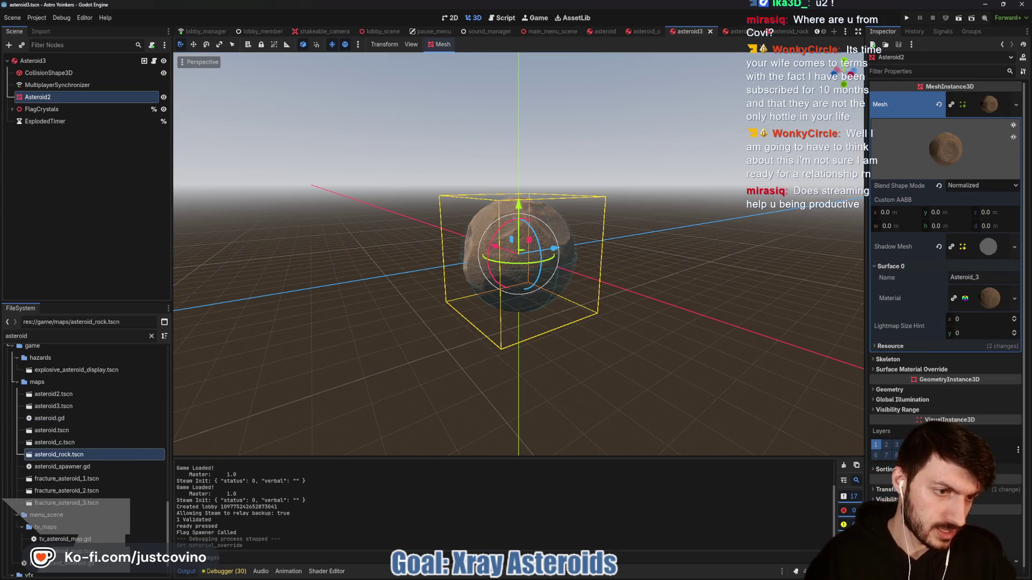
left_click(892, 390)
left_click(1015, 401)
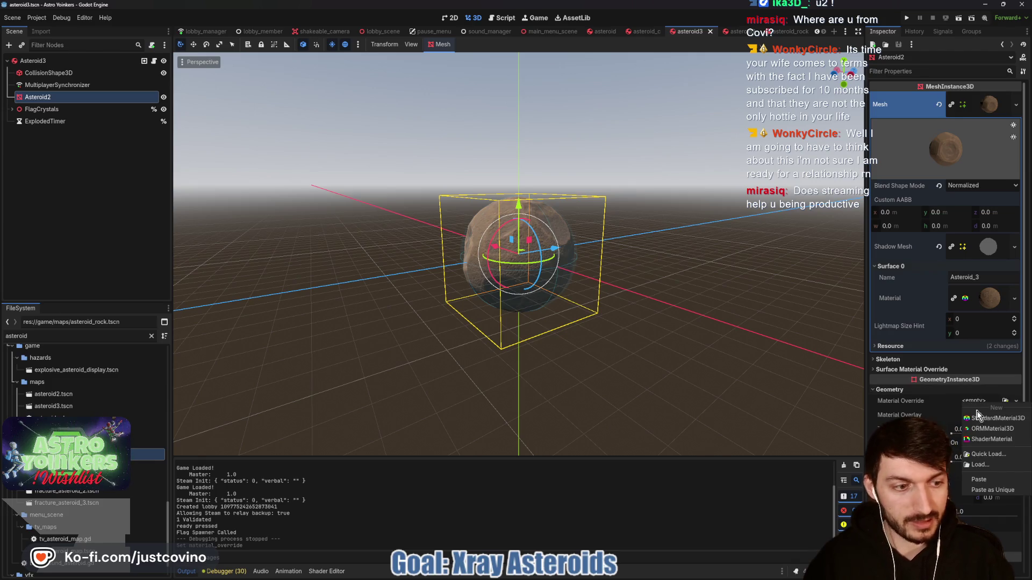
left_click(988, 473)
key("ctrl+s")
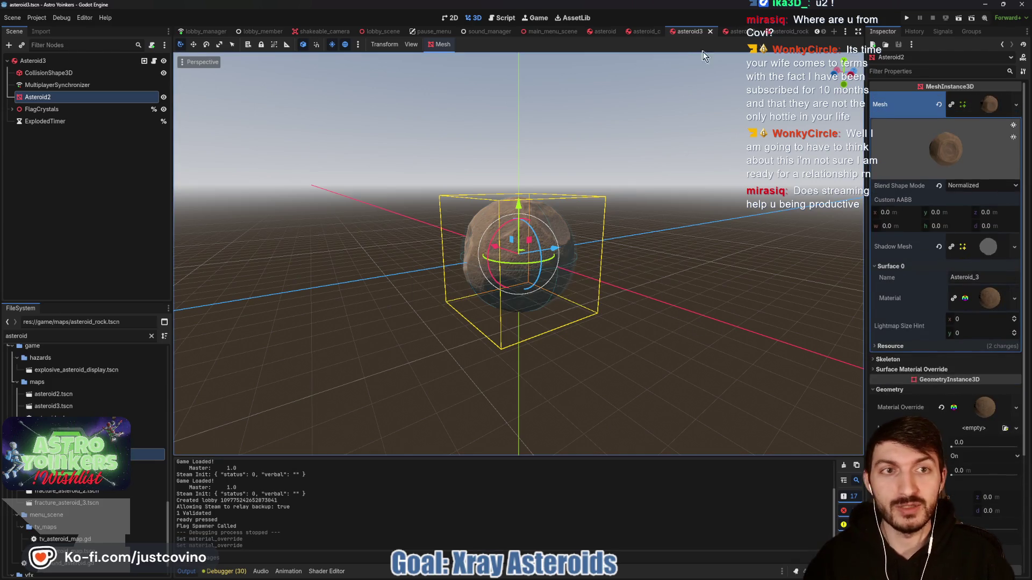
Paste the rock material as the mesh Material Override in asteroid2 and save
left_click(748, 32)
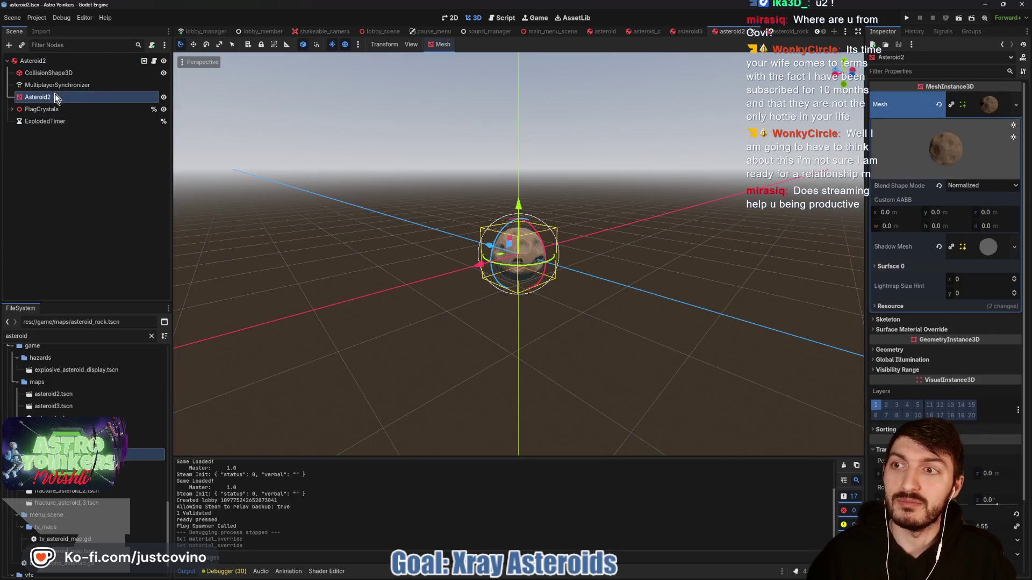
left_click(917, 267)
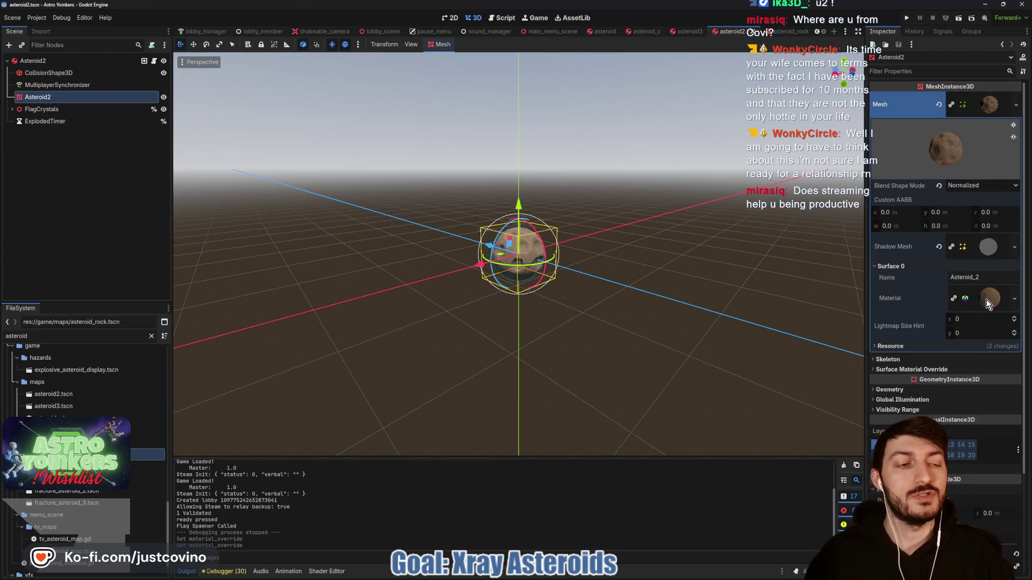
left_click(917, 391)
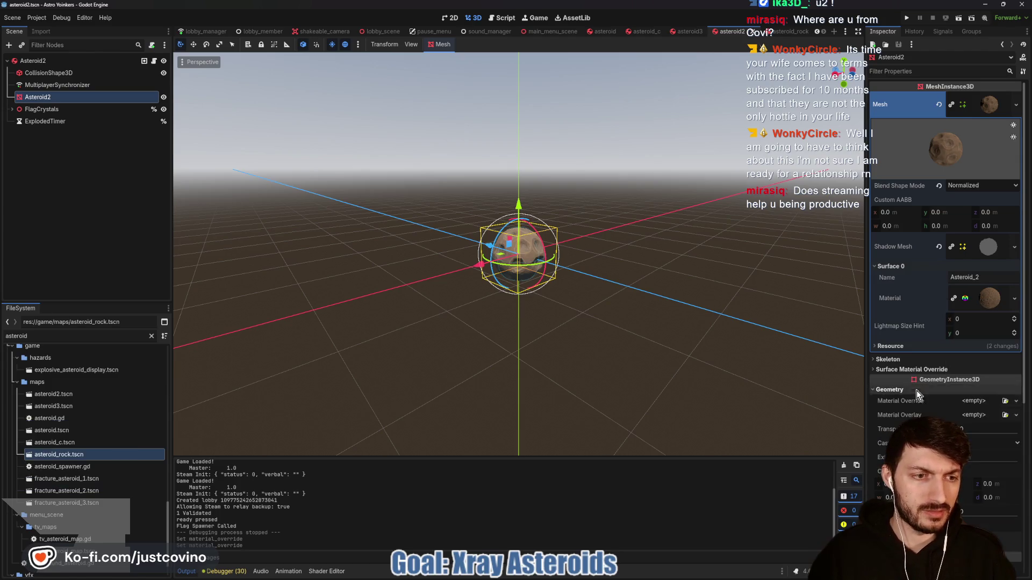
left_click(973, 401)
left_click(987, 479)
key("ctrl+s")
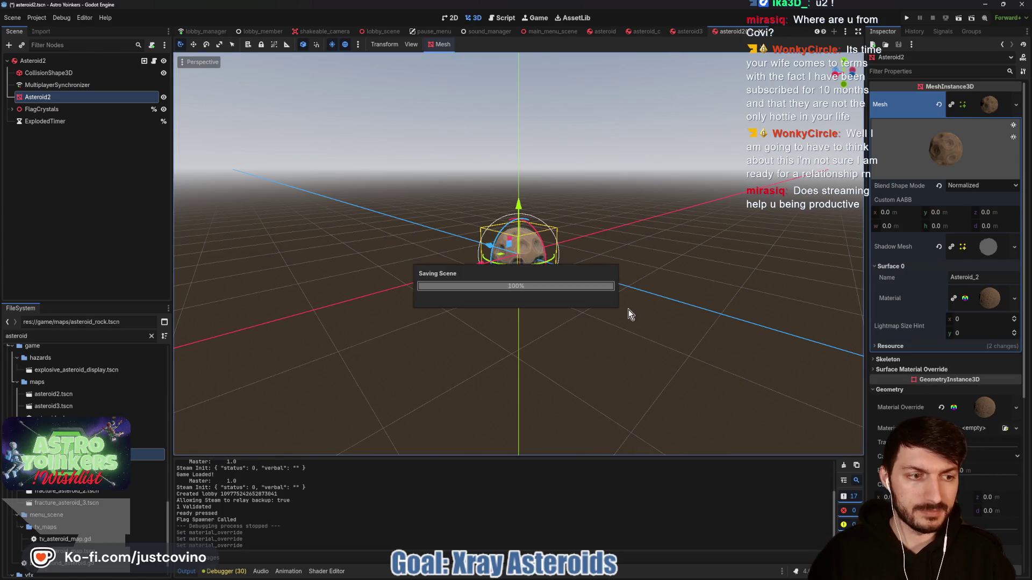
mouse_move(573, 226)
left_mouse_down()
mouse_move(654, 272)
mouse_move(643, 258)
left_mouse_up()
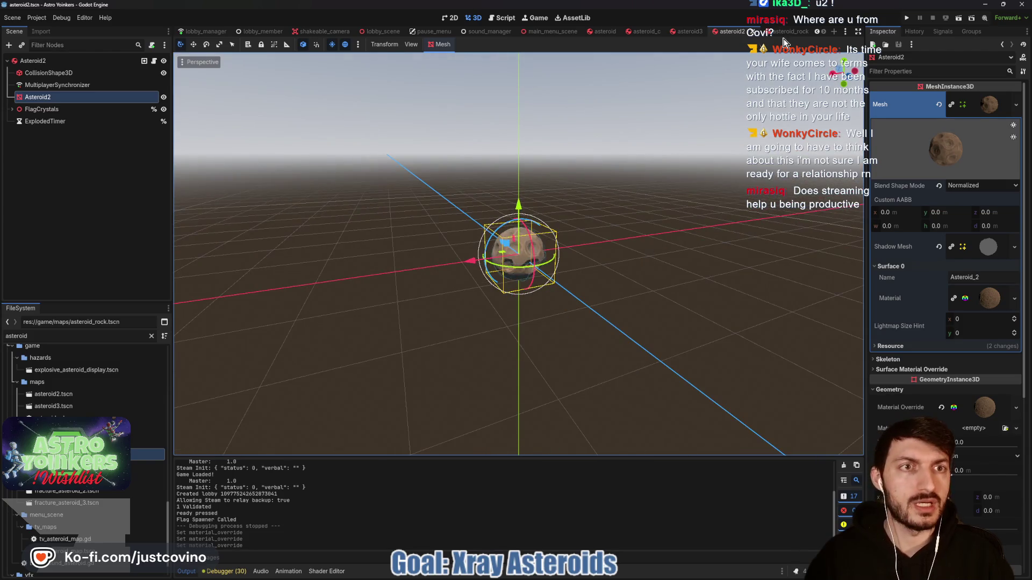
Copy Rock_1's surface material into its Material Override and save asteroid_rock
left_click(784, 32)
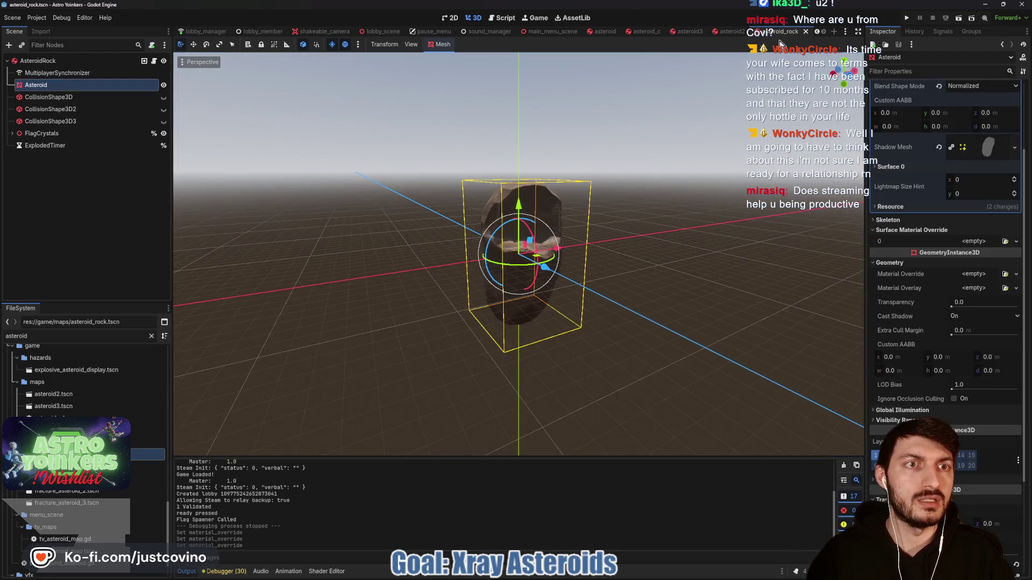
left_click(913, 167)
left_click(1014, 198)
left_click(971, 338)
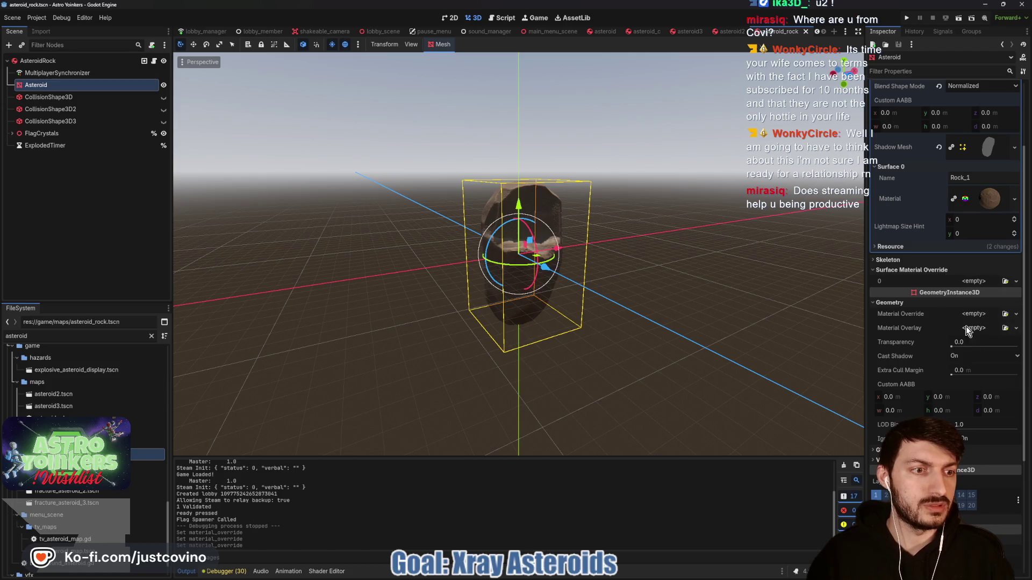
left_click(973, 314)
left_click(973, 399)
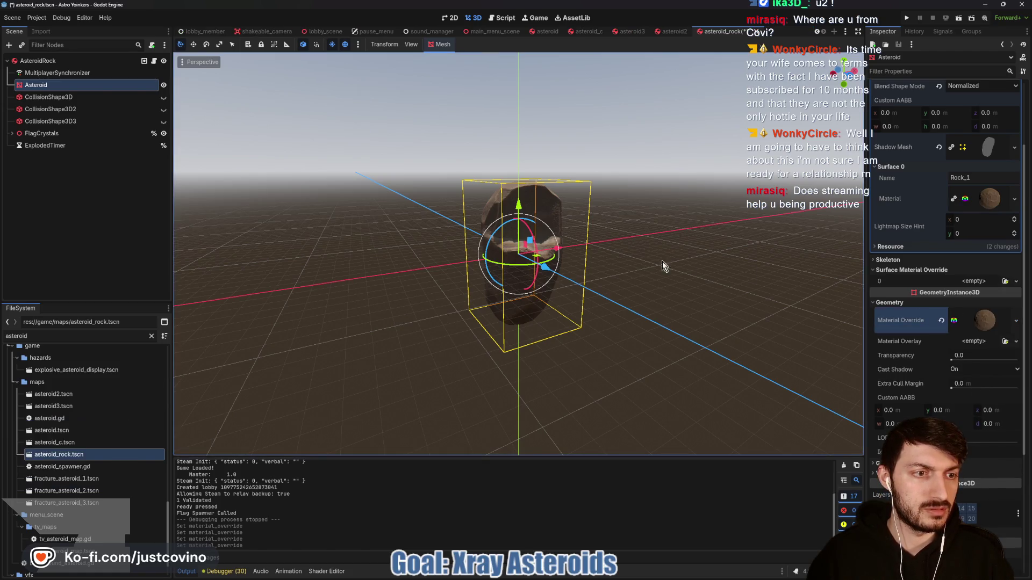
key("ctrl+s")
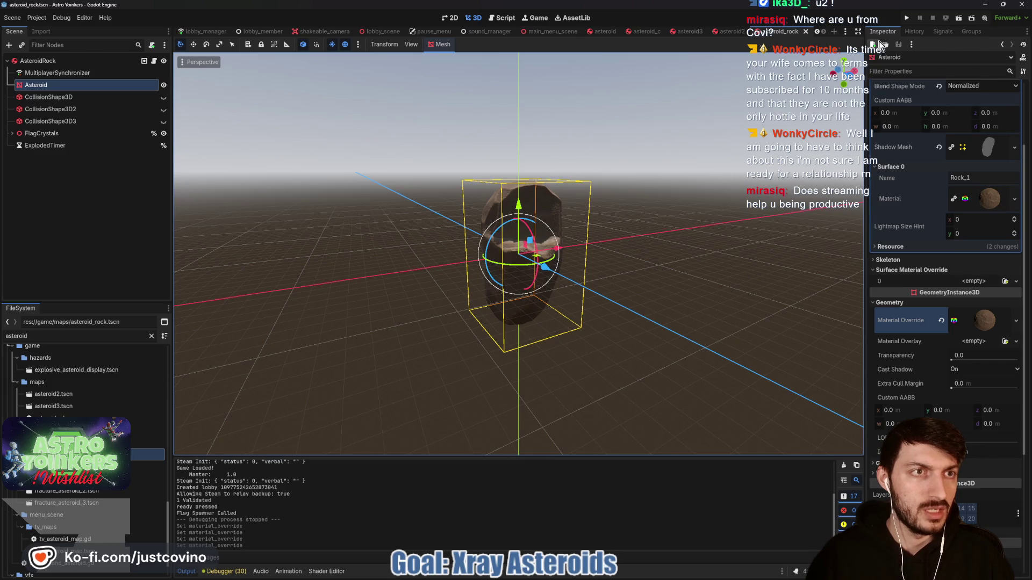
Launch the game, close the second debug window, and create a hosted lobby
left_click(906, 18)
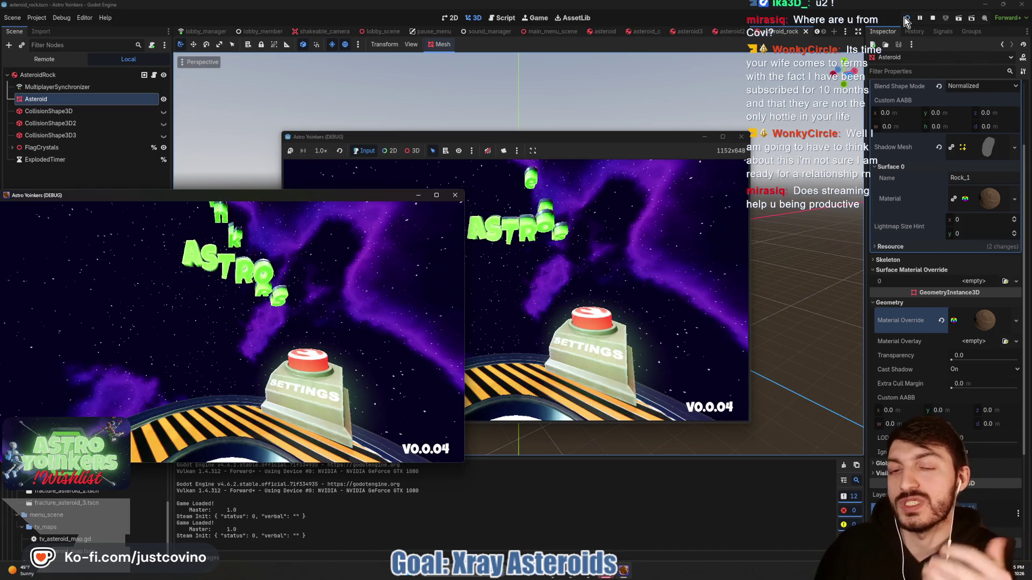
left_click(456, 197)
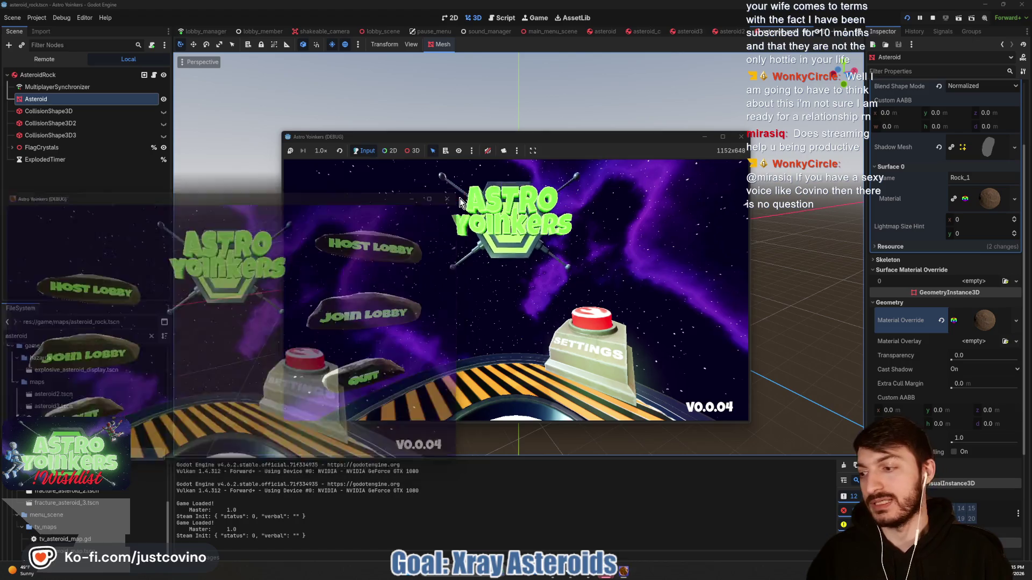
left_click(371, 247)
left_click(500, 266)
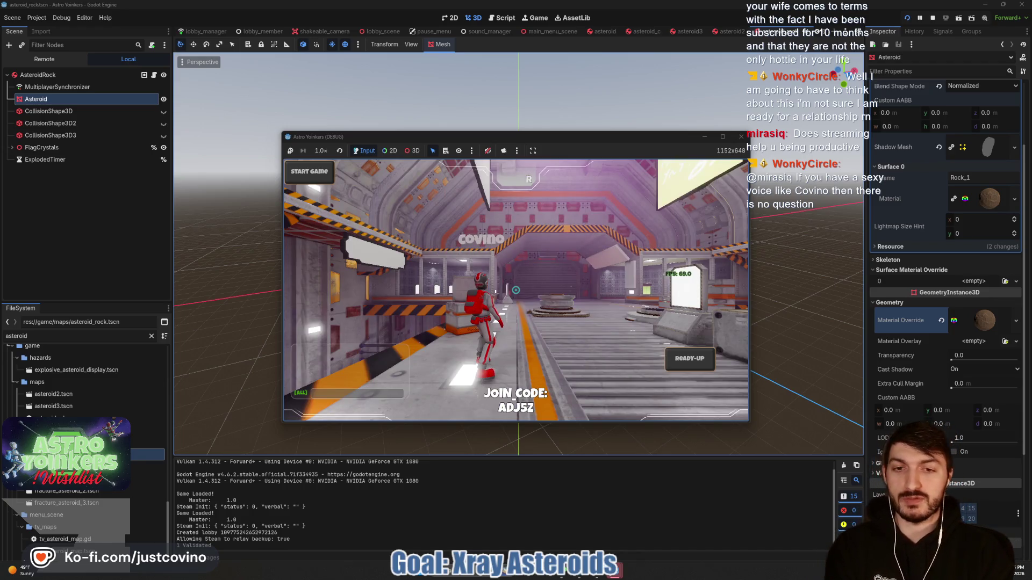
Ready up, fly out to check the asteroids' x-ray outlines, then stop the game with F8
left_click(675, 362)
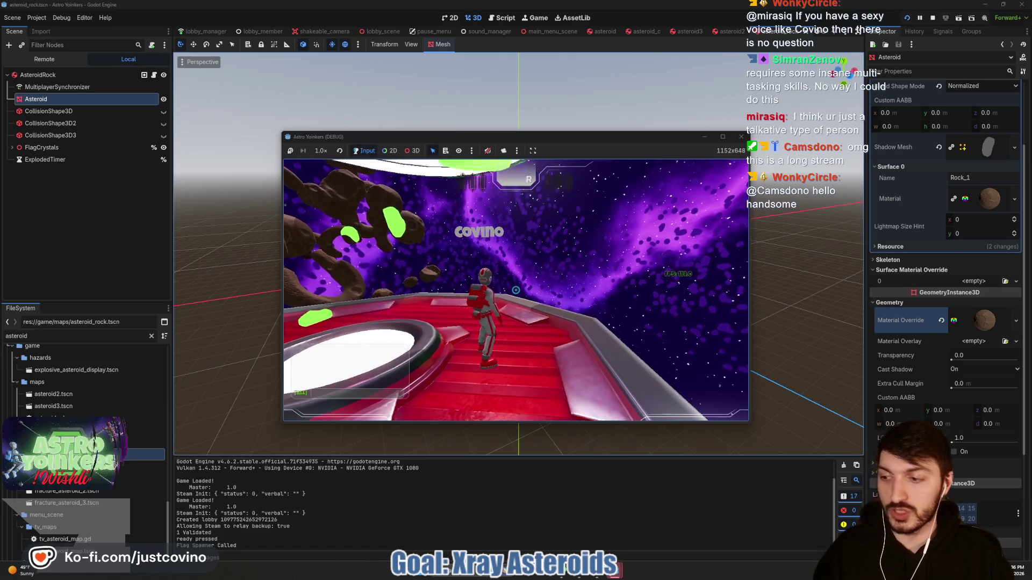
key("F8")
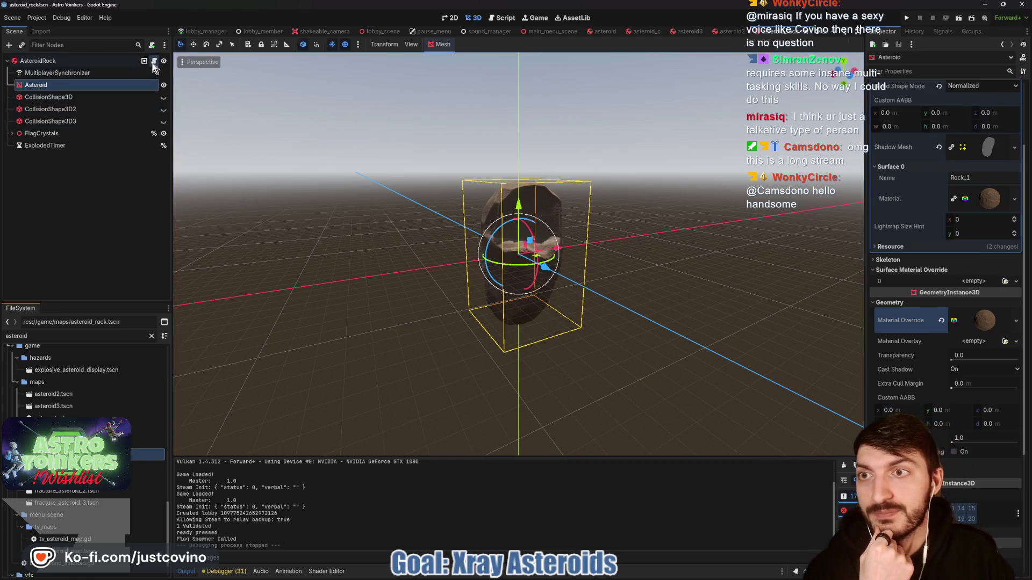
left_click(502, 17)
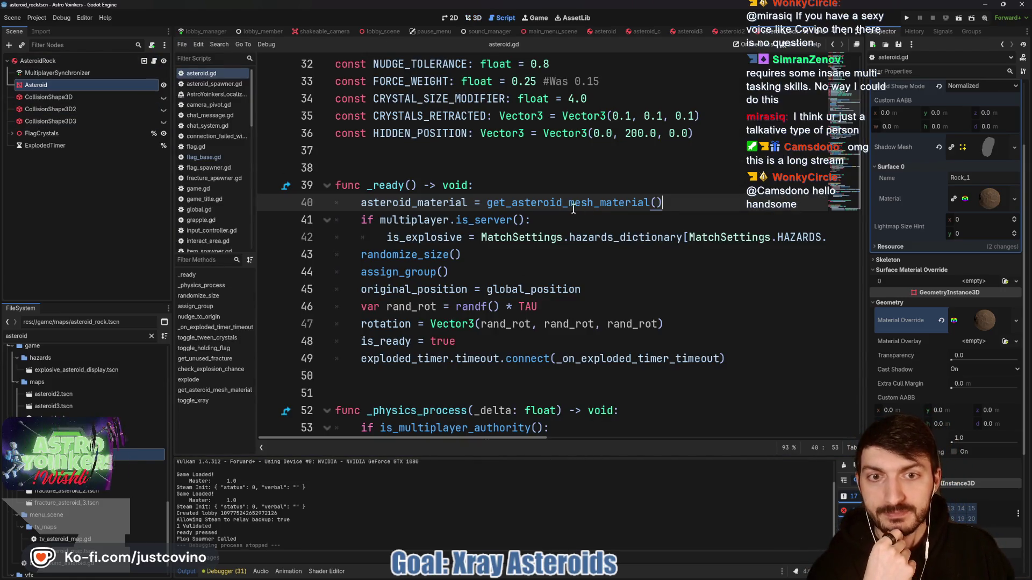
scroll(519, 215, "down", 5)
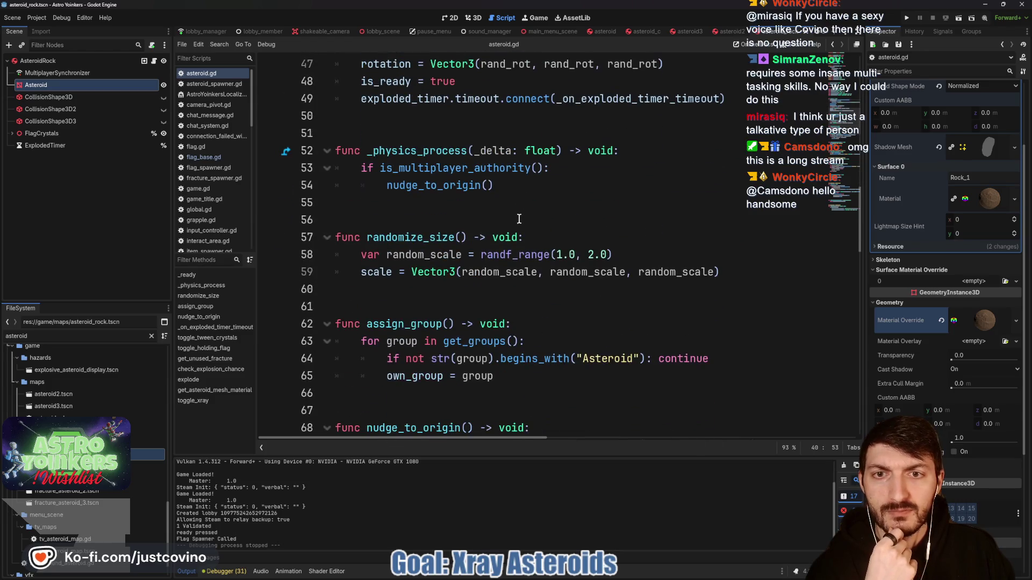
scroll(519, 218, "up", 10)
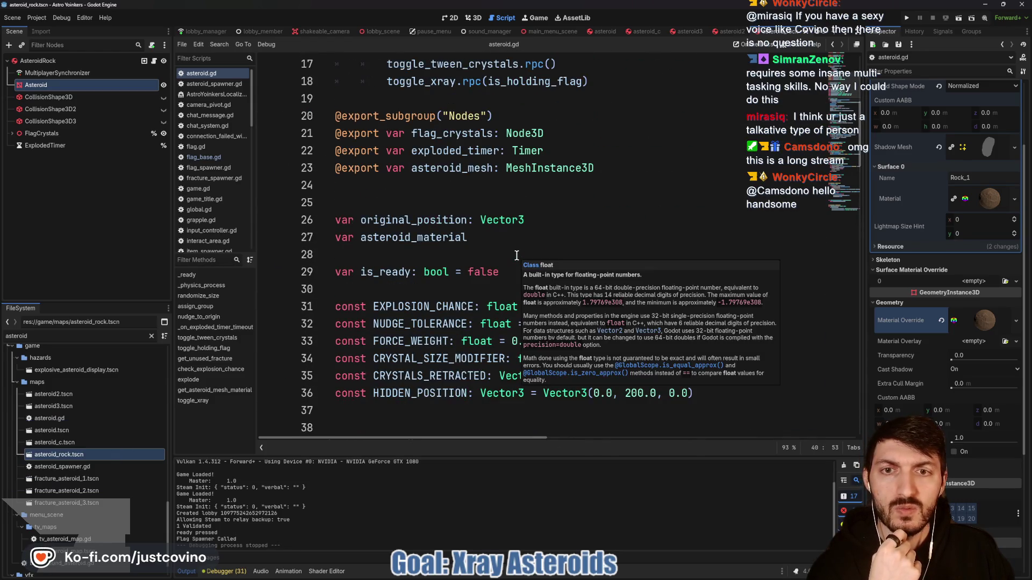
scroll(516, 255, "down", 1)
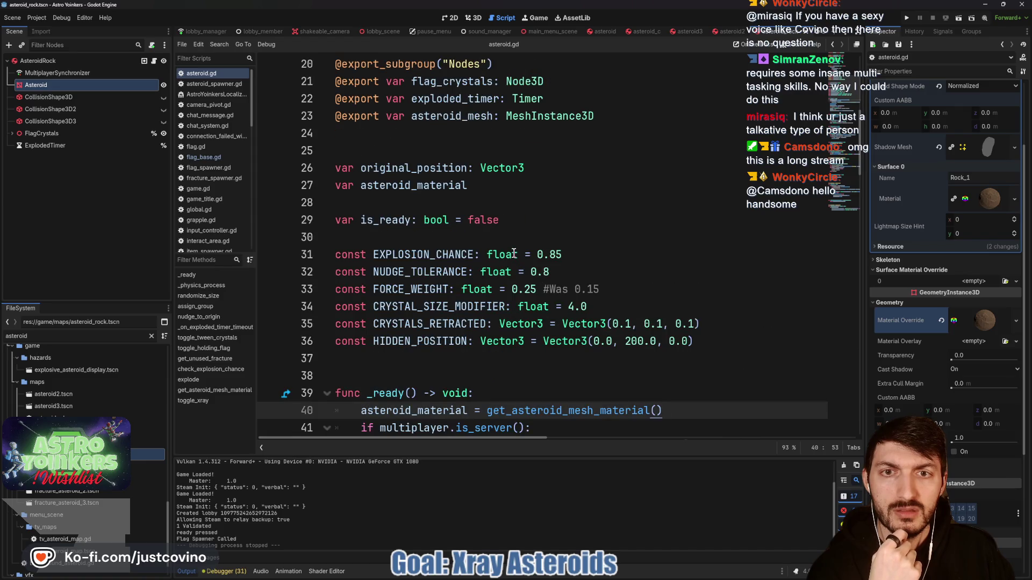
scroll(513, 252, "up", 4)
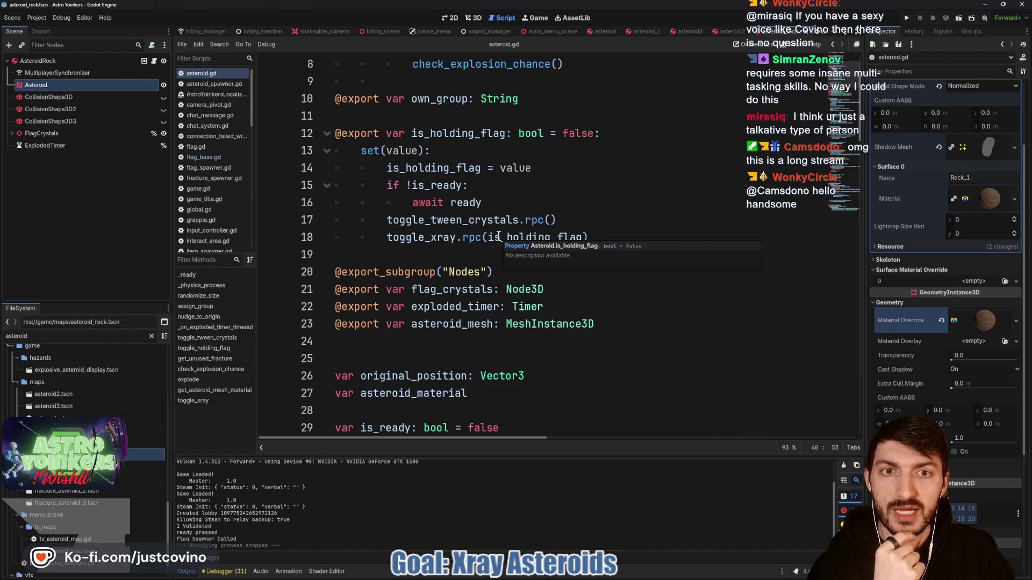
scroll(498, 237, "down", 20)
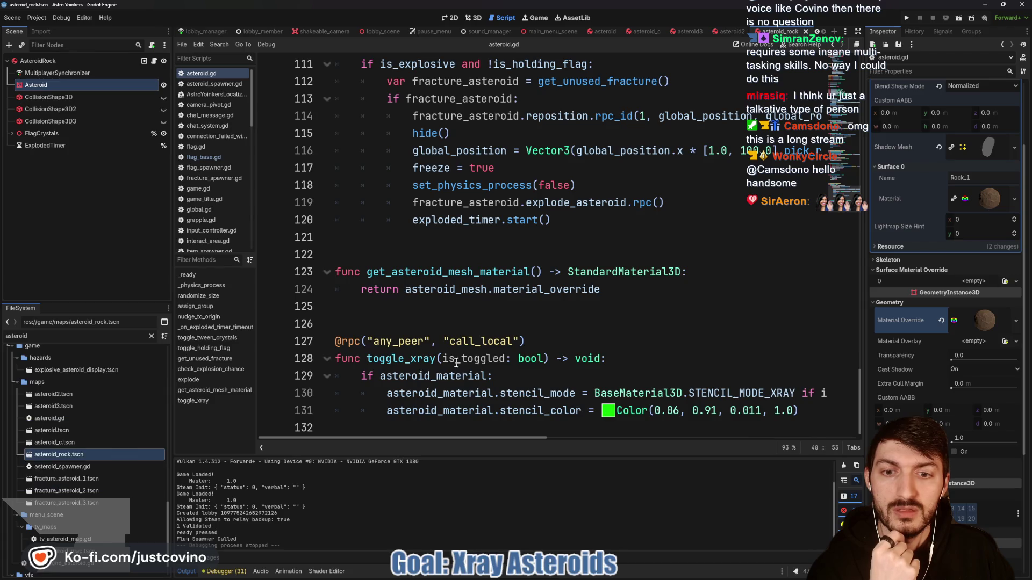
On line 130, replace the XRAY branch's BaseMaterial3D with asteroid_material.stencil_mode
scroll(532, 397, "right", 3)
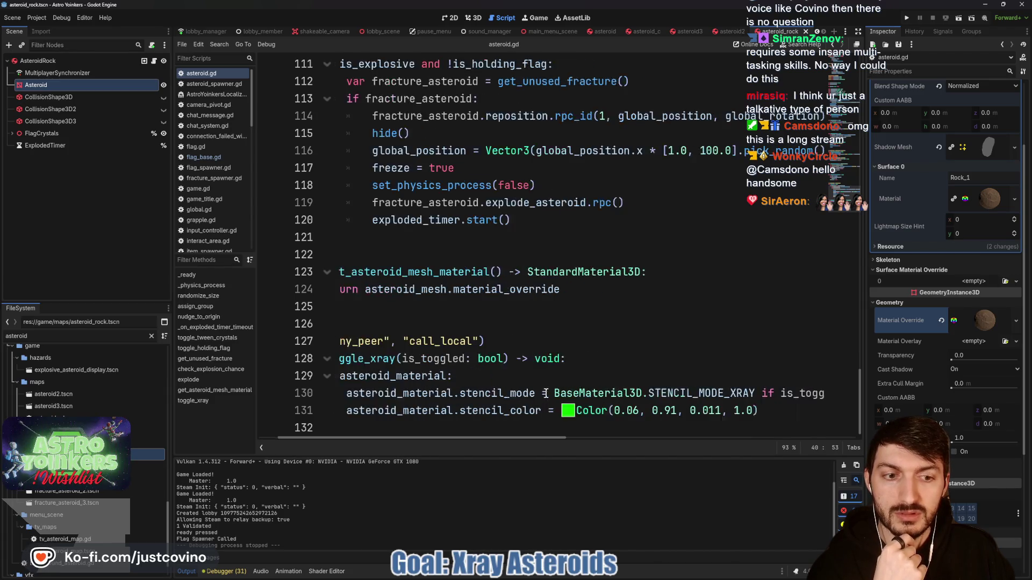
scroll(539, 388, "left", 3)
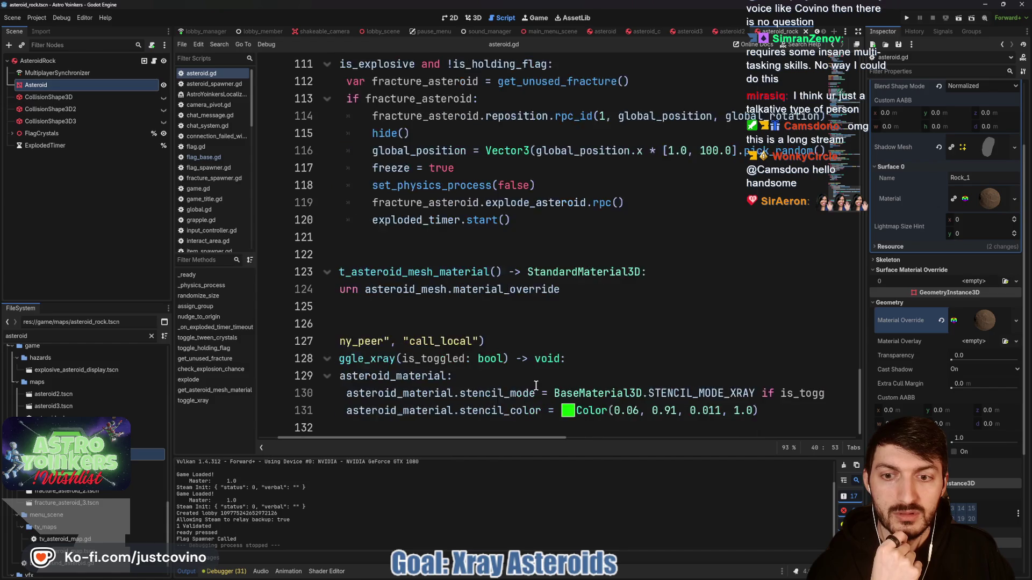
scroll(573, 388, "right", 3)
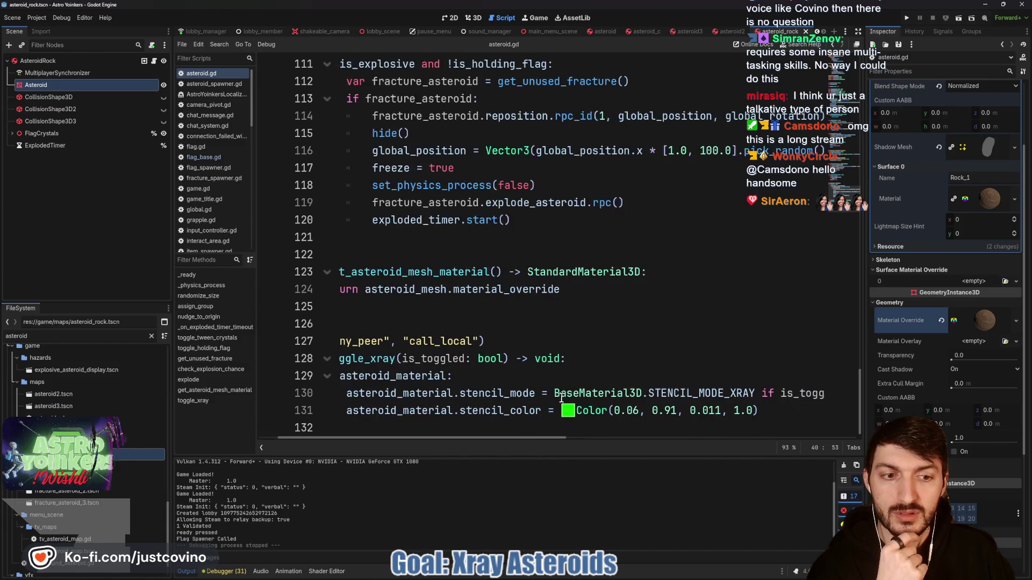
scroll(595, 397, "right", 5)
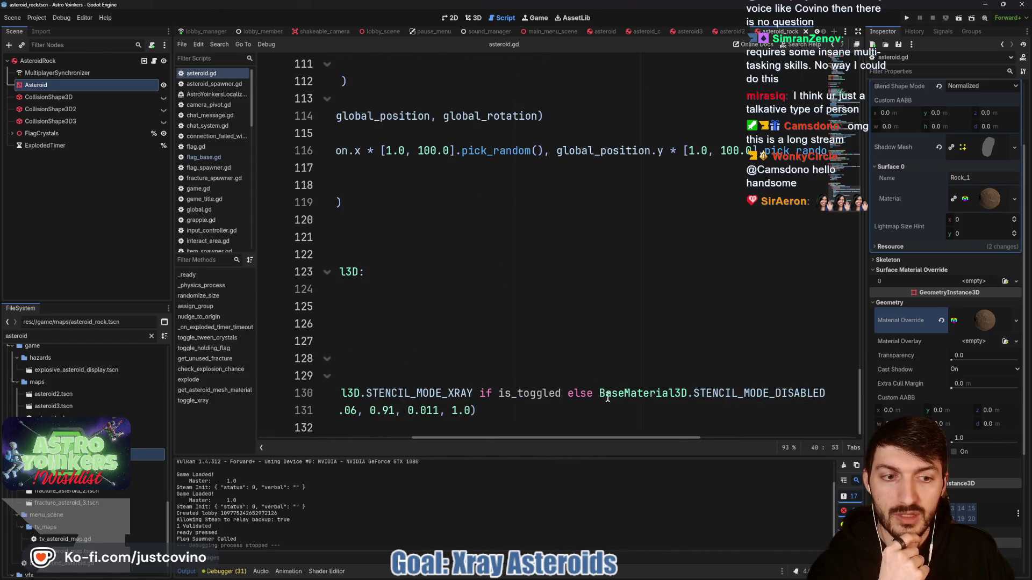
mouse_move(768, 394)
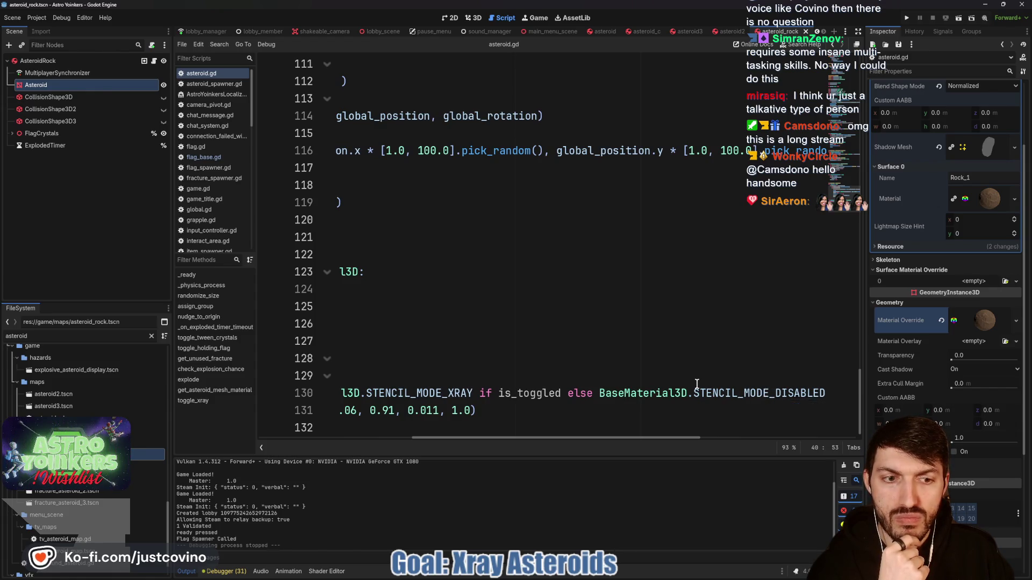
scroll(697, 384, "left", 5)
scroll(691, 382, "left", 2)
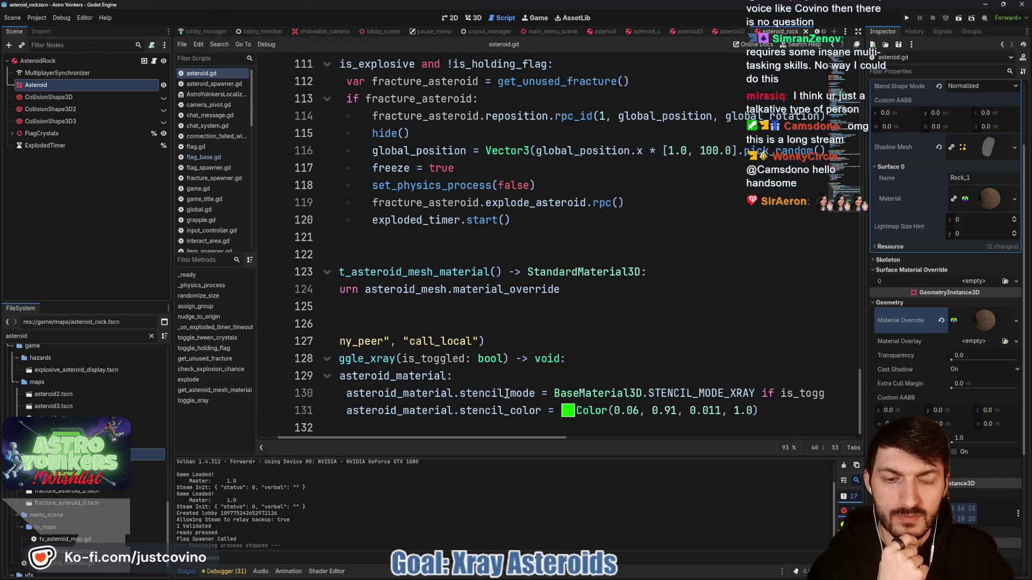
left_click_drag(534, 394, 340, 394)
key("ctrl+c")
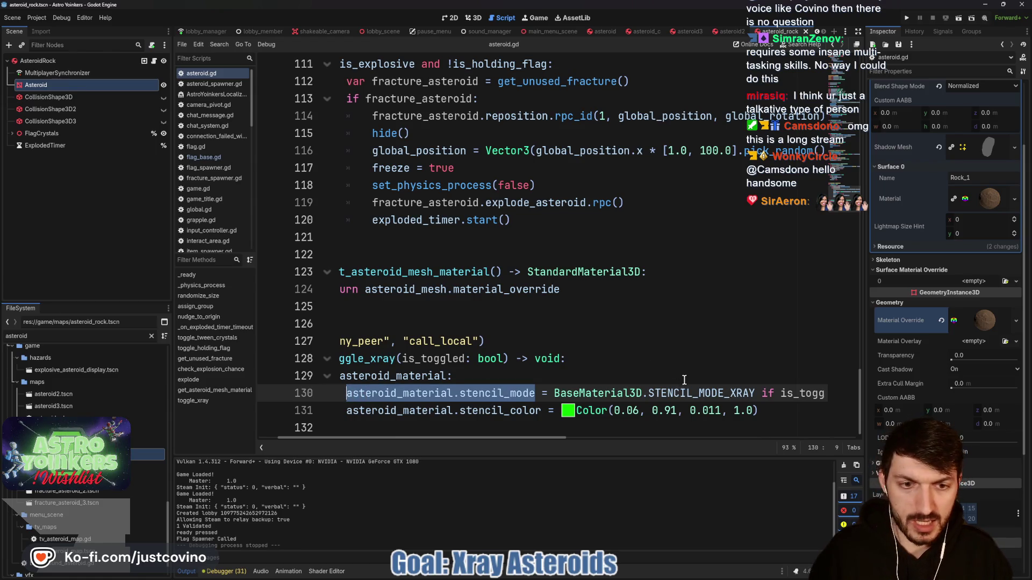
left_click_drag(640, 393, 555, 393)
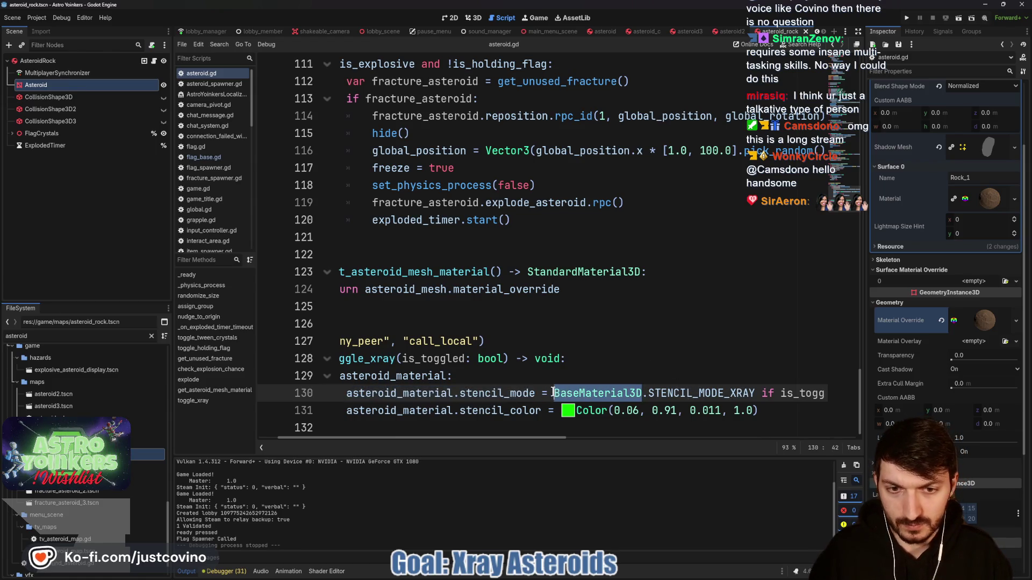
key("ctrl+v")
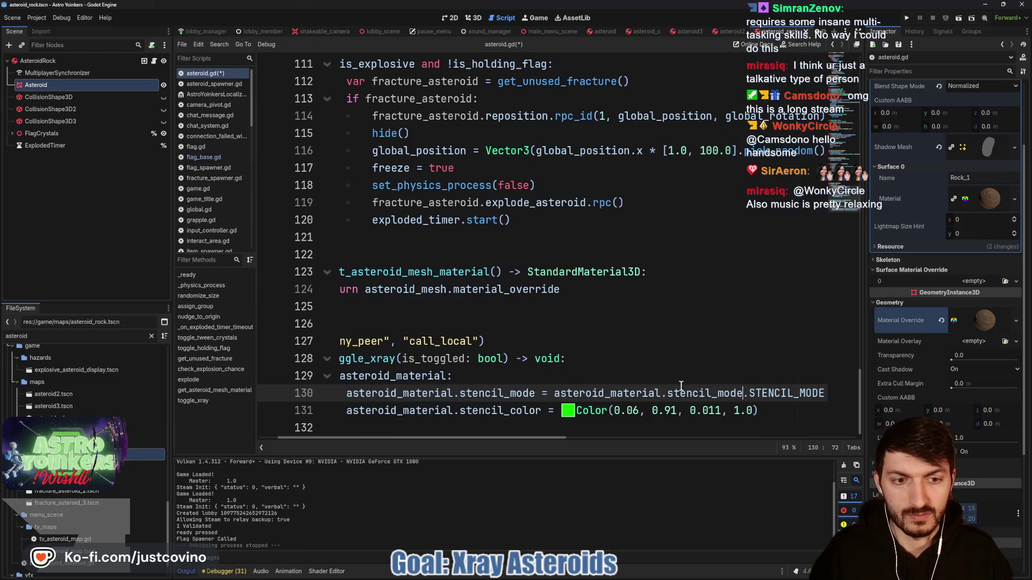
Replace the second BaseMaterial3D with asteroid_material.stencil_mode and save asteroid.gd
scroll(681, 388, "right", 3)
scroll(680, 388, "right", 3)
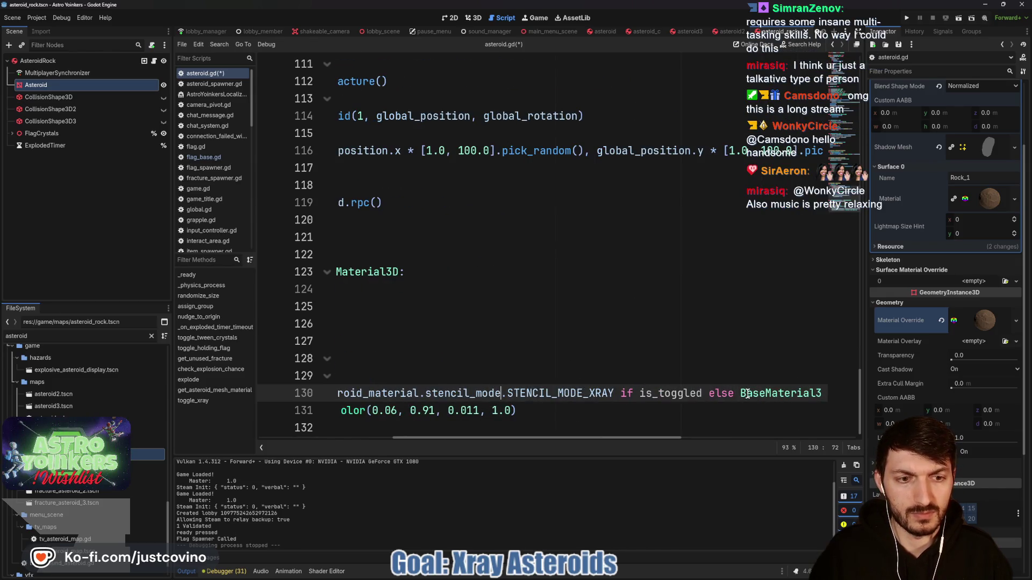
left_click_drag(814, 395, 689, 393)
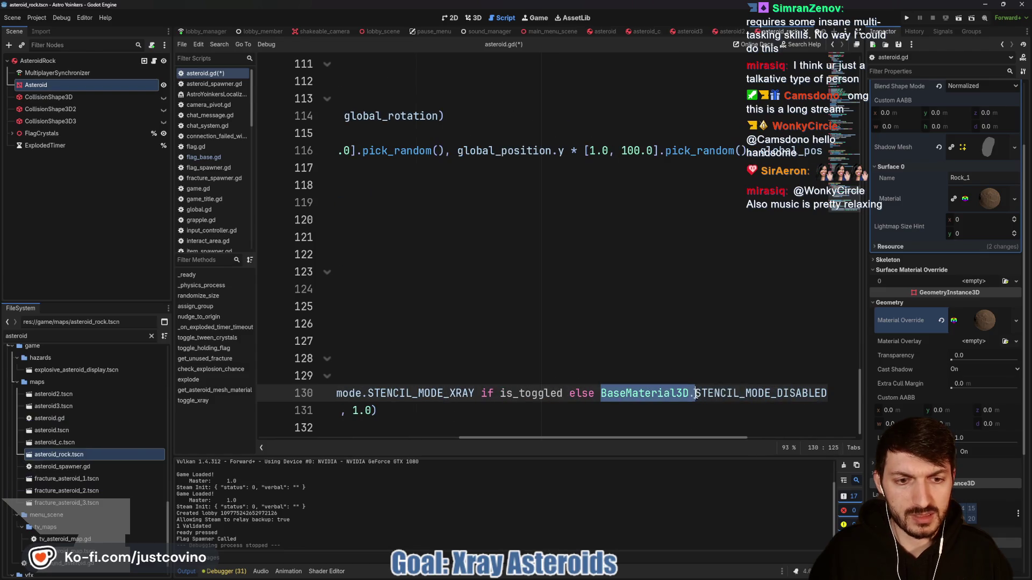
key("ctrl+v")
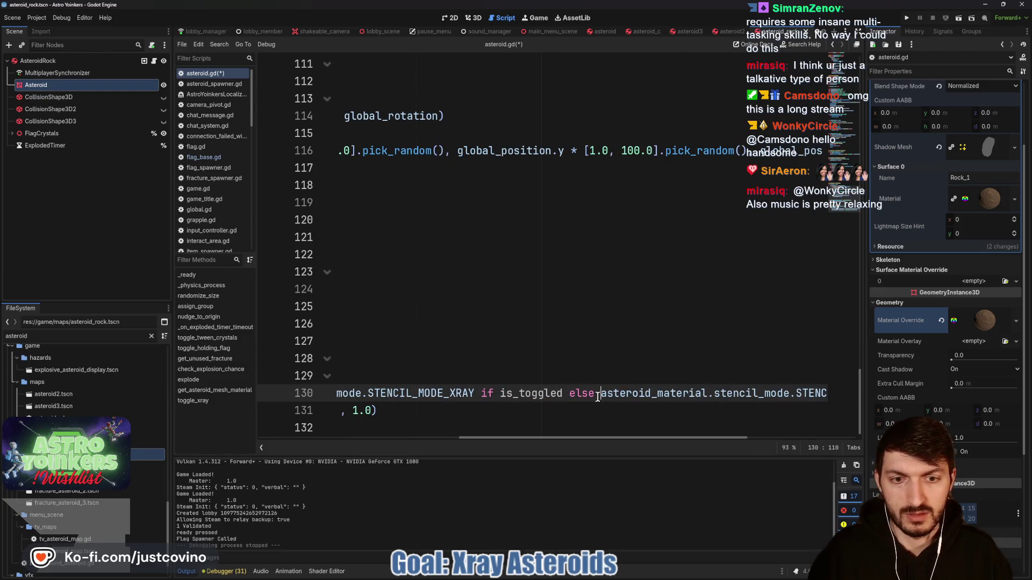
key("ctrl+s")
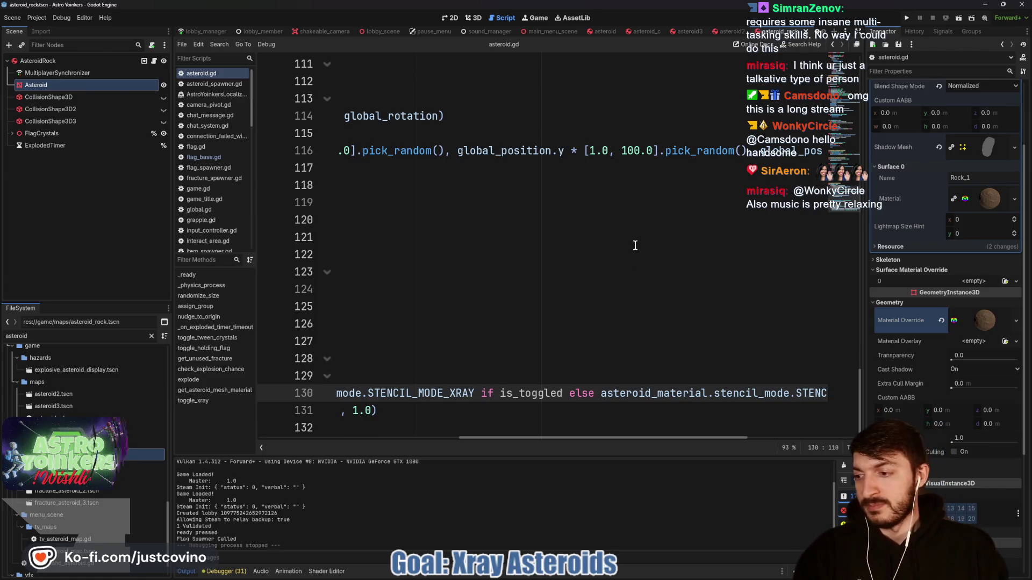
left_click(907, 20)
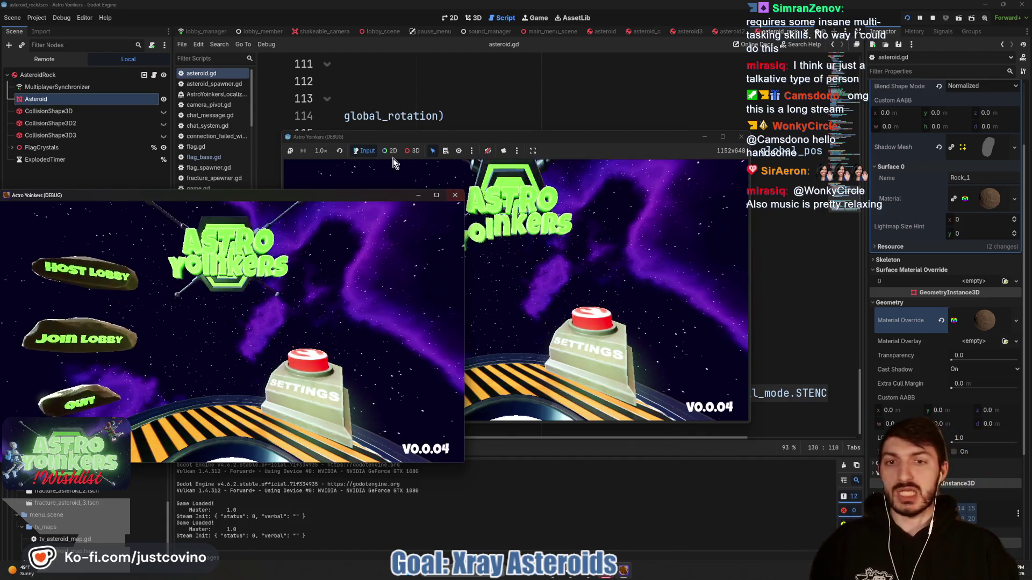
Host a lobby and ready up until the debugger breaks on STENCIL_MODE_XRAY at line 130
left_click(455, 196)
left_click(365, 299)
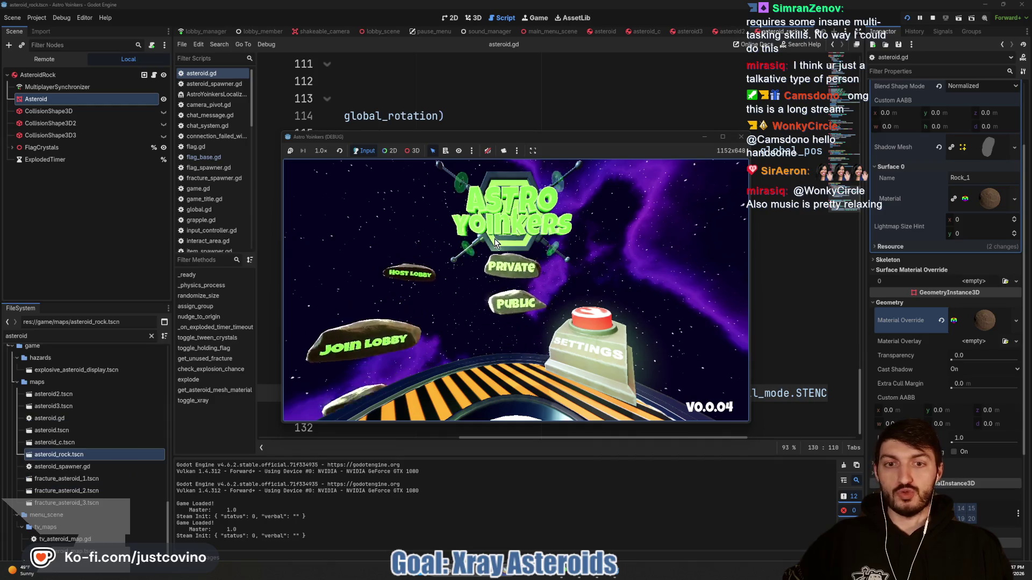
left_click(494, 251)
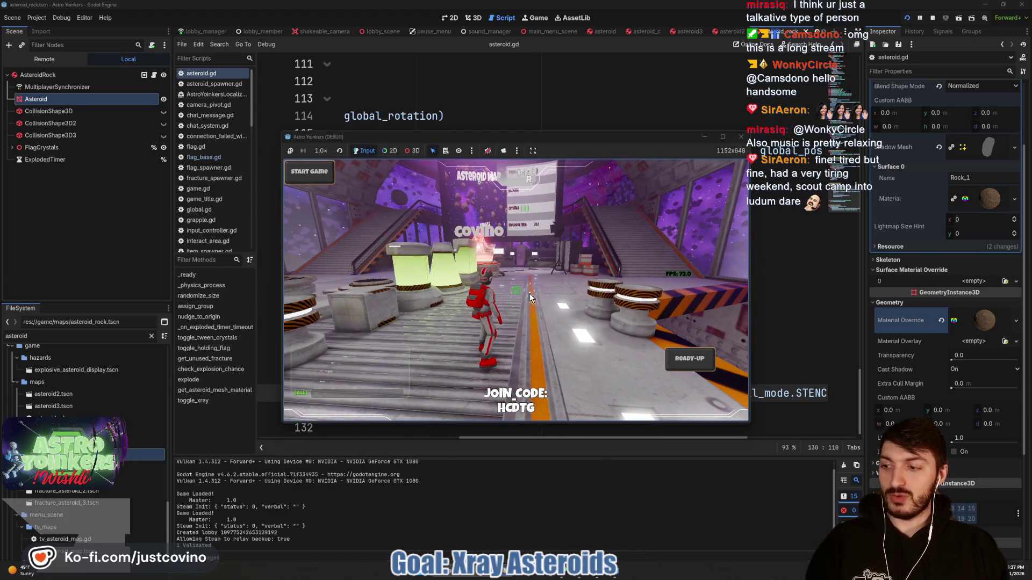
left_click(676, 350)
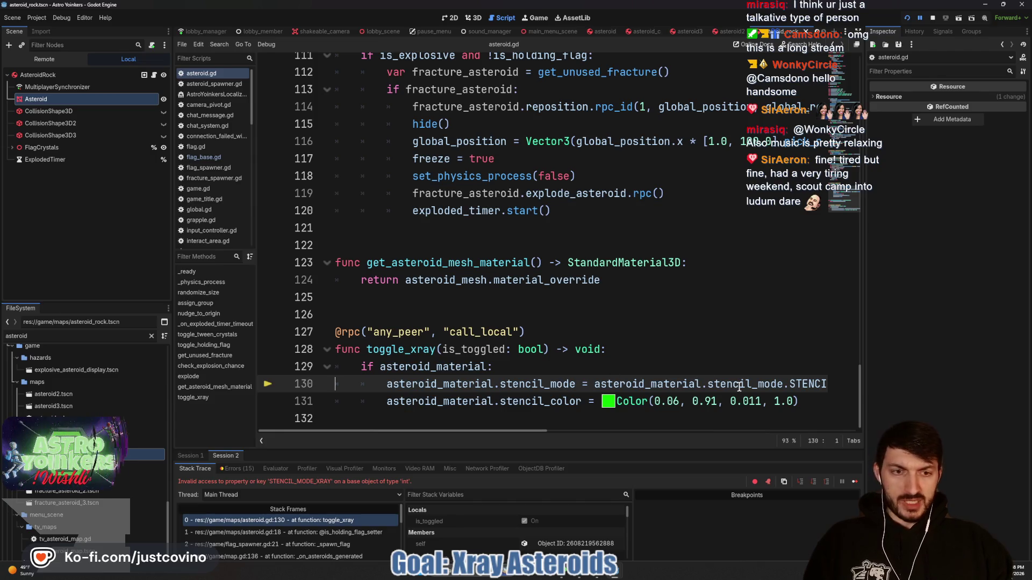
Stop debugging and rewrite line 130's X-ray branch to use StandardMaterial3D.STENCIL_MODE_XRAY
left_click(934, 17)
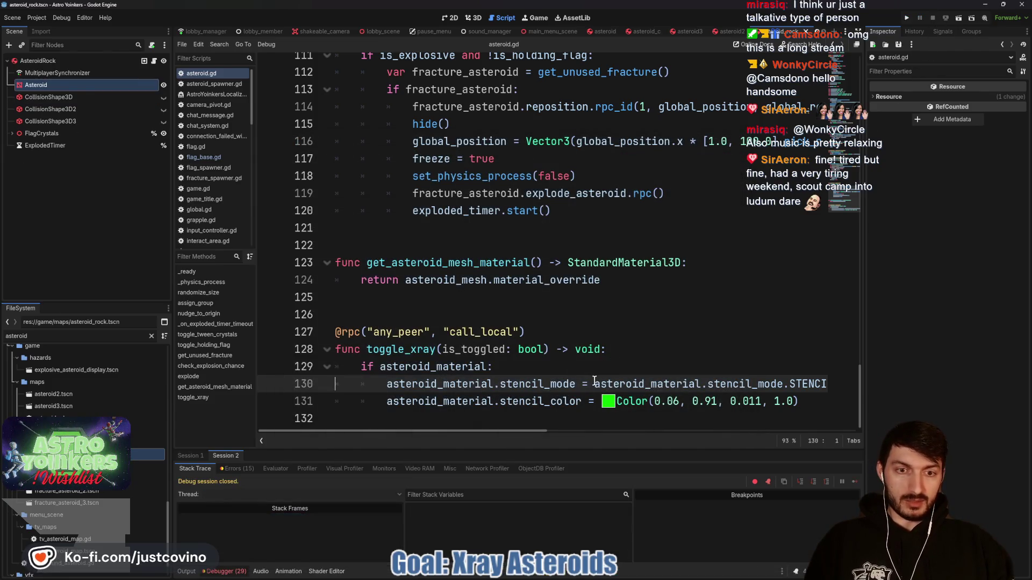
left_click_drag(594, 384, 793, 383)
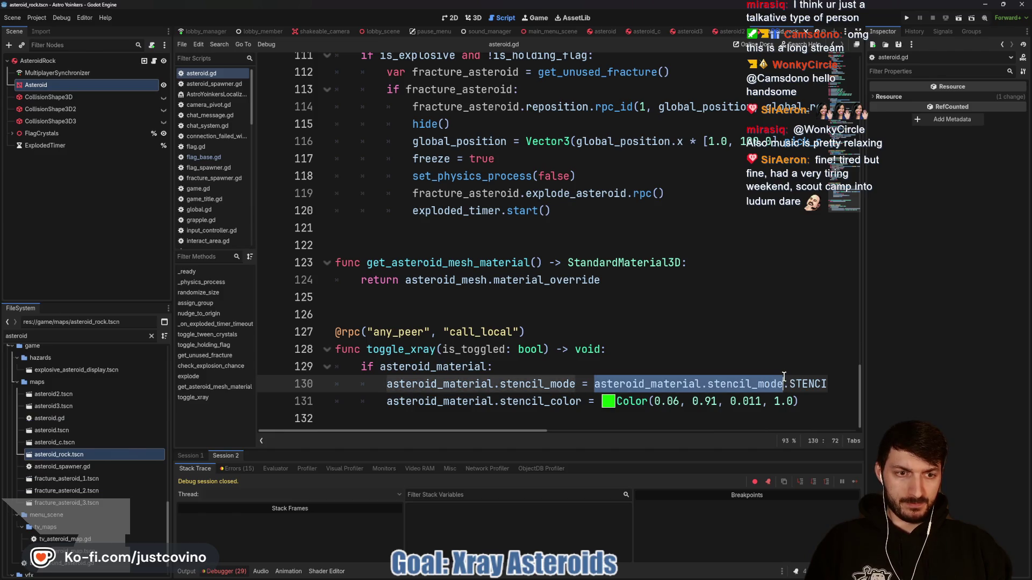
key("BackSpace")
type("stencil_")
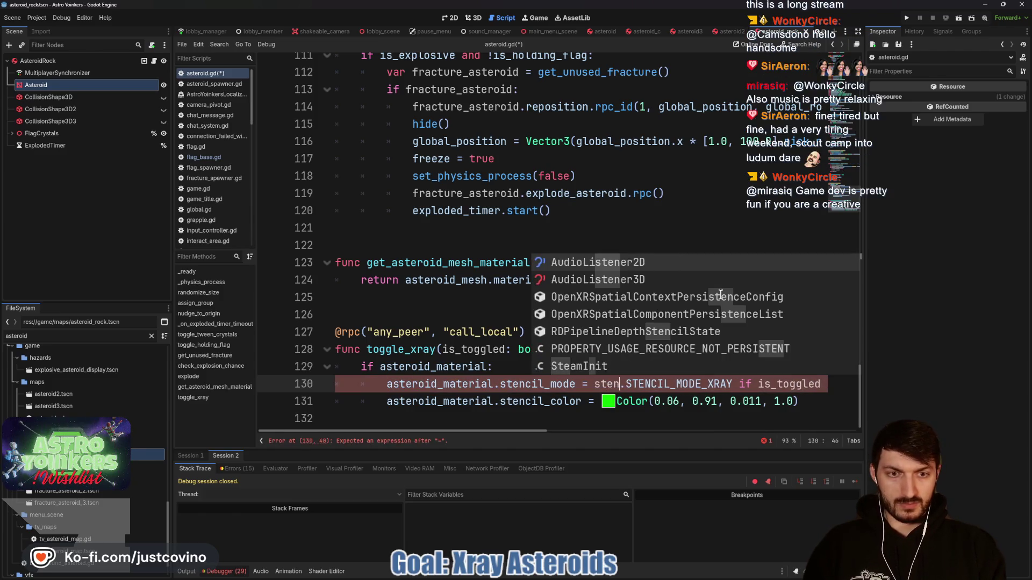
type("mode")
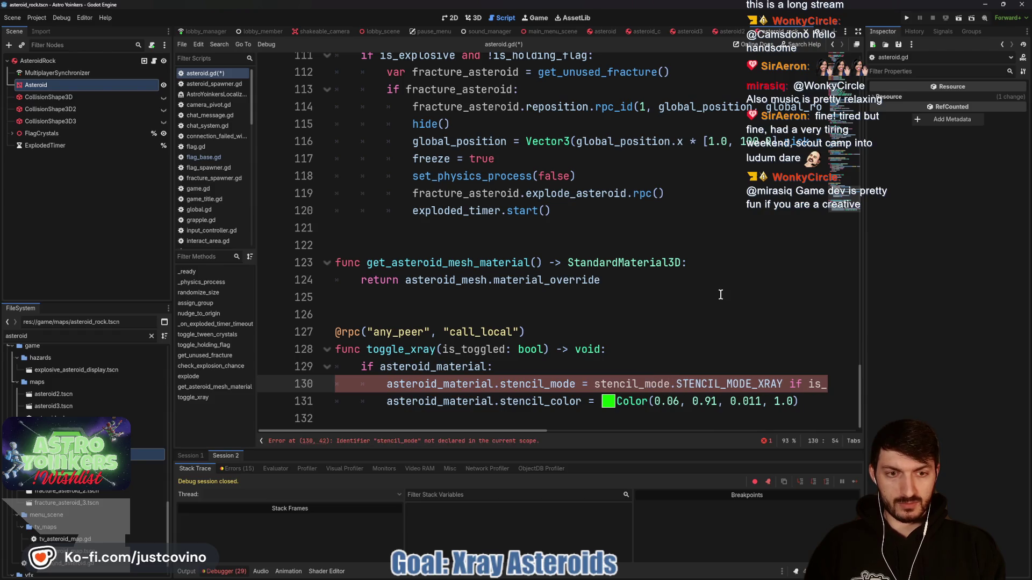
key("BackSpace")
key("BackSpace")
key("BackSpace")
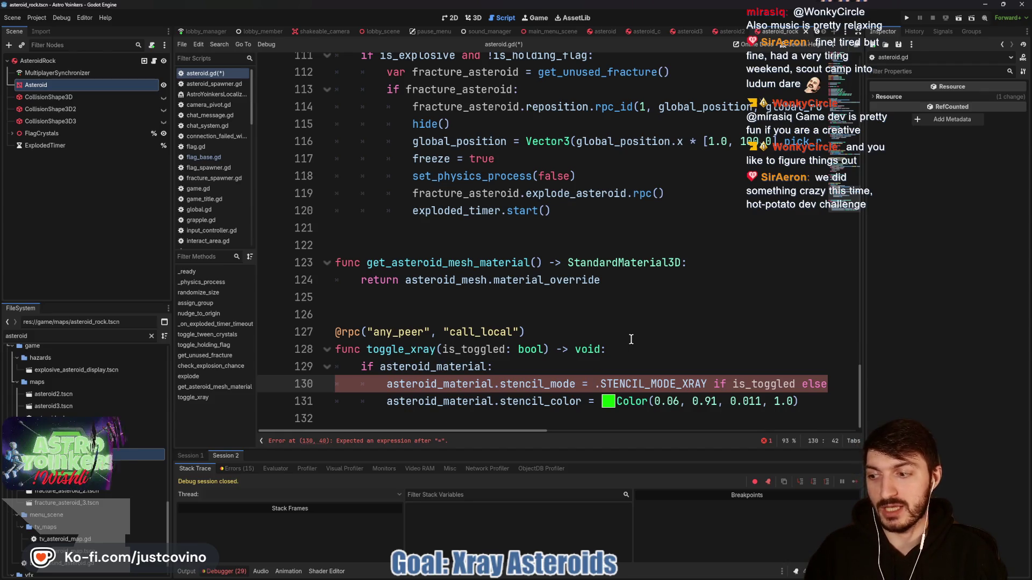
type("B")
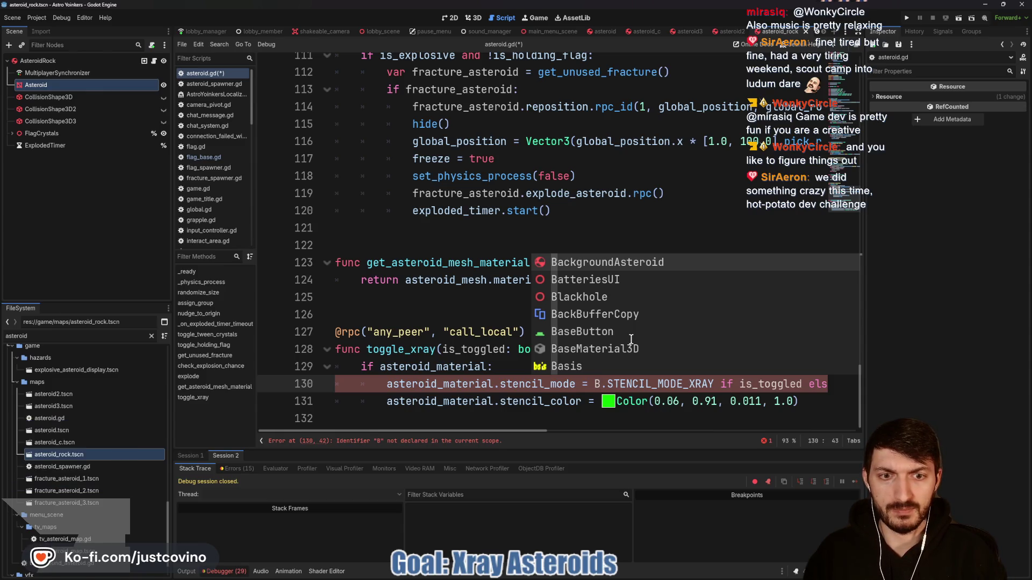
key("BackSpace")
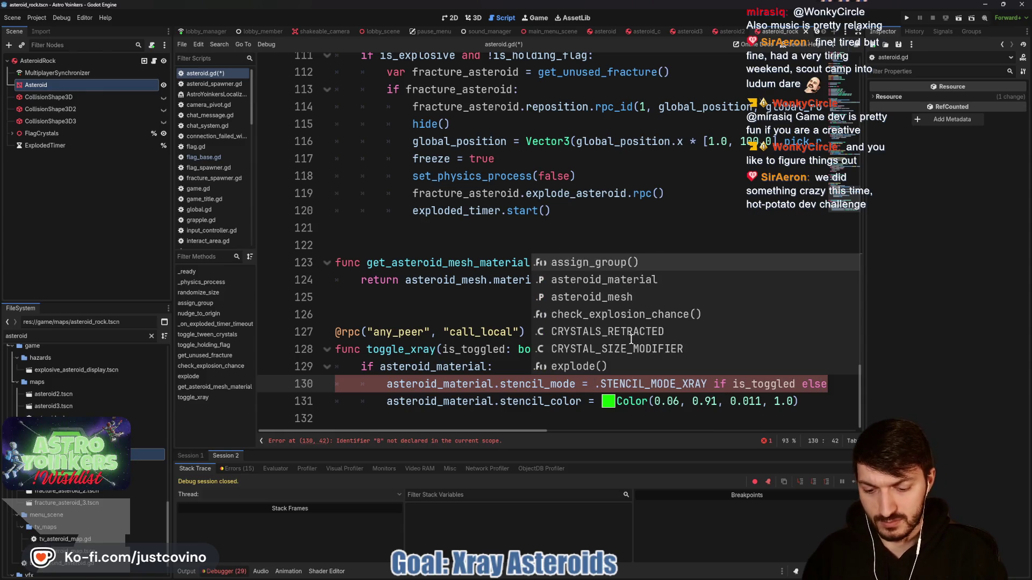
type("Material")
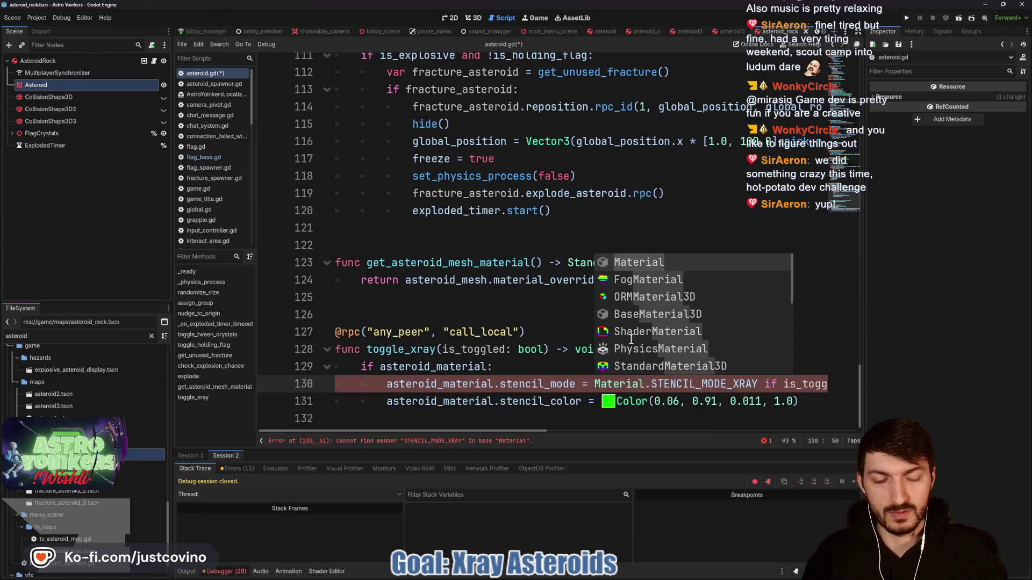
type(".S")
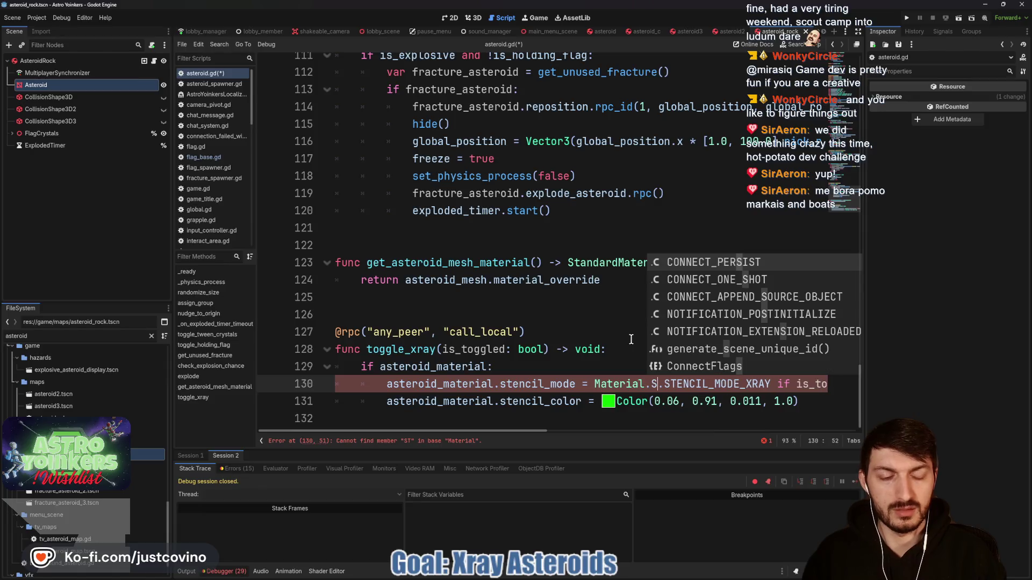
key("BackSpace")
key("BackSpace")
key("BackSpace")
key("BackSpace")
key("BackSpace")
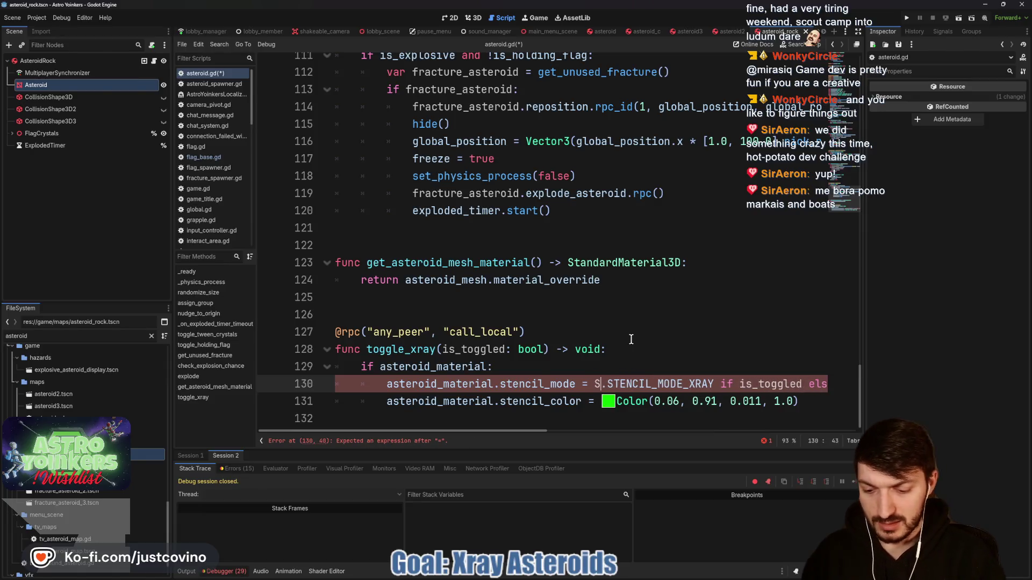
type("tarndardMaterial3")
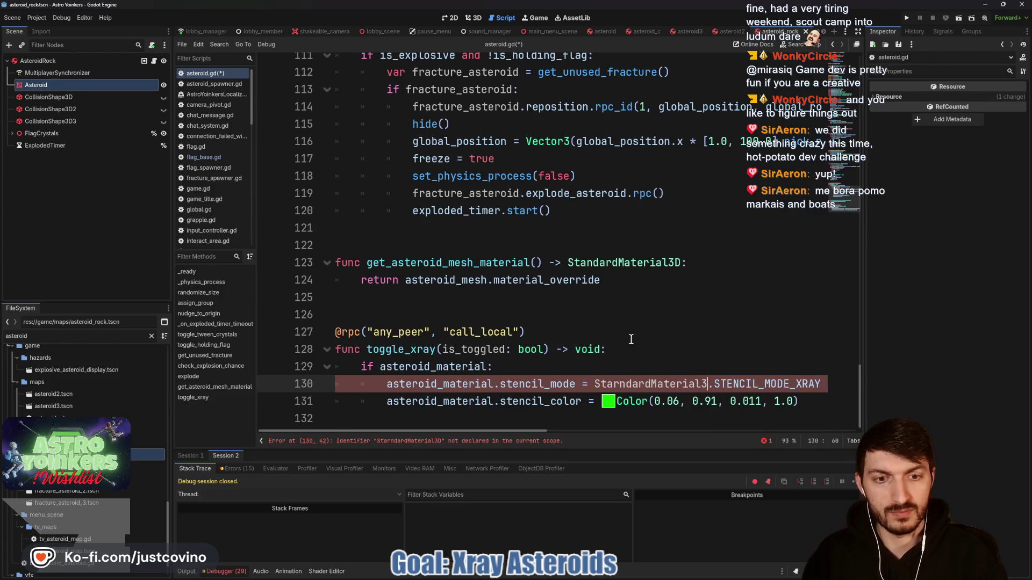
type("nd")
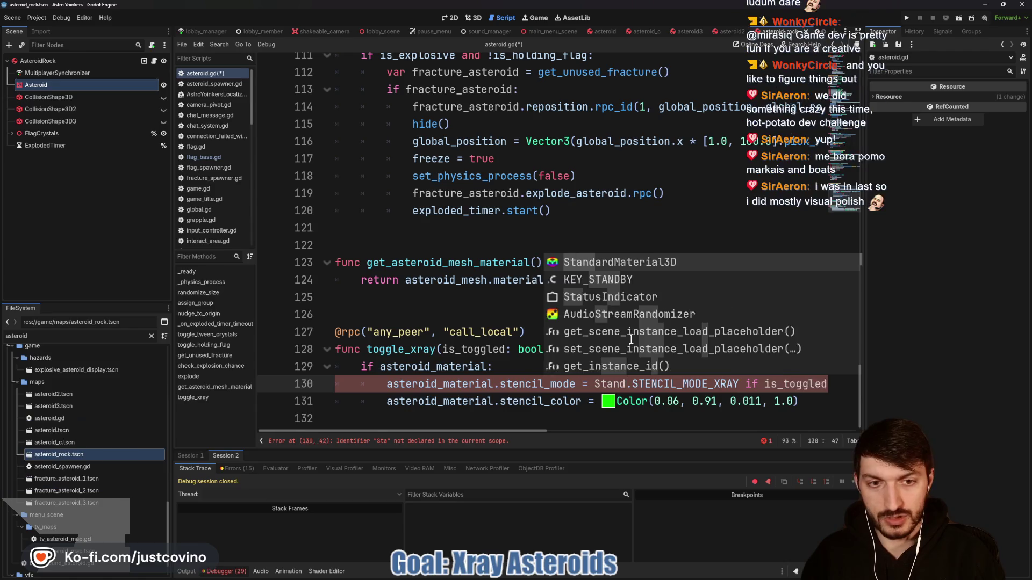
key("Return")
type(".")
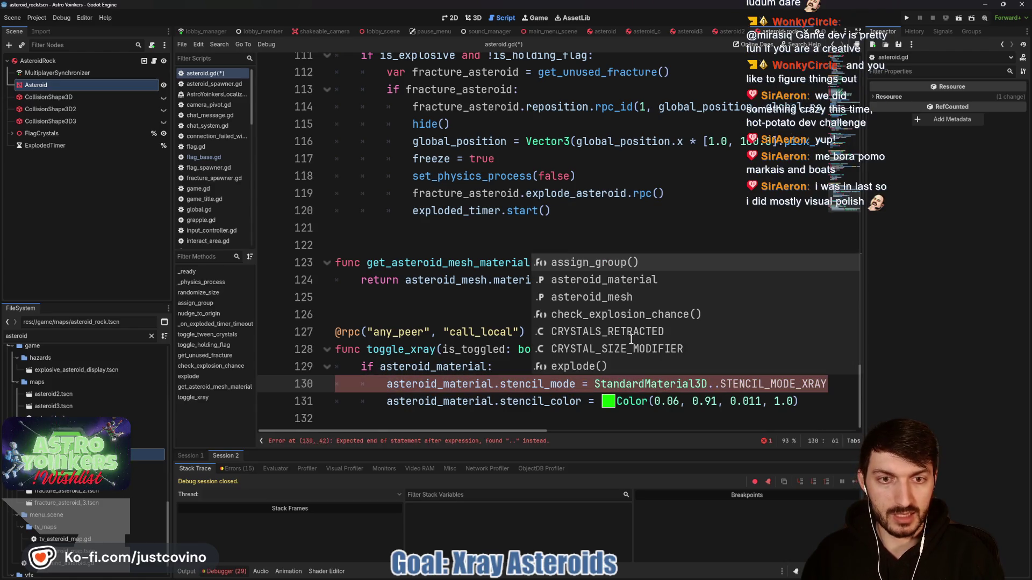
type("STE")
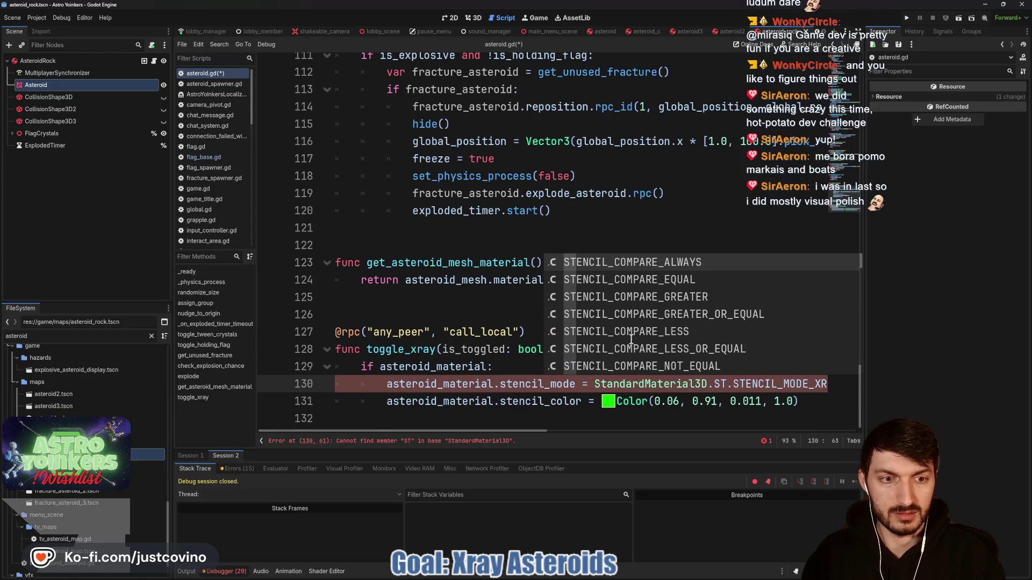
type("N")
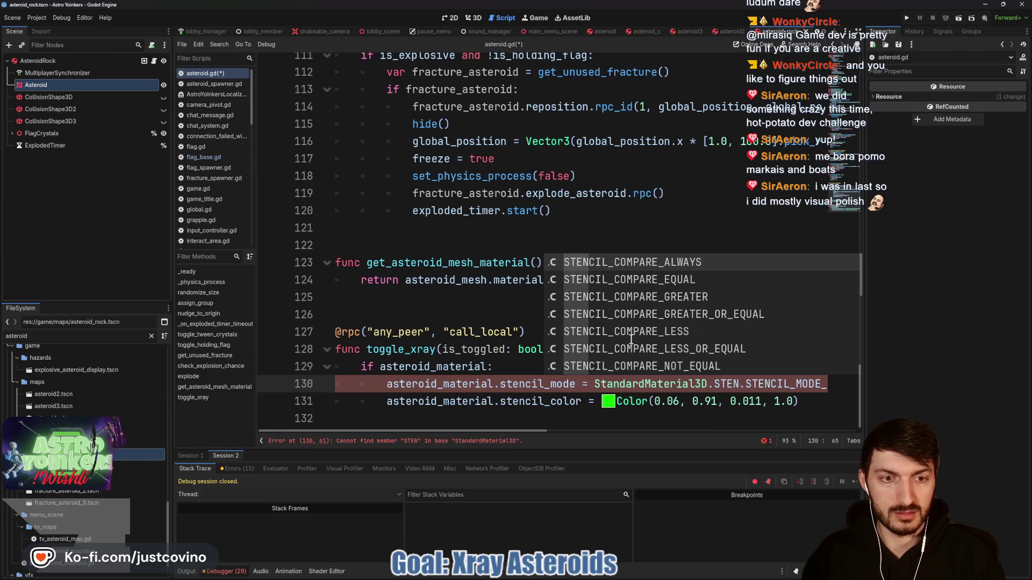
type("CIL_N")
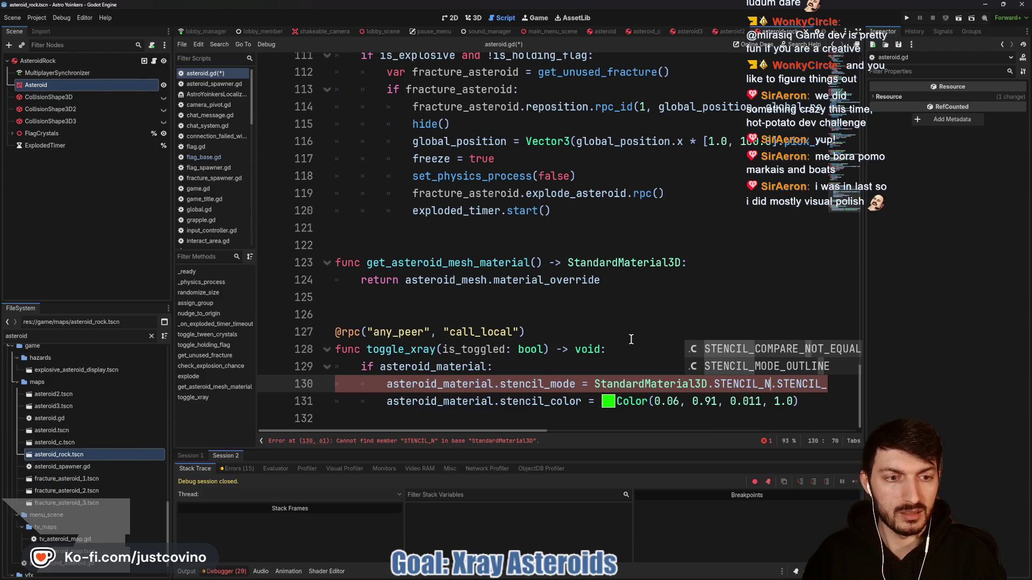
key("BackSpace")
key("BackSpace")
key("BackSpace")
key("BackSpace")
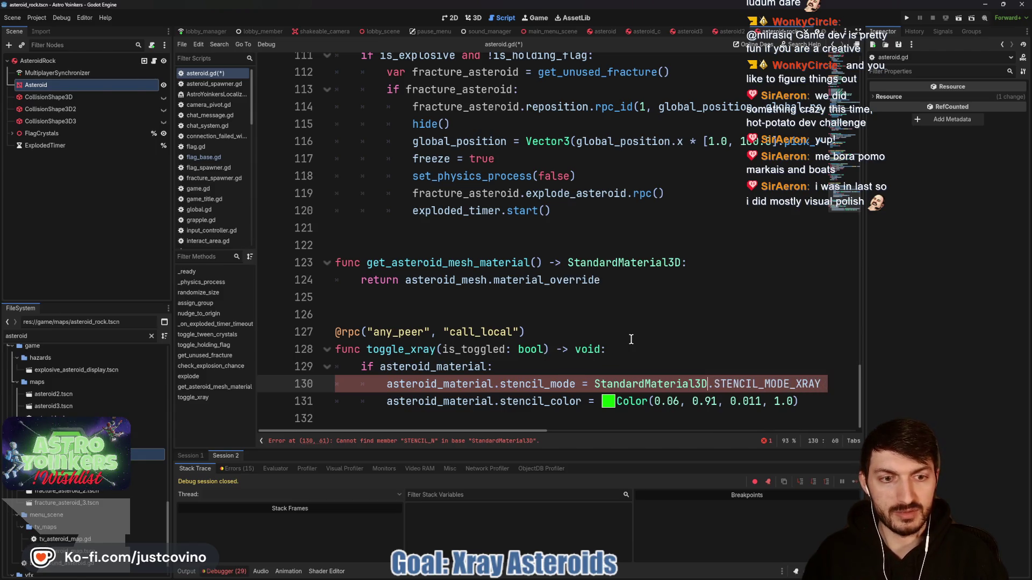
Make the else branch StandardMaterial3D.STENCIL_MODE_DISABLED and save asteroid.gd
scroll(683, 408, "right", 5)
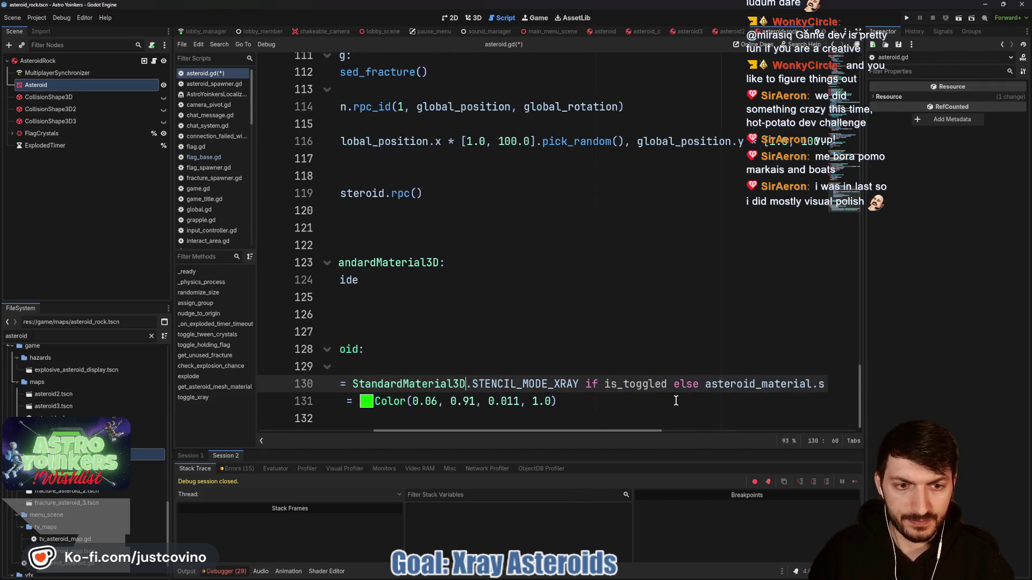
scroll(665, 388, "left", 2)
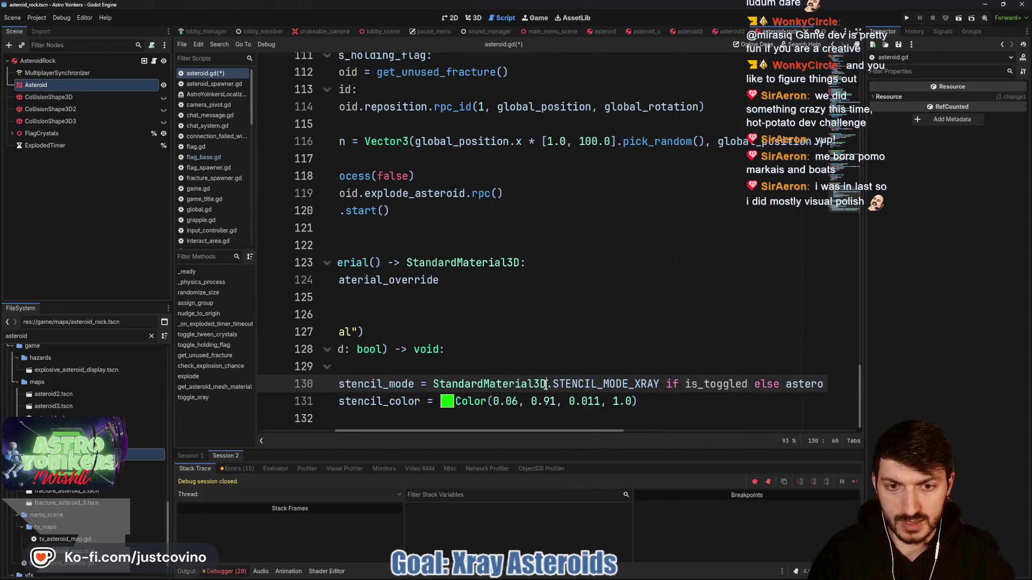
scroll(656, 395, "right", 5)
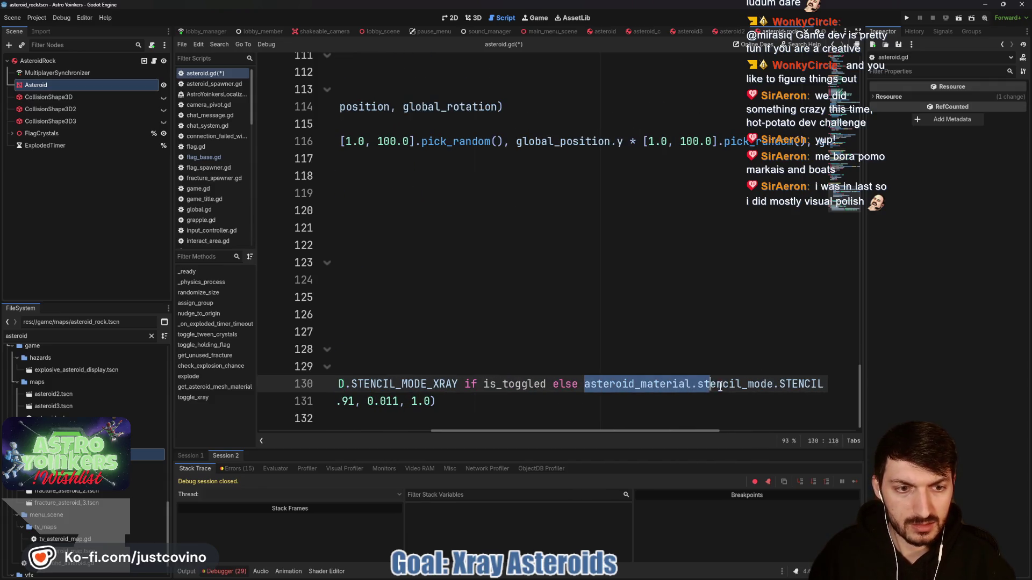
left_click_drag(720, 387, 774, 386)
type("StandardMaterial3D")
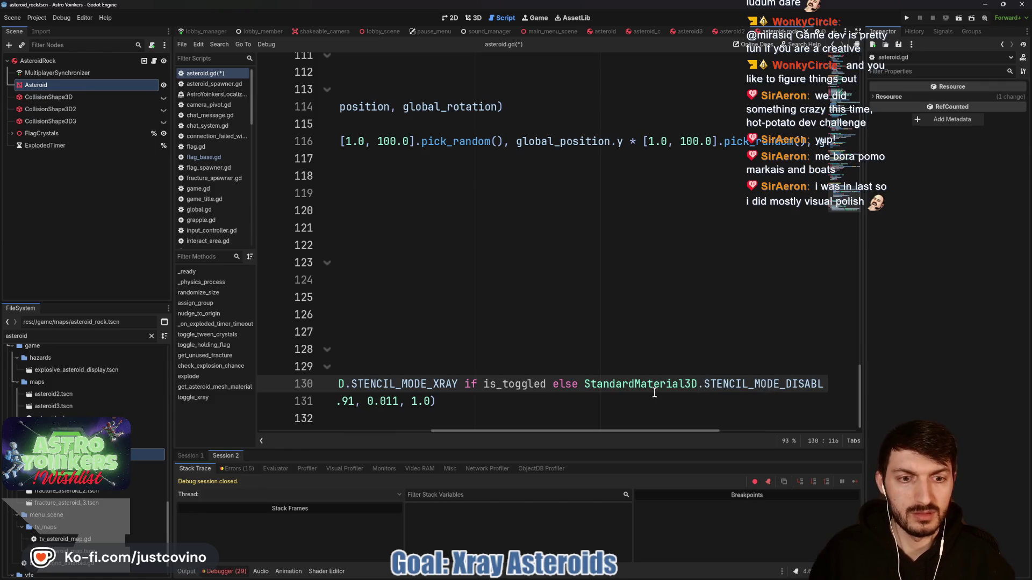
key("ctrl+s")
left_click(905, 19)
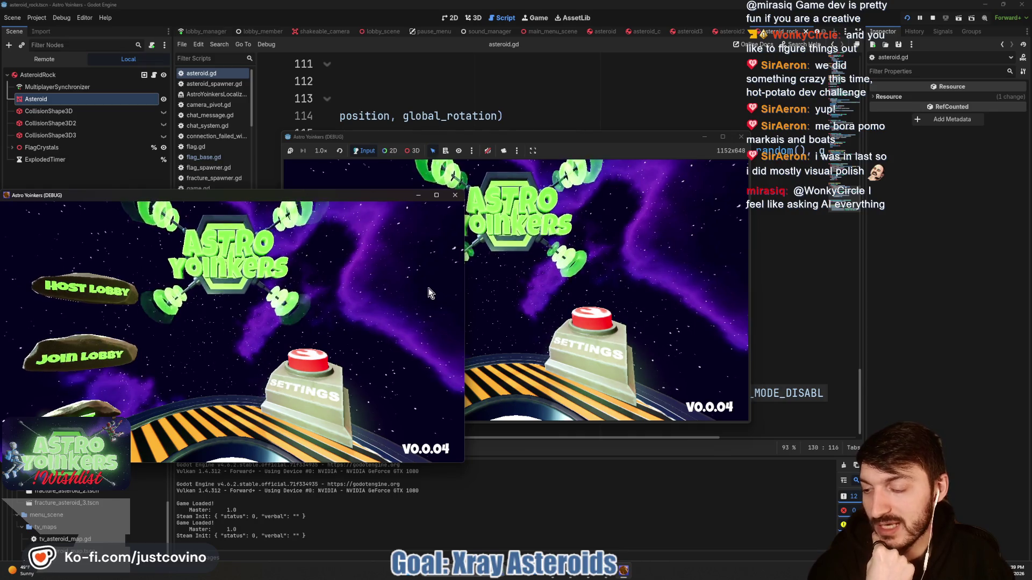
Close the extra debug instance, host a lobby, and press R to ready up
left_click(456, 196)
left_click(352, 255)
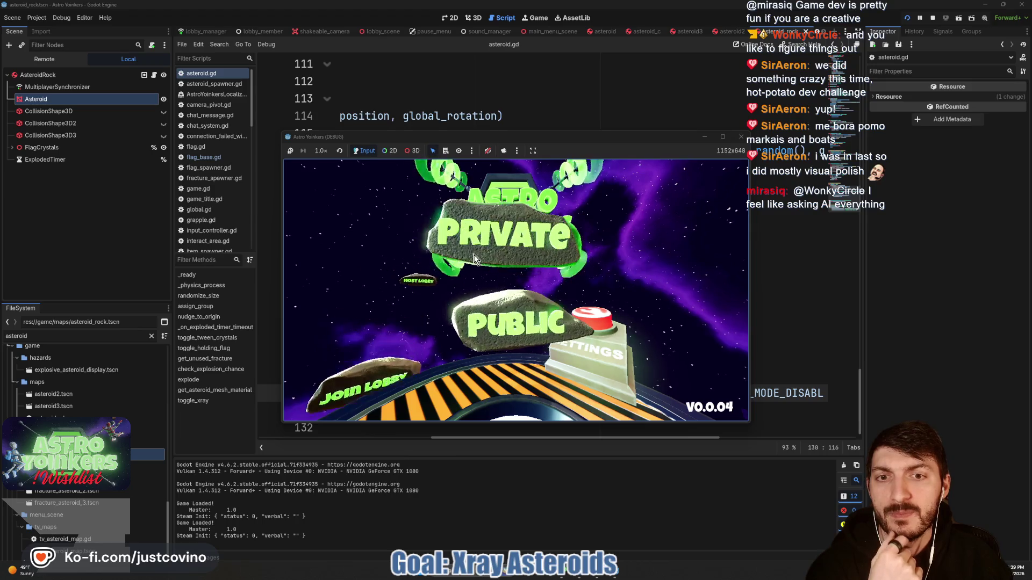
left_click(468, 247)
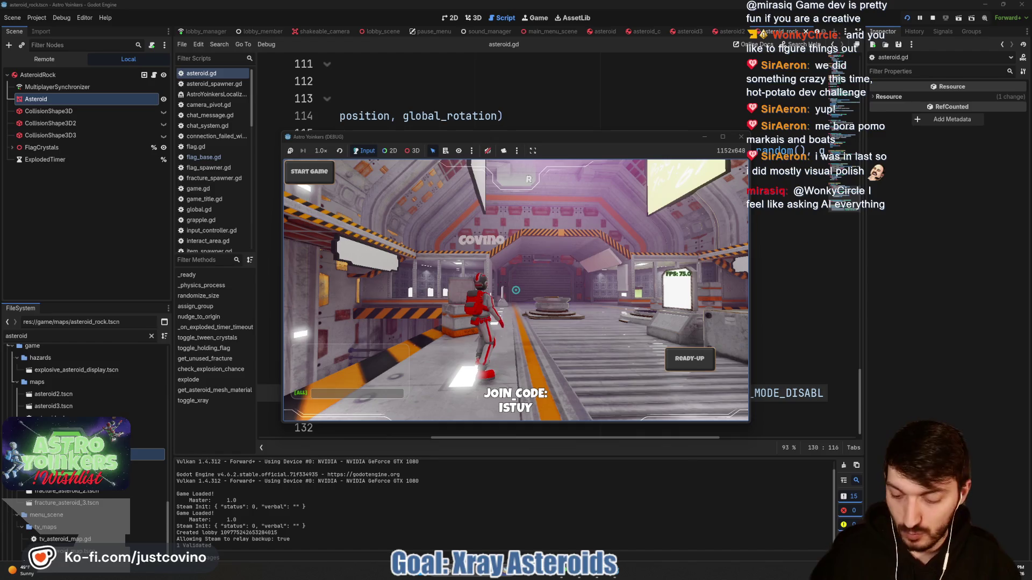
key("r")
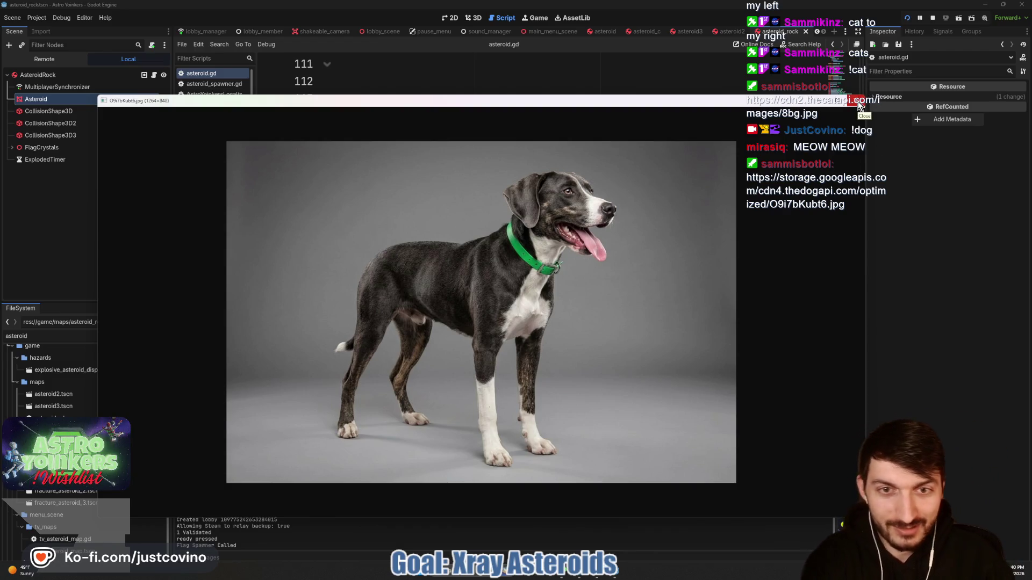
Dismiss the dog image popup, check the green asteroid outlines in play, then stop with F8
left_click(858, 102)
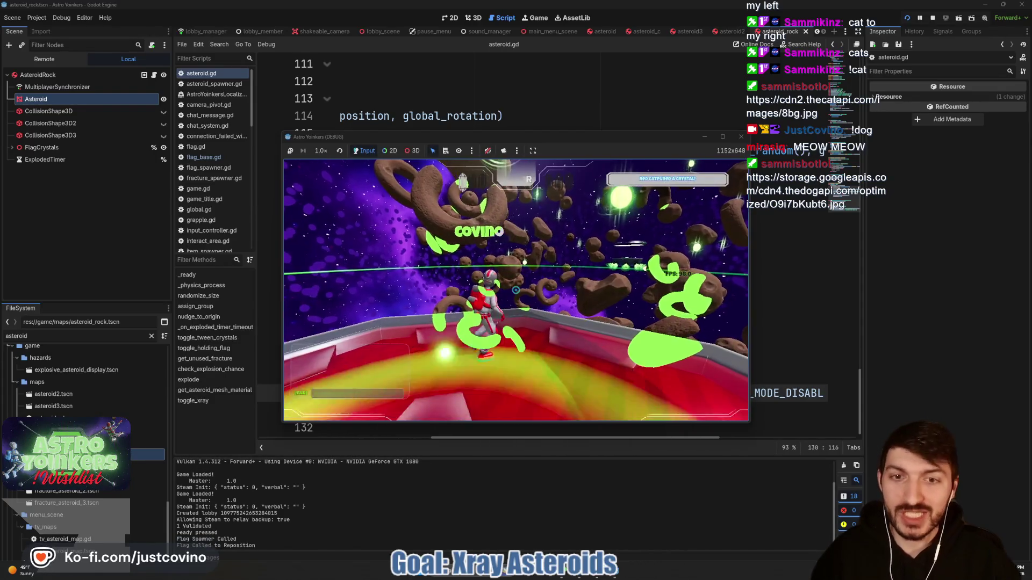
key("F8")
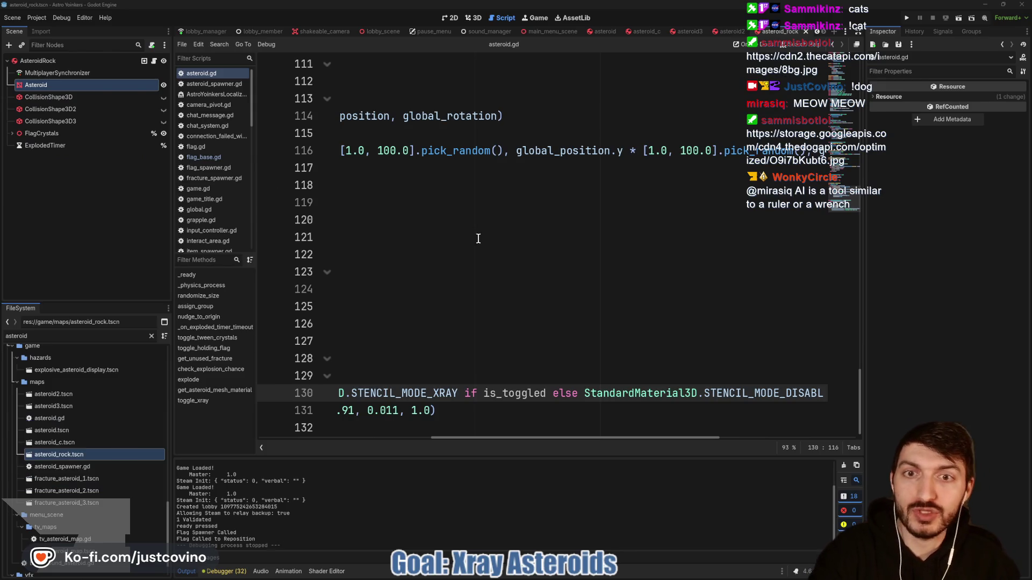
Select the Asteroid mesh node and expand its Material Override in the Inspector
left_click(59, 95)
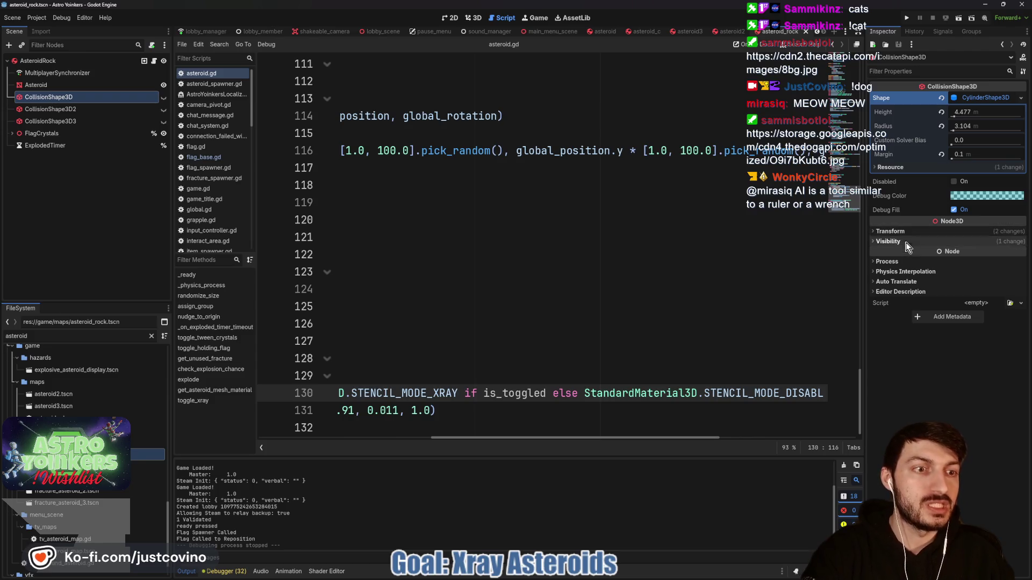
left_click(47, 85)
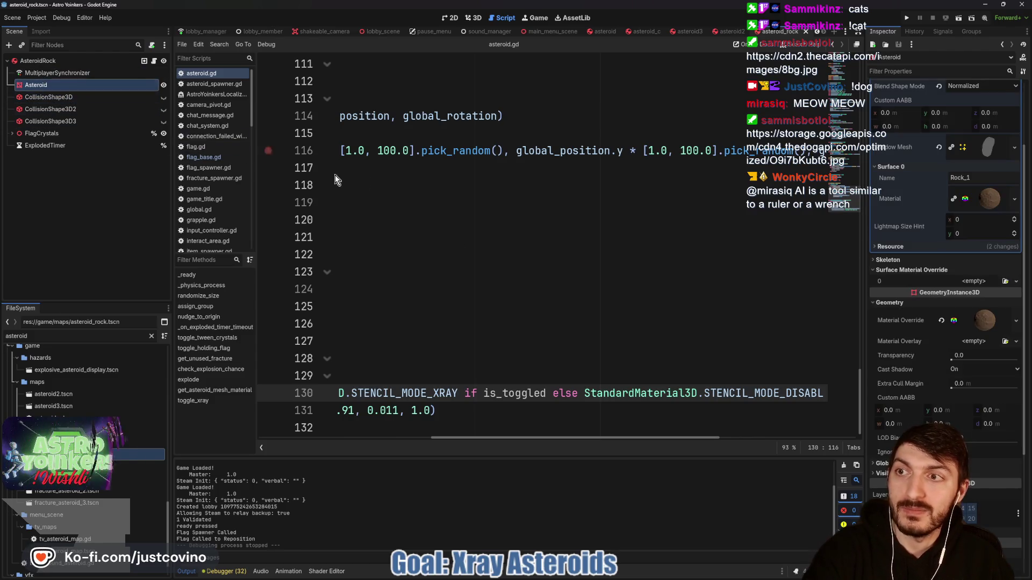
left_click(983, 322)
scroll(913, 376, "down", 5)
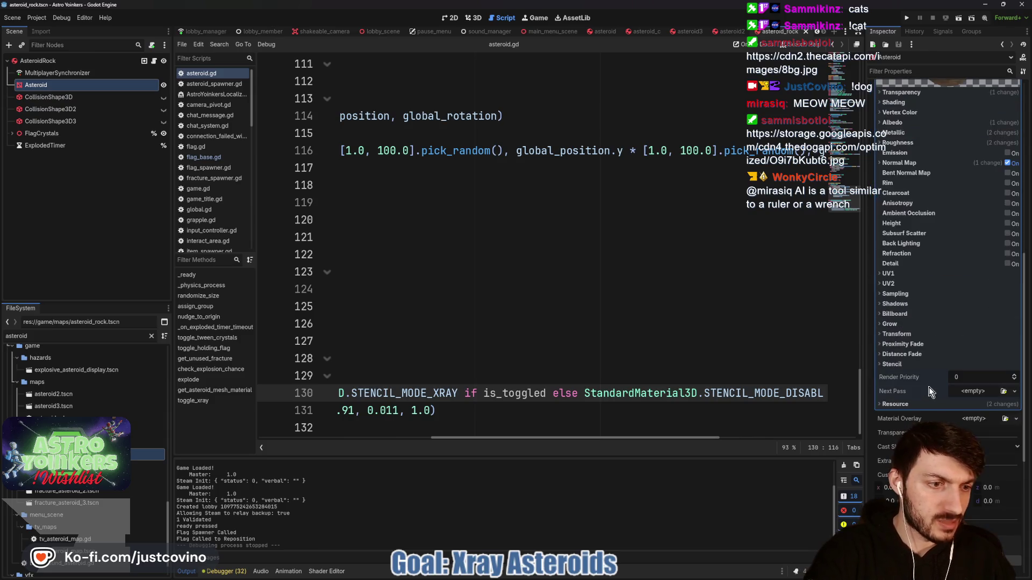
Make the AsteroidRock mesh's override material Local to Scene and save the scene
left_click(961, 404)
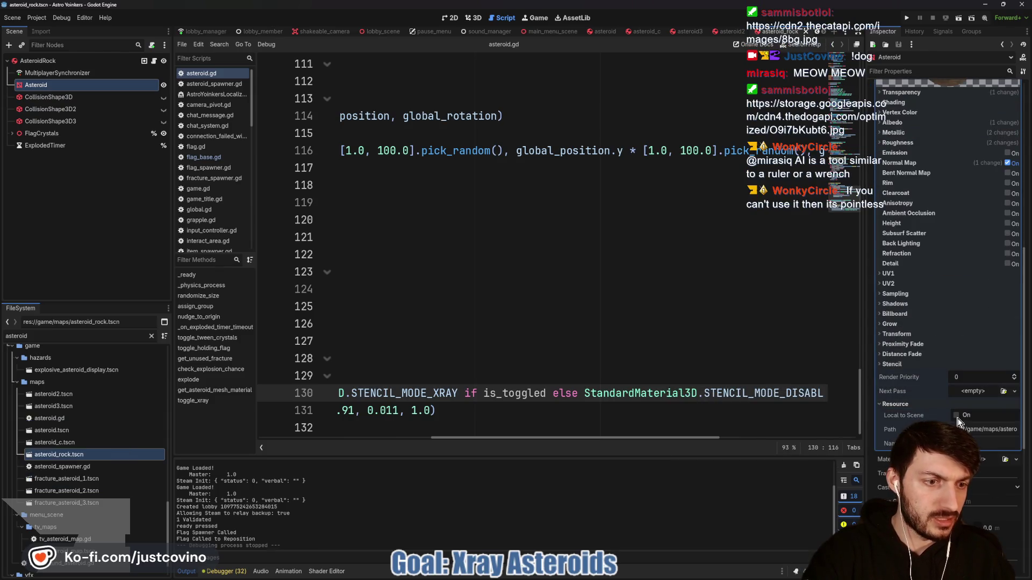
left_click(957, 415)
left_click(511, 322)
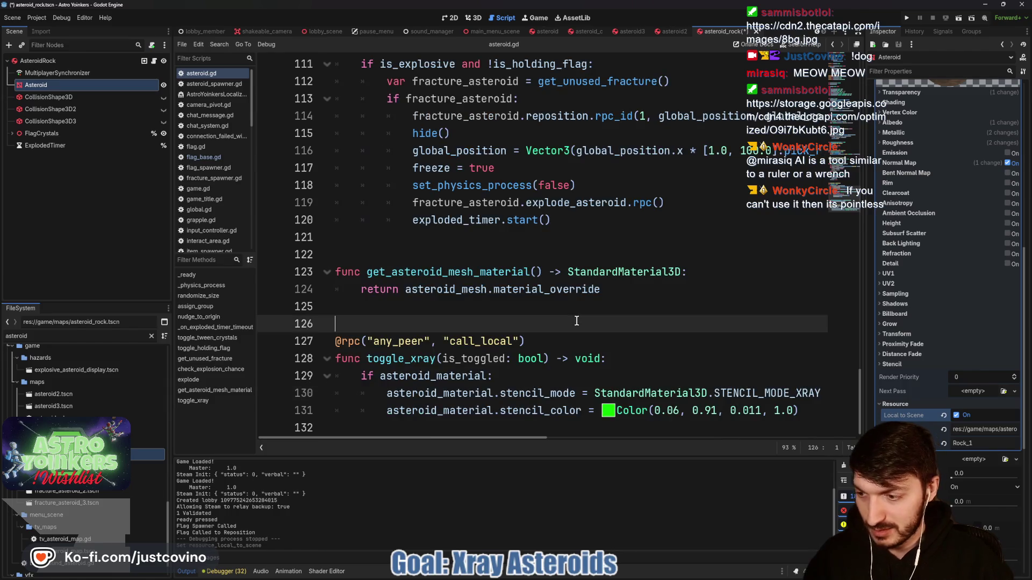
key("ctrl+s")
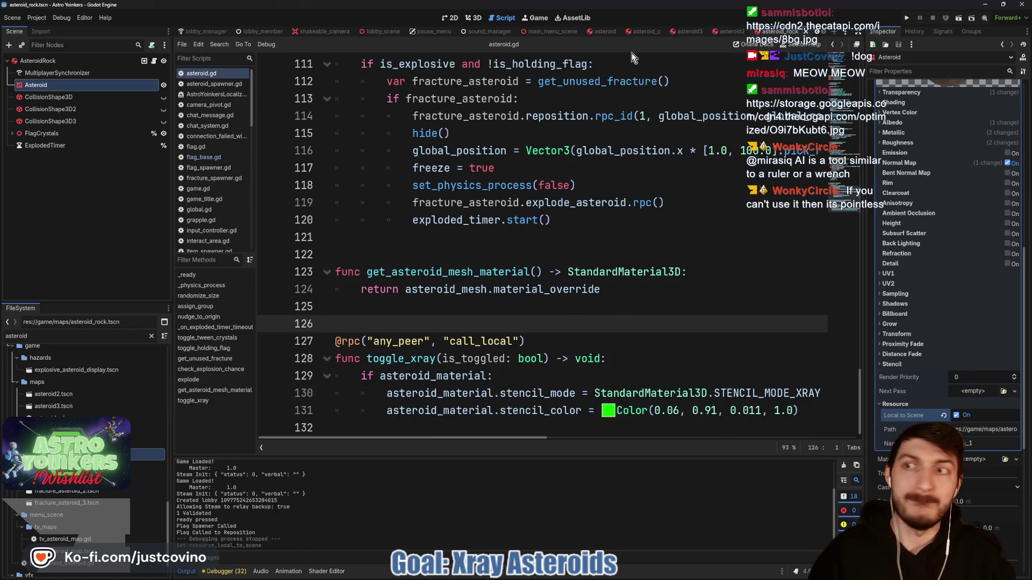
In the asteroid2 scene, make the Asteroid2 surface material Local to Scene
left_click(735, 32)
left_click(989, 303)
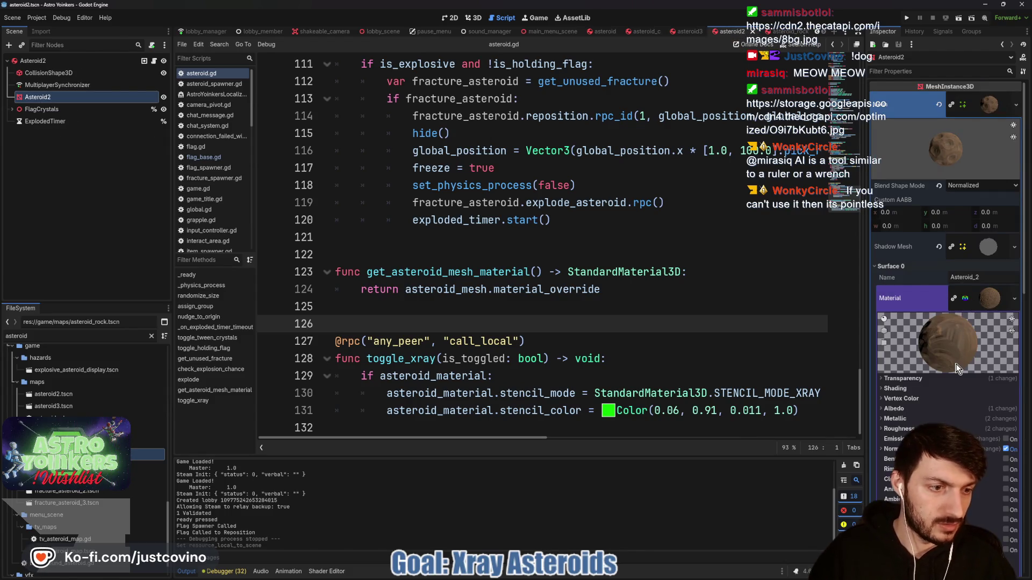
scroll(956, 368, "down", 5)
left_click(896, 381)
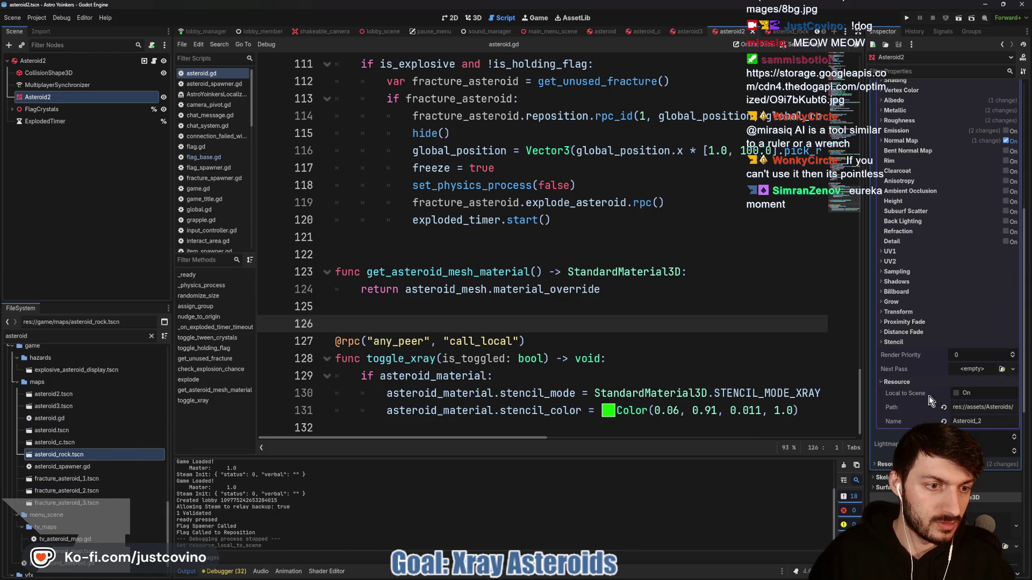
left_click(956, 393)
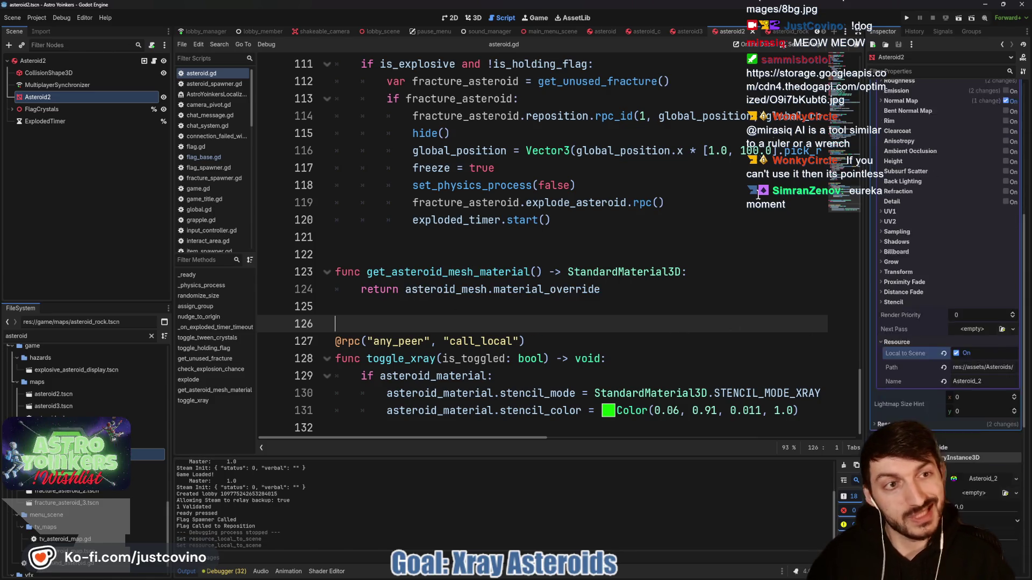
In the asteroid3 scene, expand the surface material's Resource settings and save
left_click(689, 31)
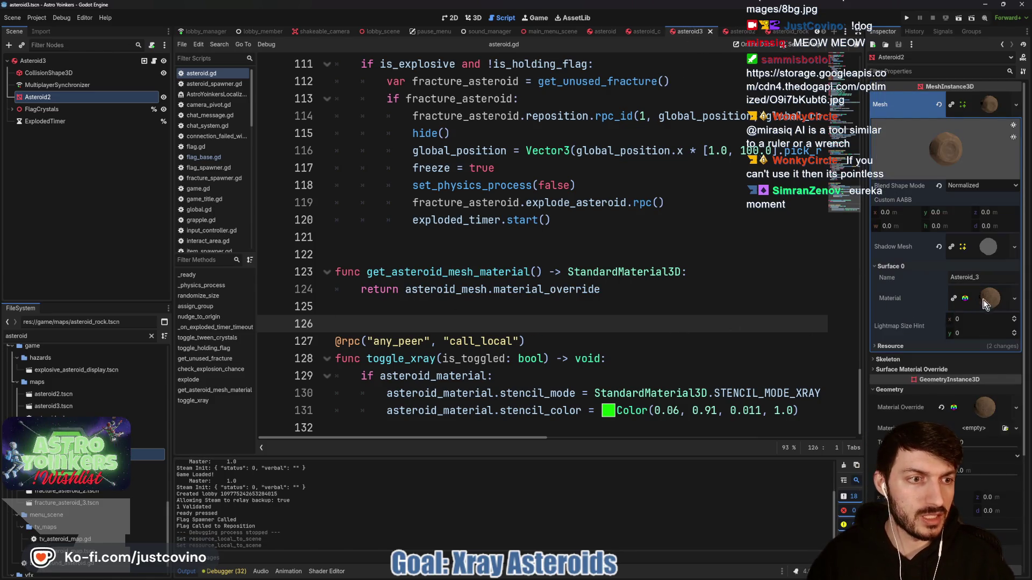
left_click(983, 304)
scroll(968, 311, "down", 5)
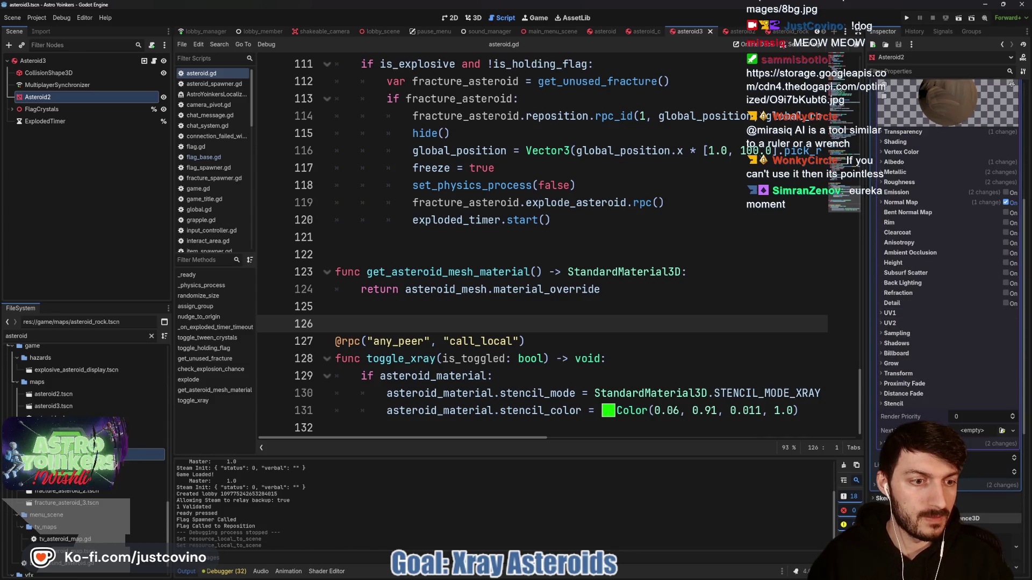
left_click(913, 443)
key("ctrl+s")
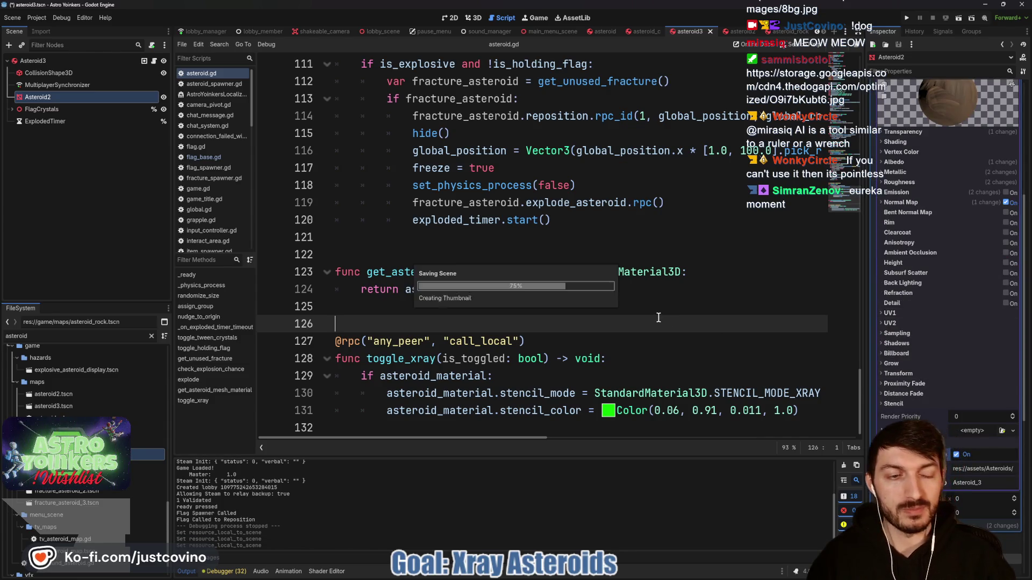
Open the donut asteroid's material properties and save that scene
left_click(646, 33)
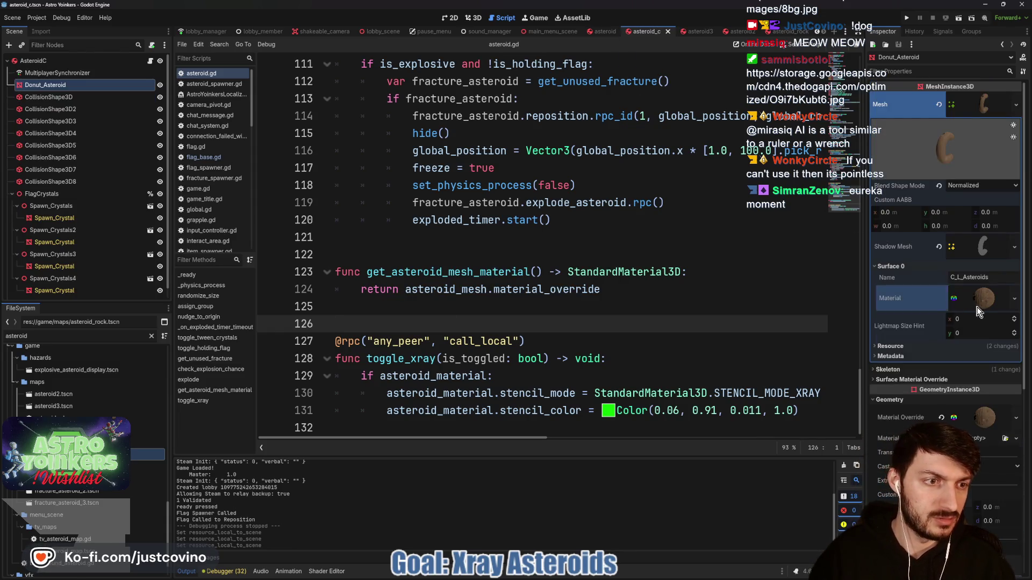
left_click(956, 308)
scroll(930, 411, "down", 3)
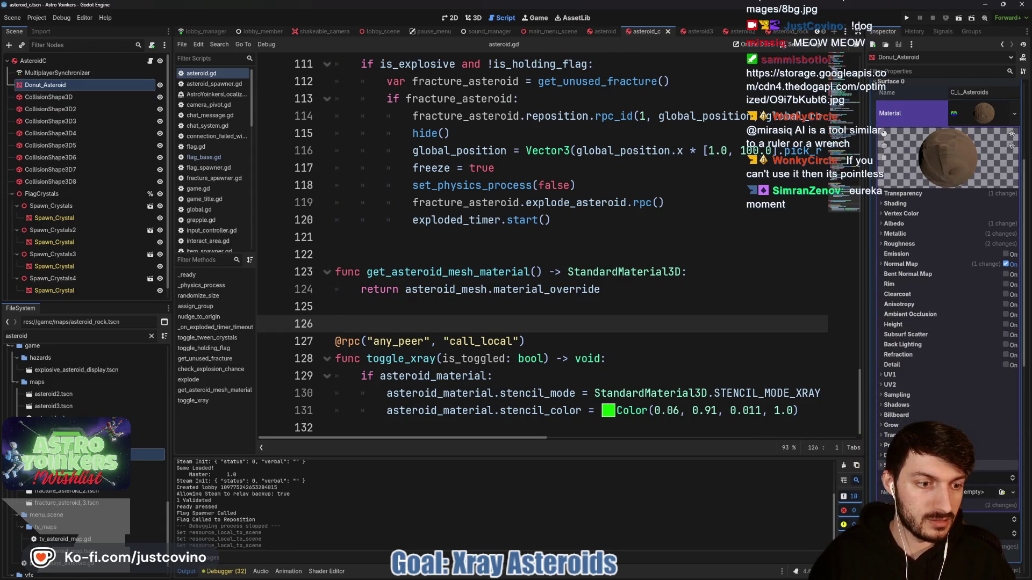
key("ctrl+s")
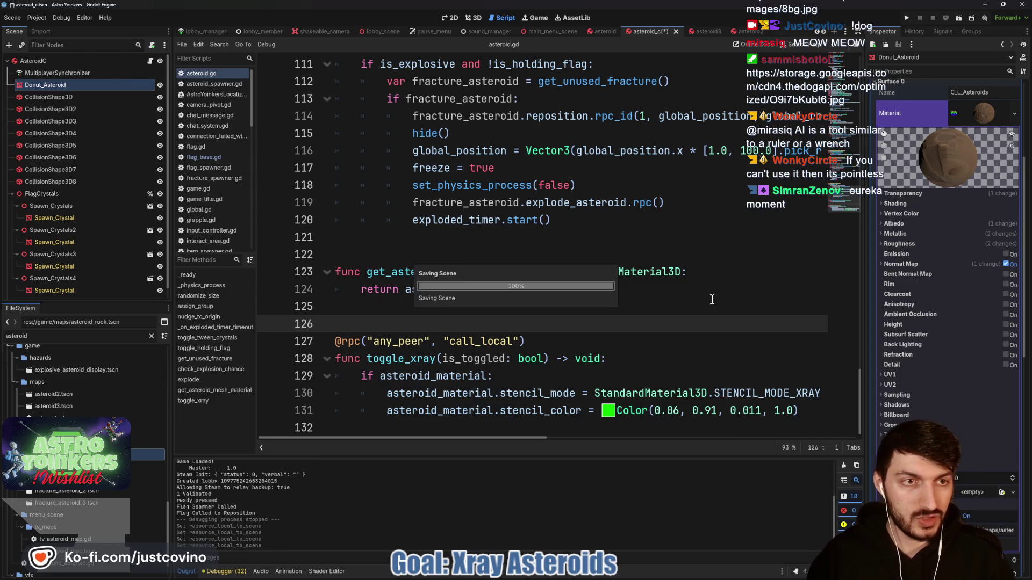
Back in the main asteroid scene, tick Local to Scene on the mesh's override material
left_click(605, 31)
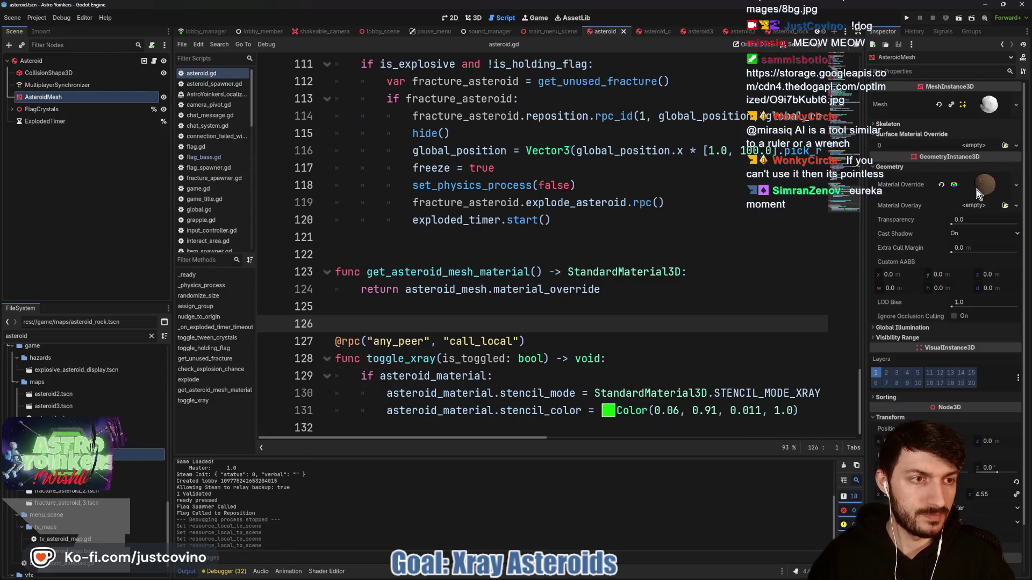
left_click(976, 185)
scroll(961, 369, "down", 5)
left_click(905, 280)
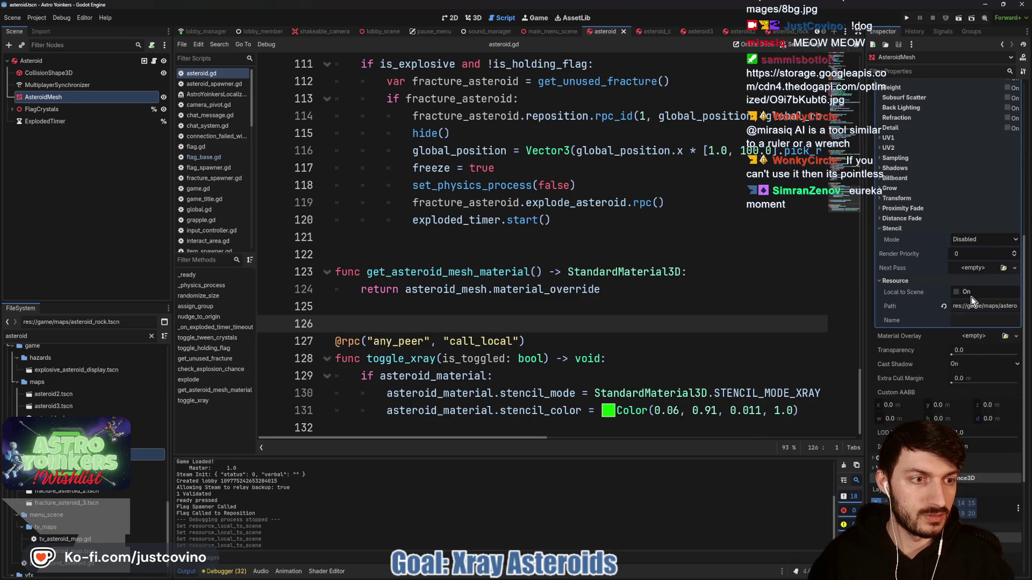
left_click(666, 255)
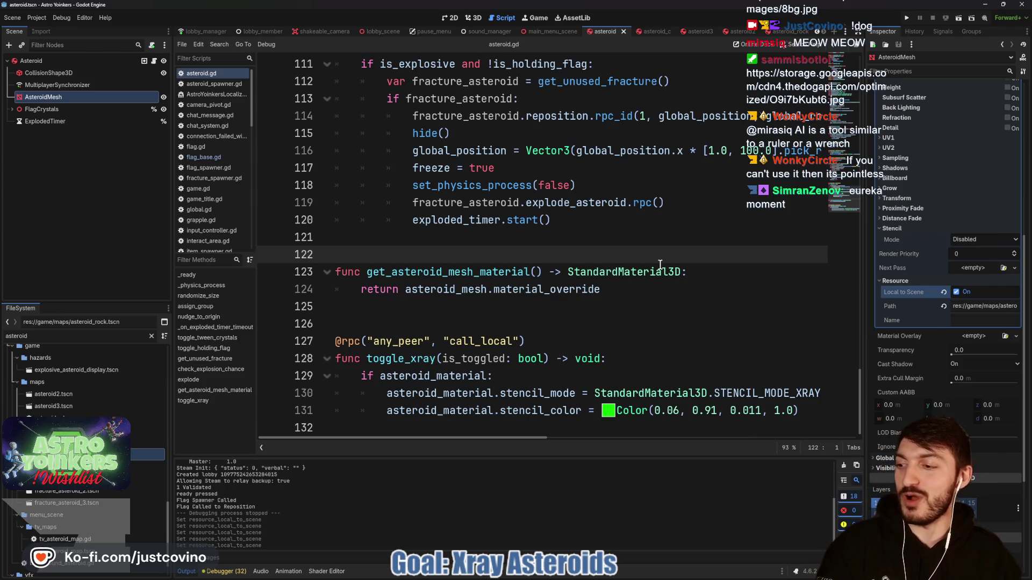
left_click(601, 225)
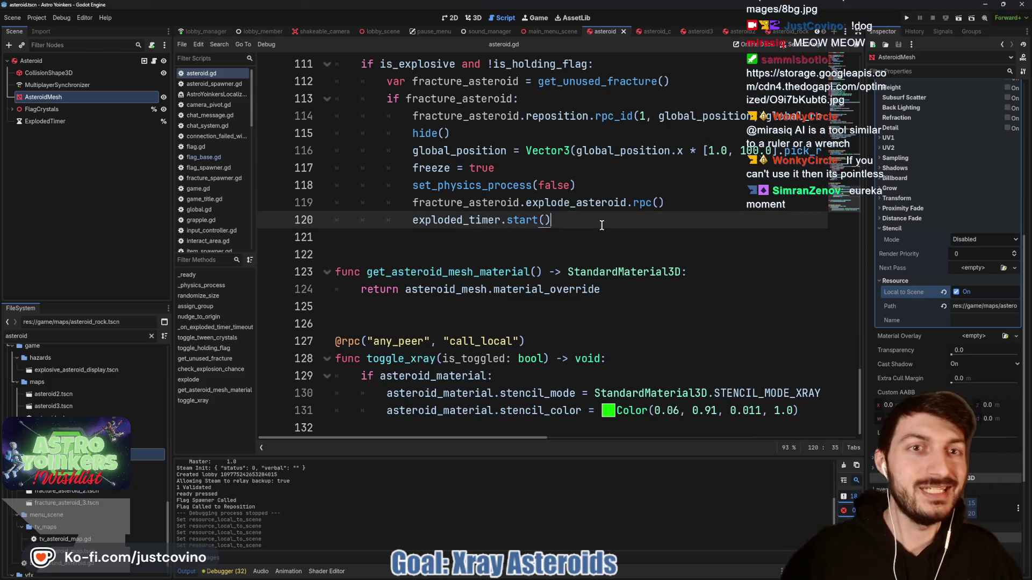
left_click(908, 17)
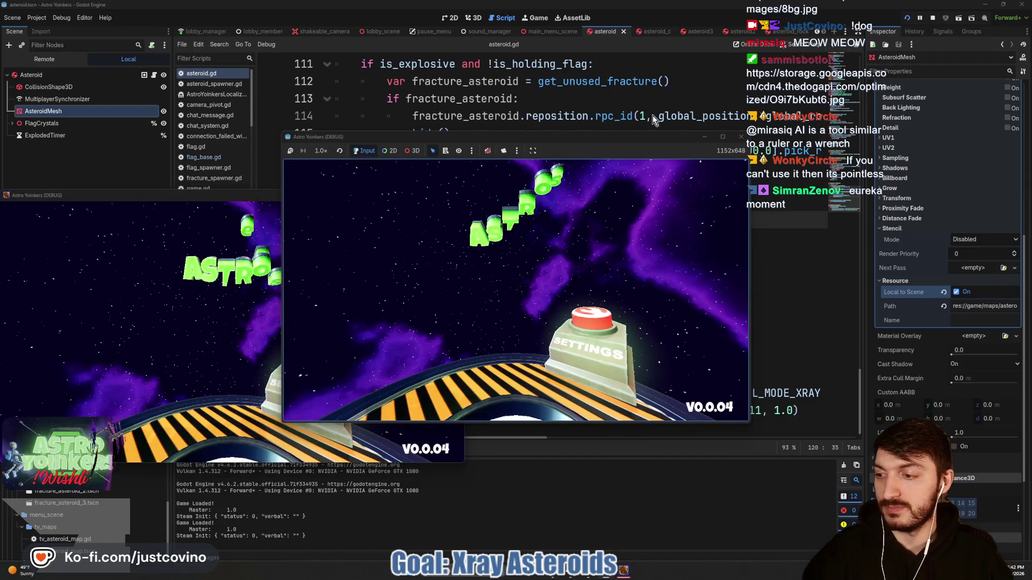
Close the extra game instance, host a private lobby, start the match and maximize the window
left_click(250, 196)
left_click(455, 195)
left_click(391, 236)
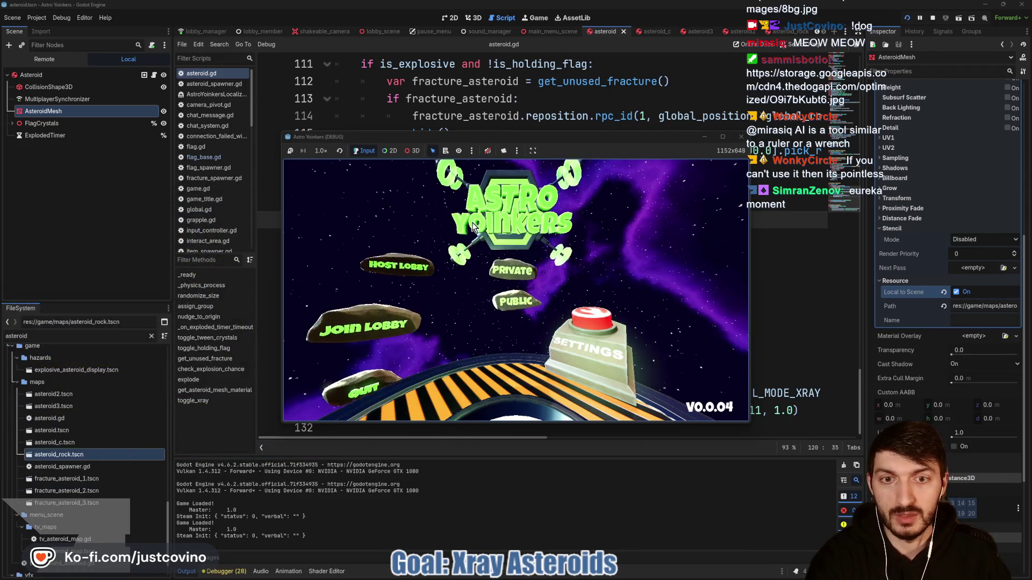
left_click(508, 249)
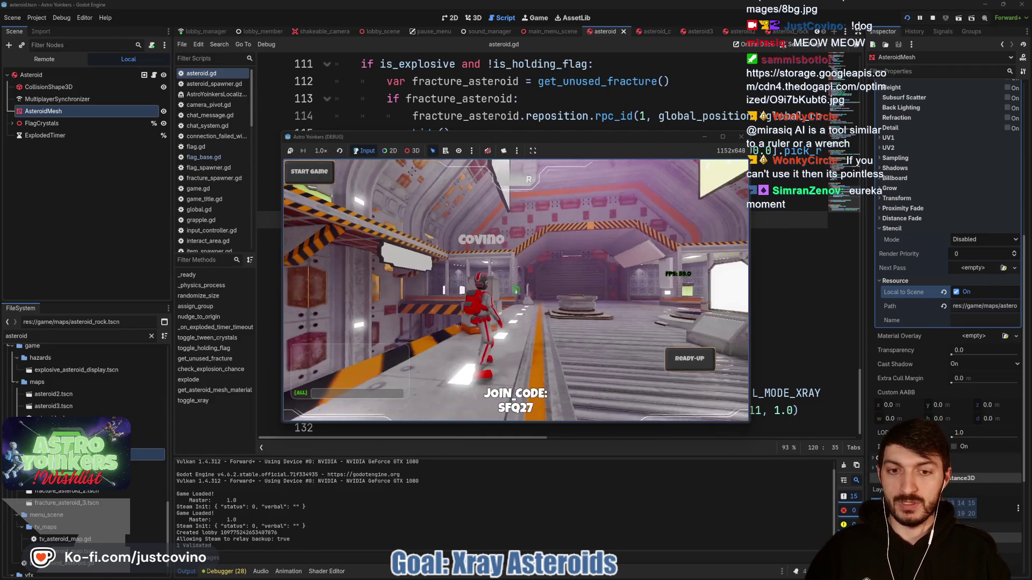
left_click(399, 228)
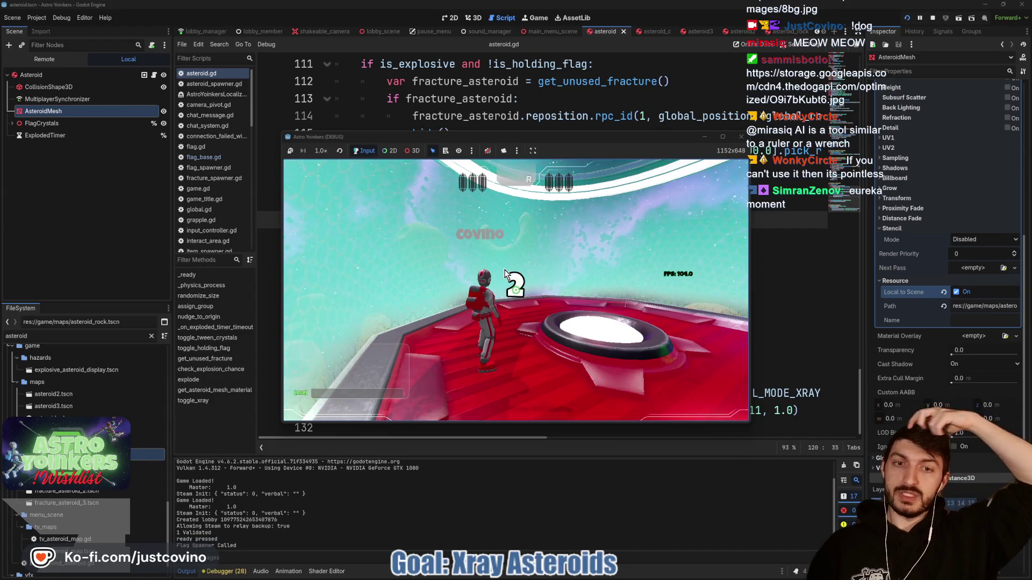
left_click(721, 136)
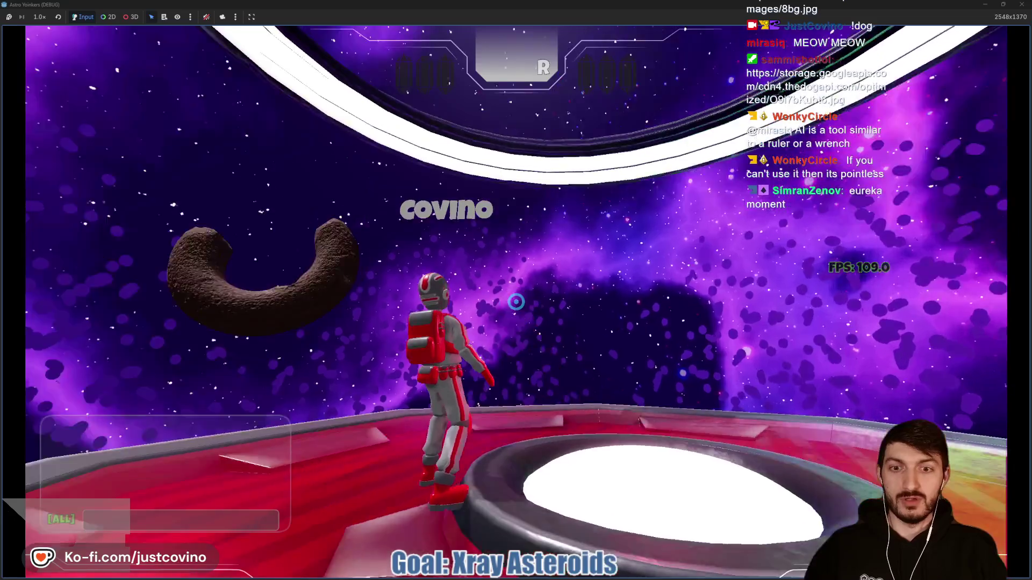
Run and jump into the asteroid field, swing the weapon among the outlined asteroids, then stop the game
key("w")
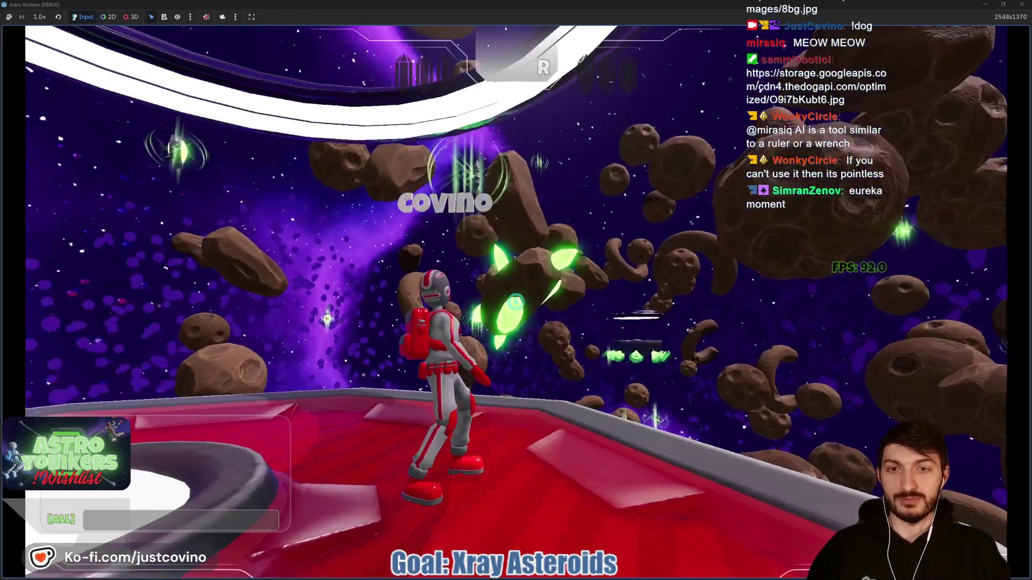
key("space")
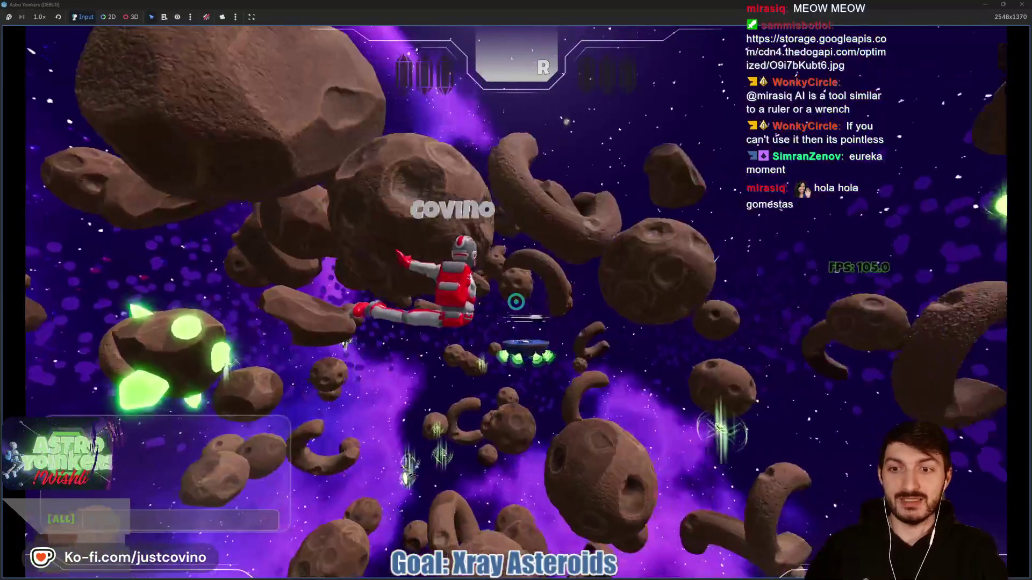
left_click(516, 301)
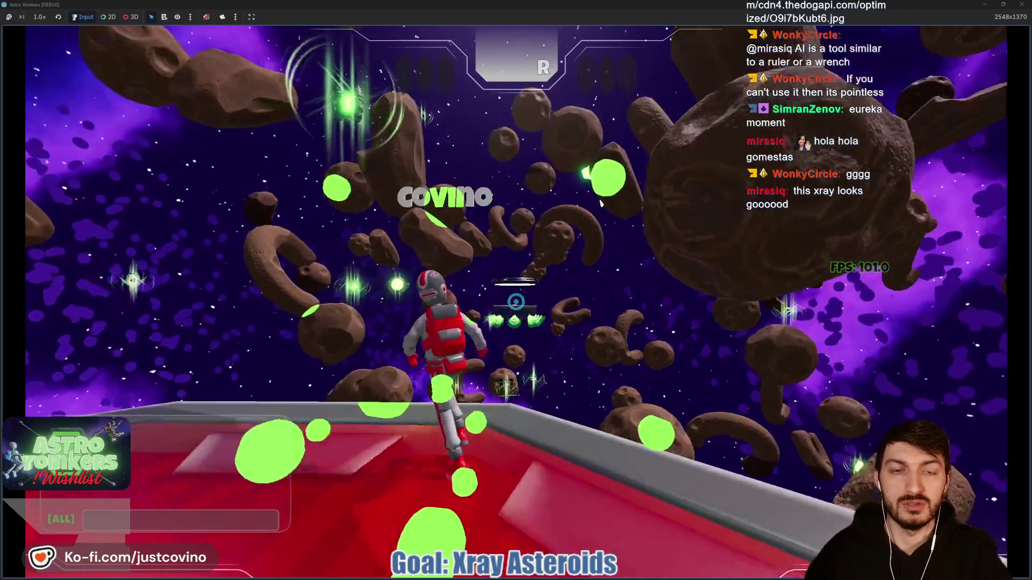
key("F8")
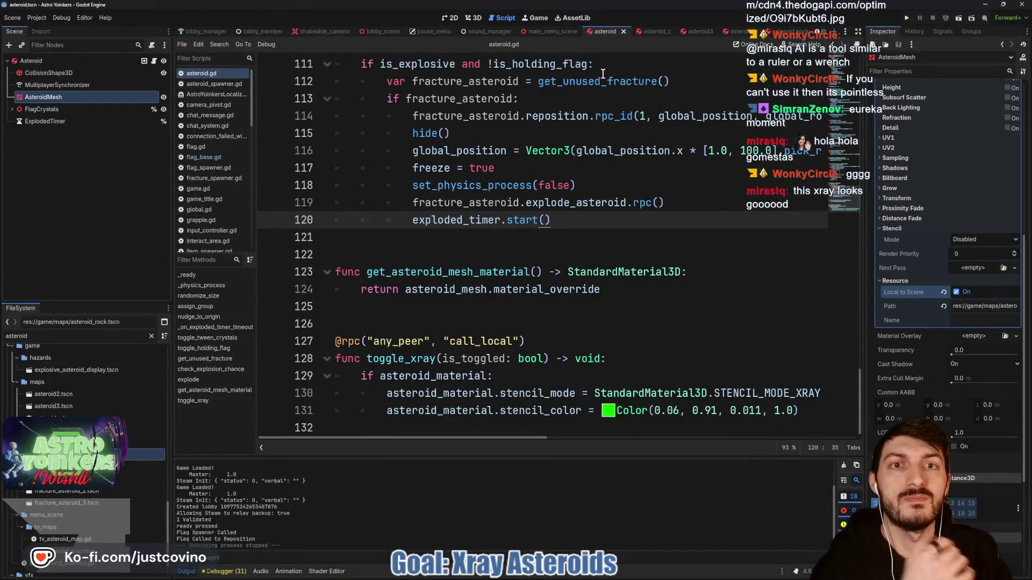
Inspect the donut asteroid scene's override material in the Inspector
scroll(839, 295, "up", 3)
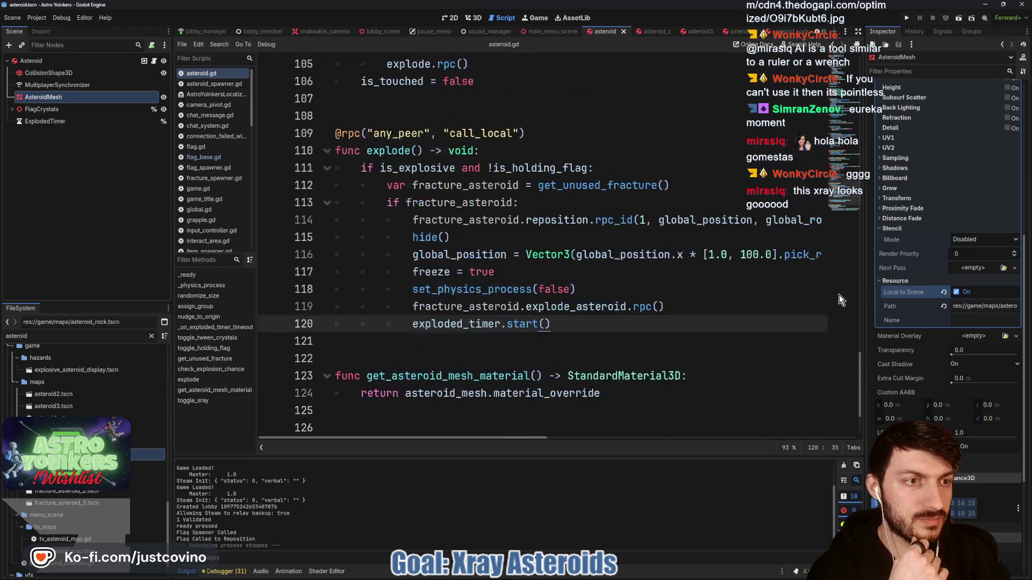
scroll(947, 275, "up", 5)
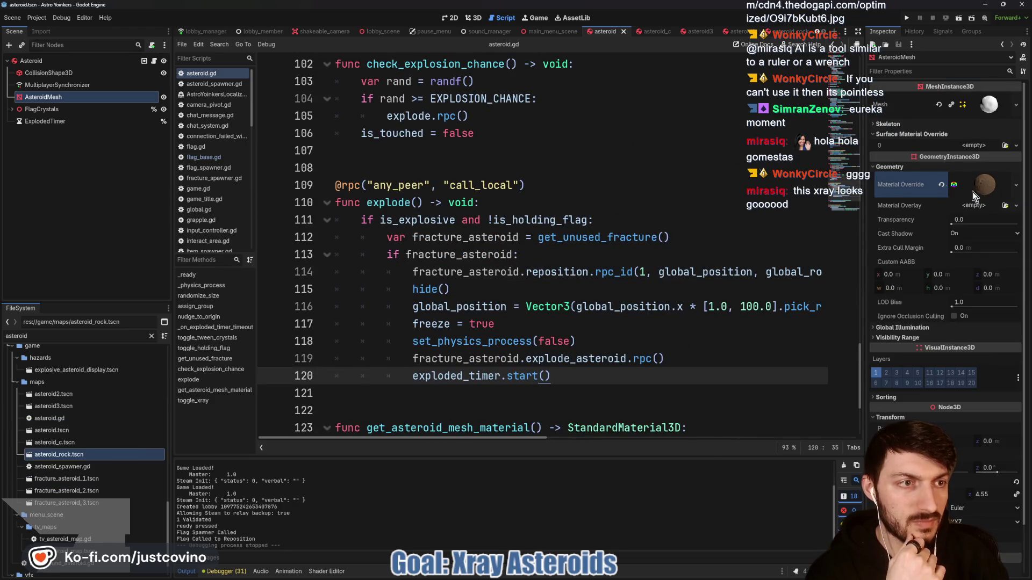
left_click(656, 30)
scroll(940, 301, "down", 4)
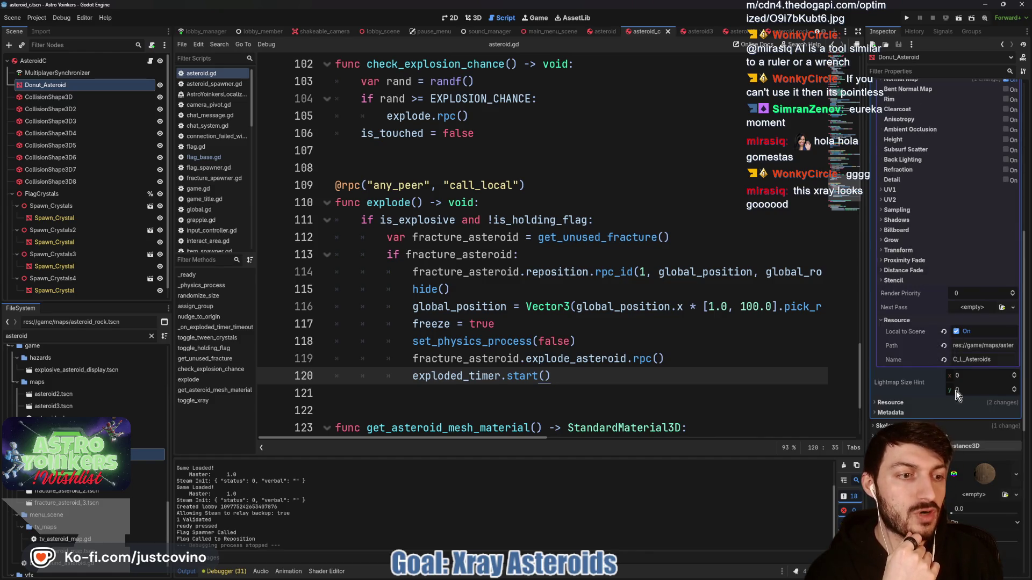
scroll(956, 395, "up", 1)
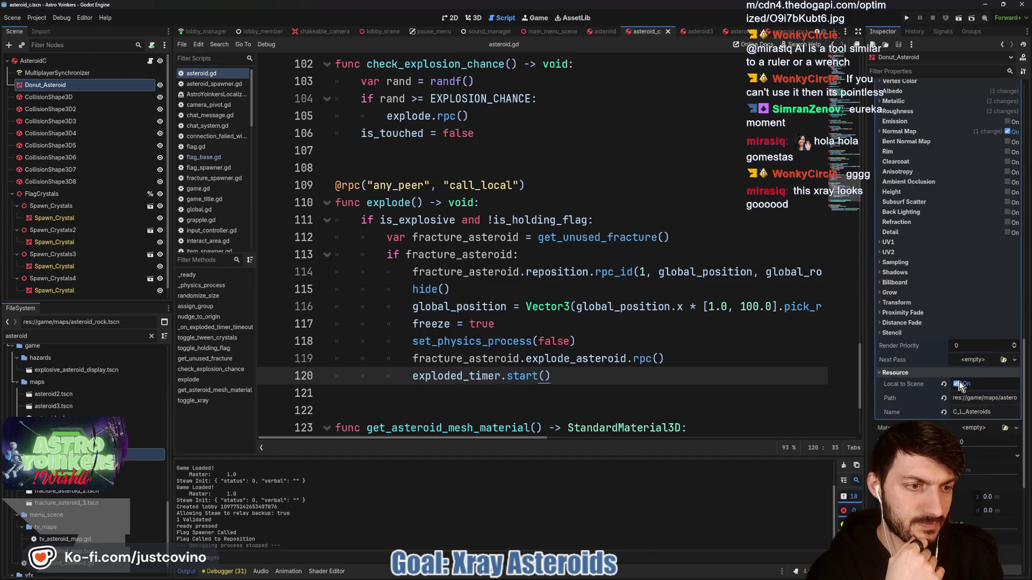
scroll(957, 386, "down", 5)
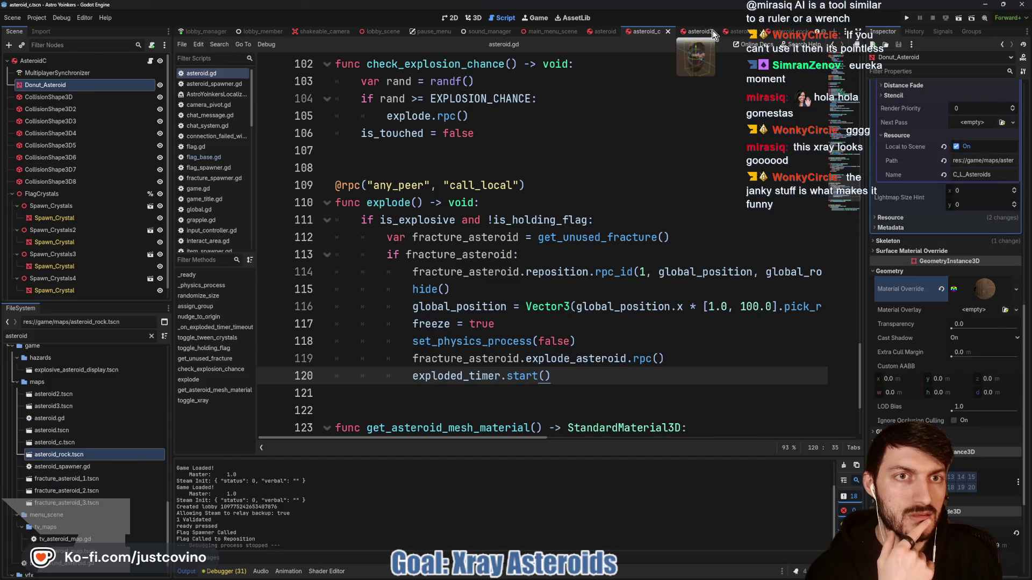
left_click(981, 293)
scroll(952, 382, "down", 5)
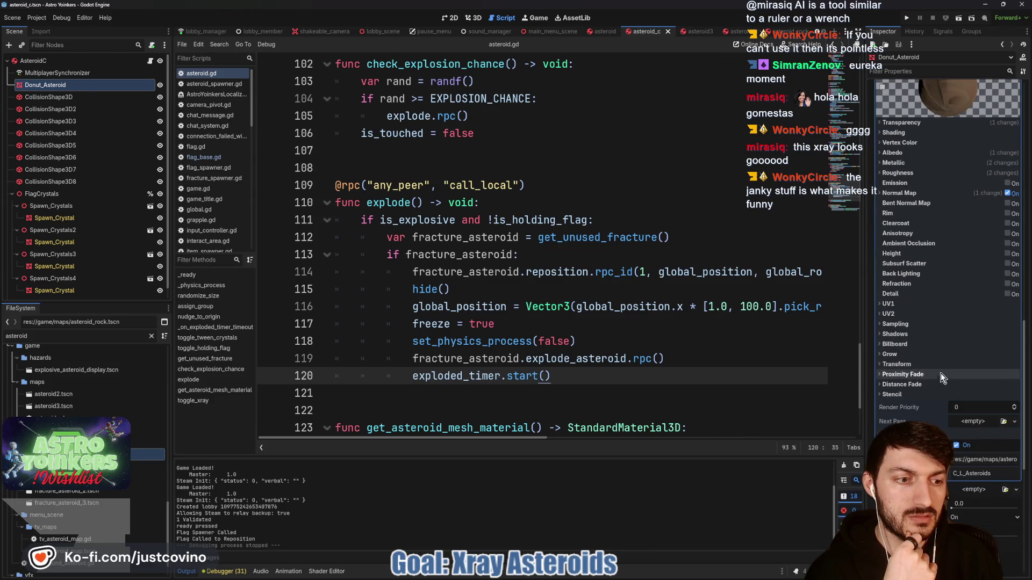
Make the asteroid3 scene's material local to scene
left_click(698, 32)
scroll(938, 346, "down", 3)
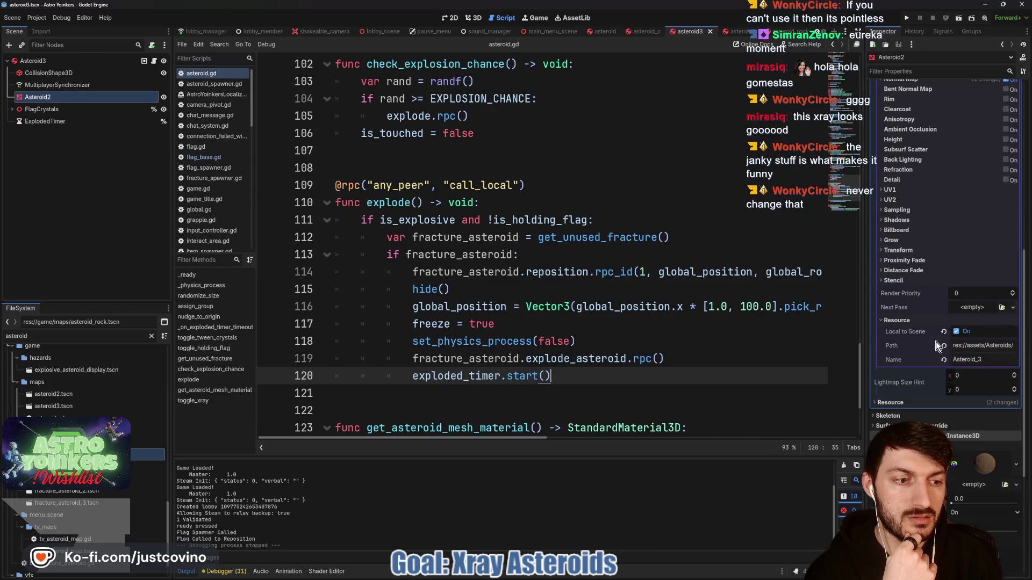
scroll(951, 414, "up", 3)
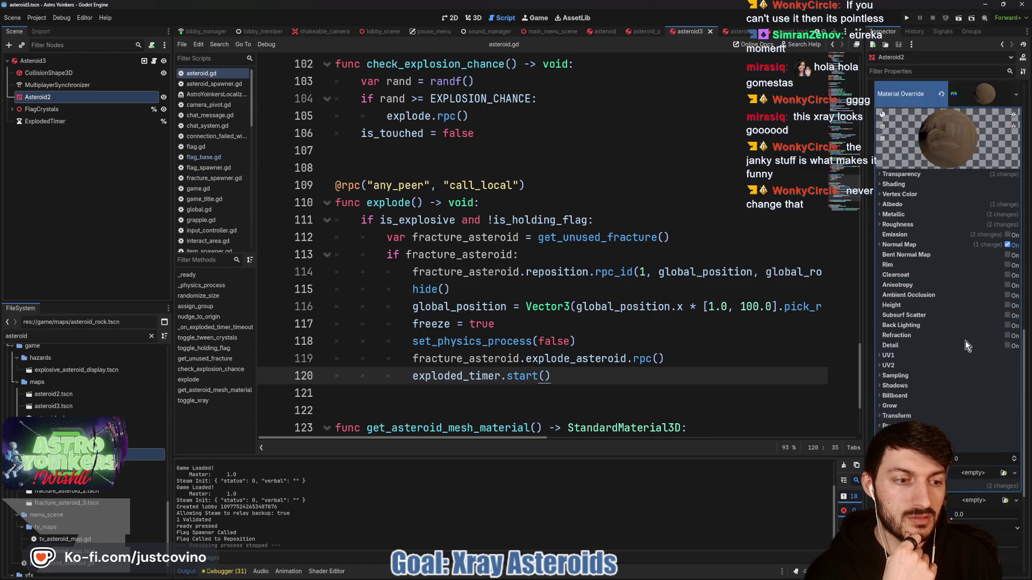
left_click(933, 425)
left_click(956, 436)
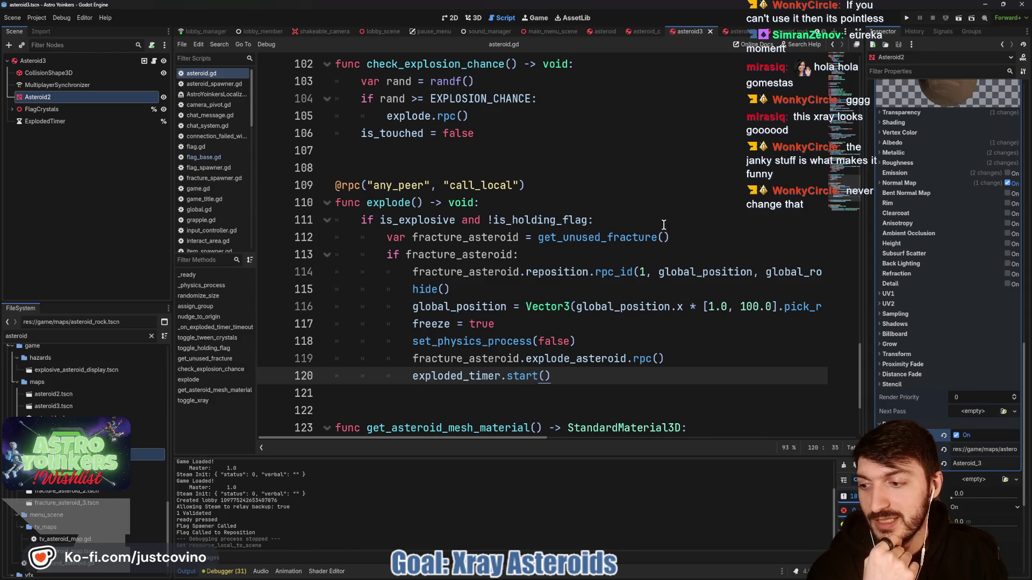
Make the asteroid2 override material local to scene and save the asteroid2 scene
key("ctrl+Tab")
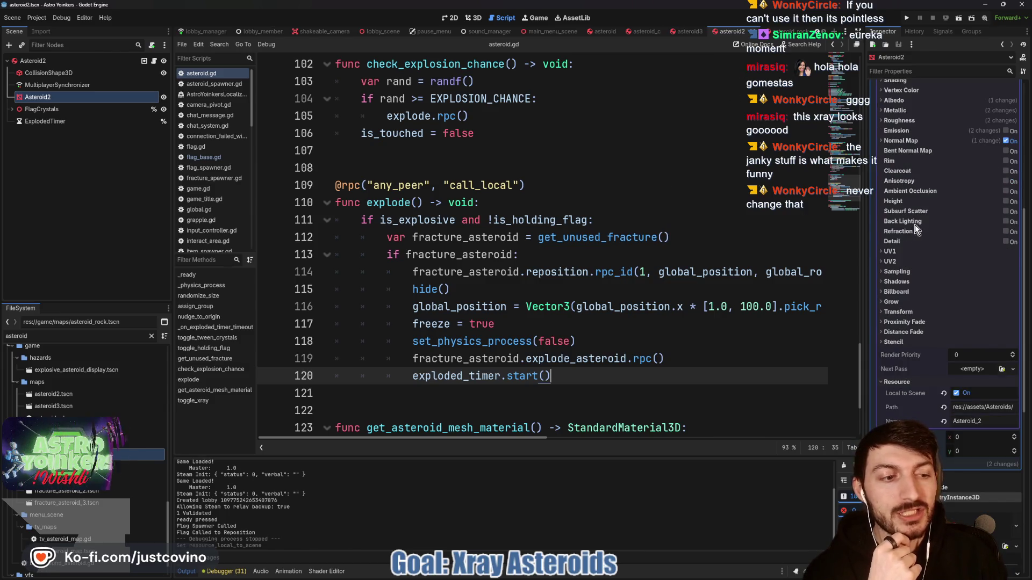
scroll(915, 225, "down", 4)
left_click(986, 342)
scroll(955, 337, "down", 6)
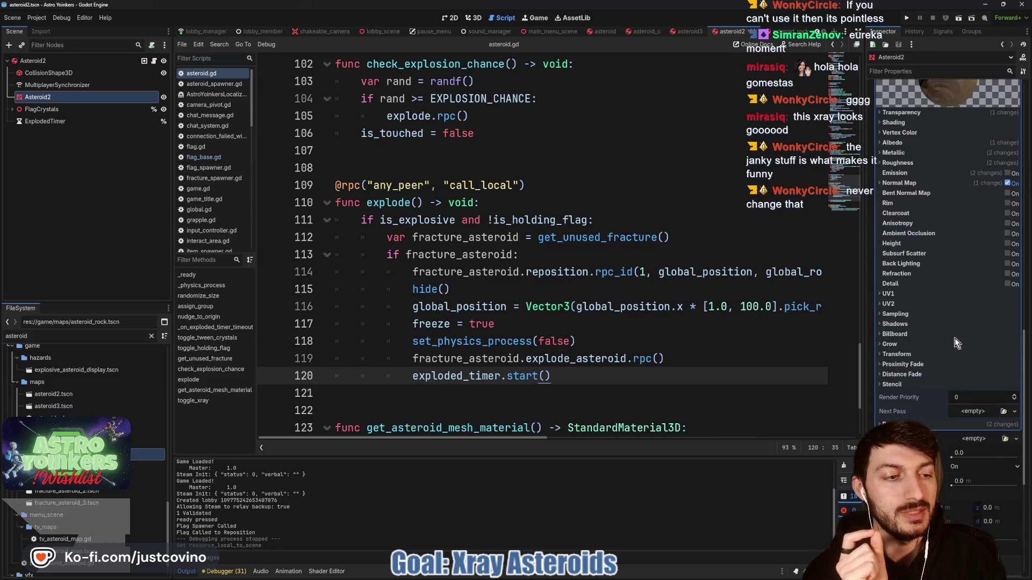
left_click(955, 436)
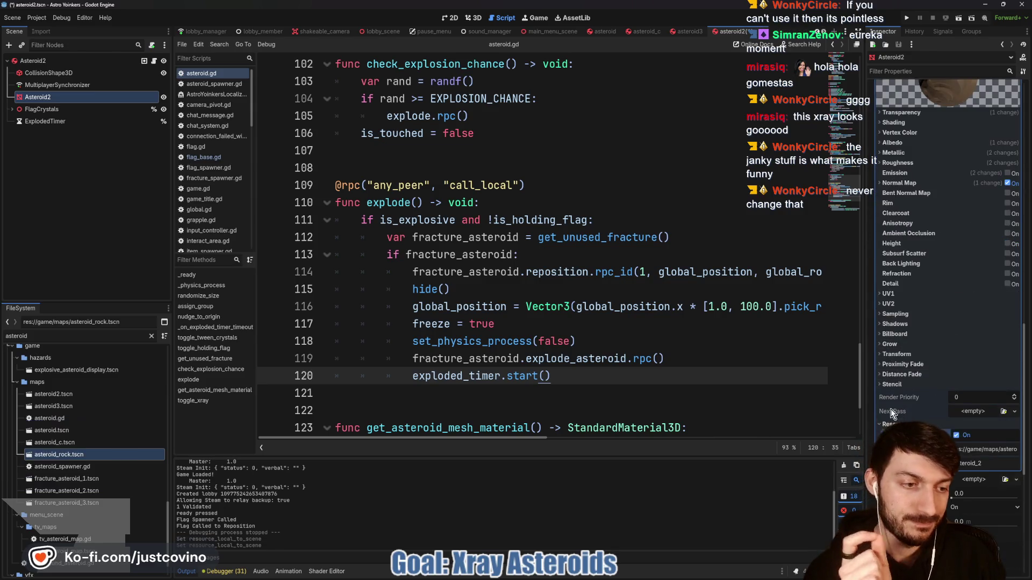
left_click(670, 307)
key("ctrl+s")
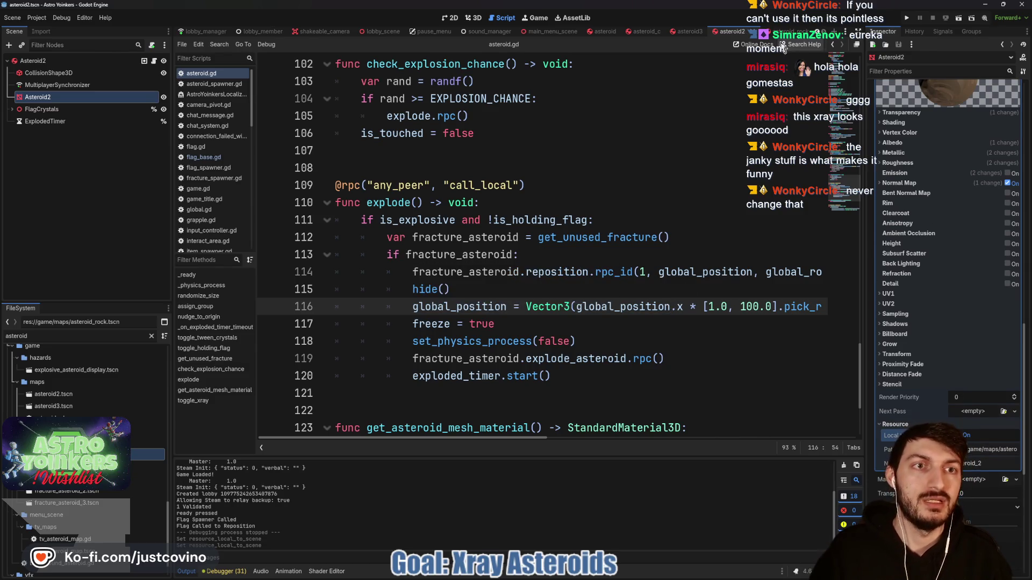
Check the asteroid scene's AsteroidMesh override material, go to line 109, and launch the game
left_click(778, 35)
scroll(911, 292, "down", 5)
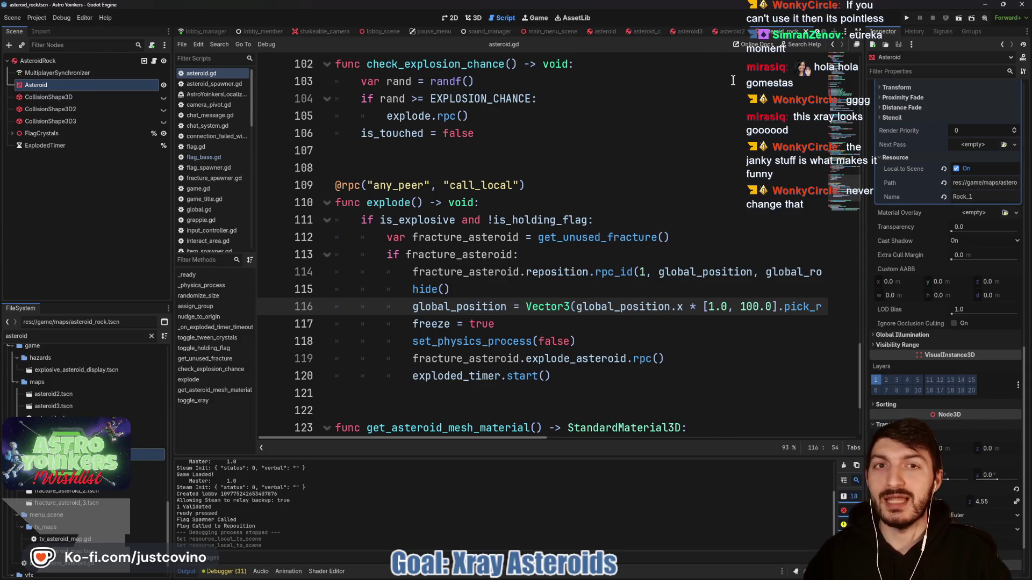
left_click(608, 34)
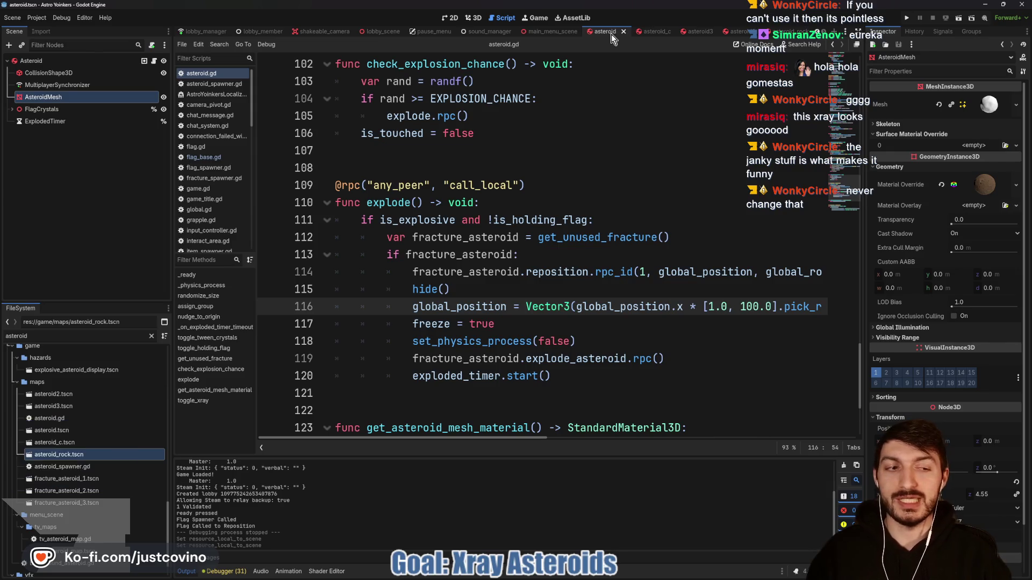
left_click(984, 184)
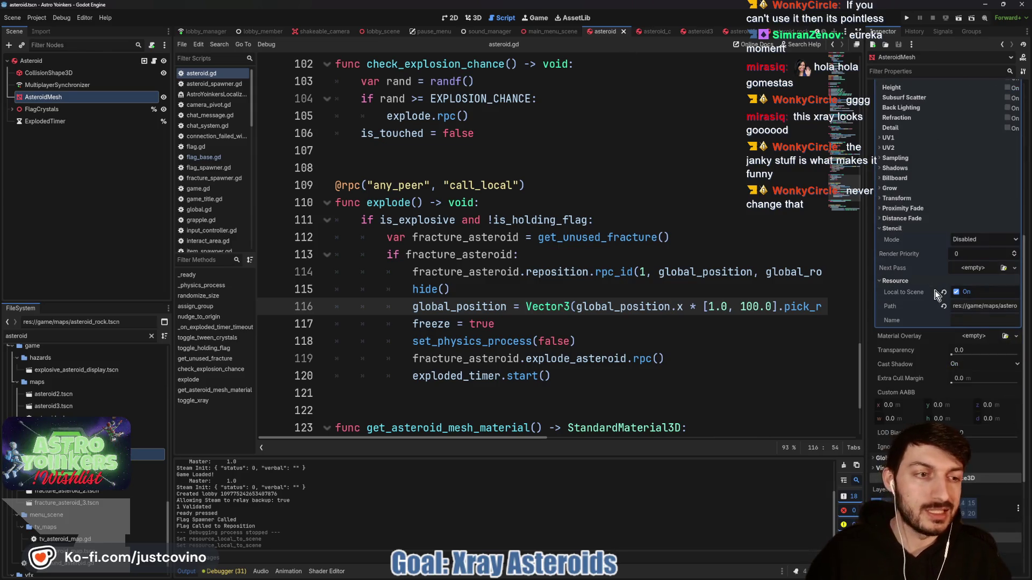
left_click(608, 185)
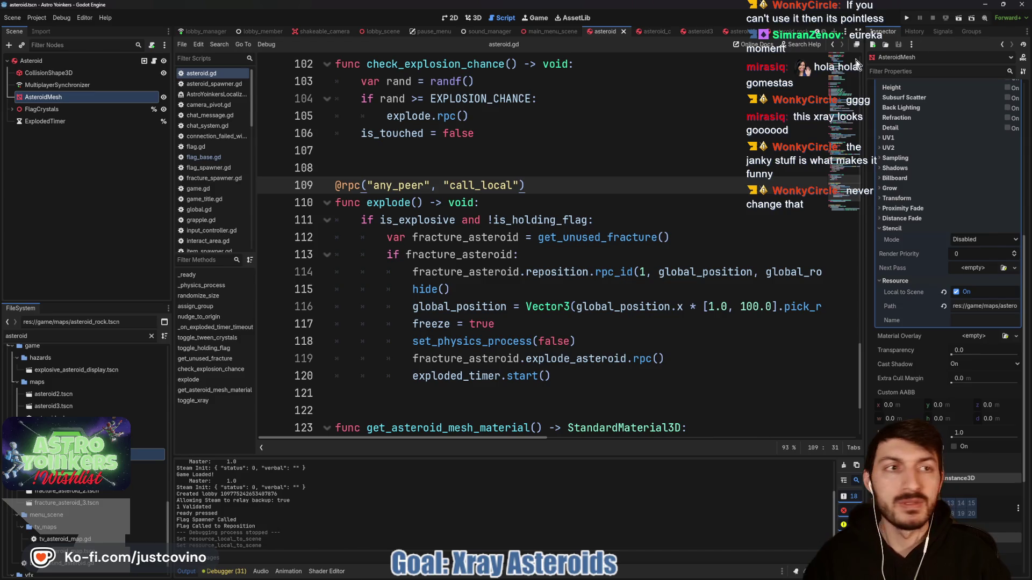
left_click(905, 21)
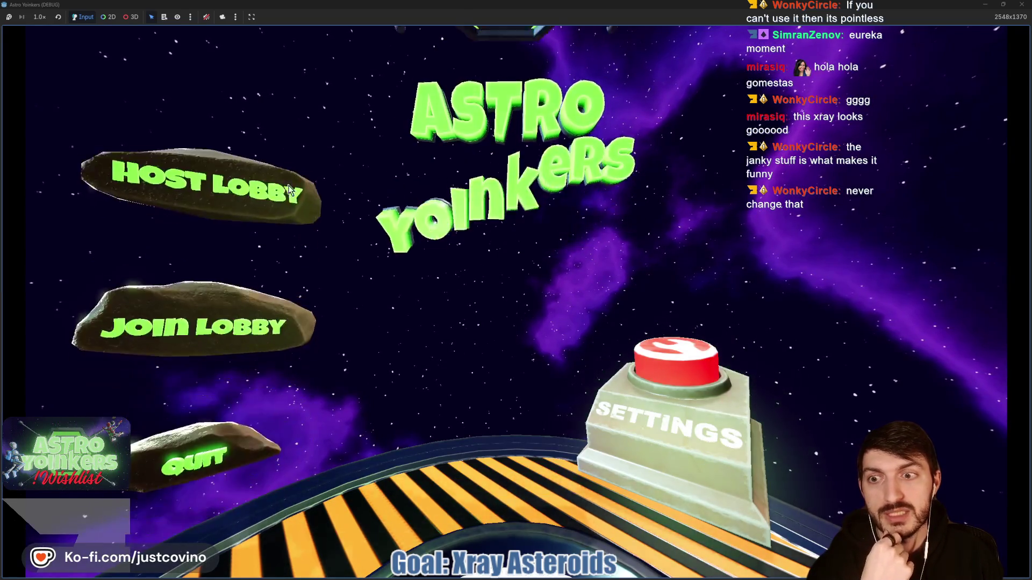
left_click(231, 208)
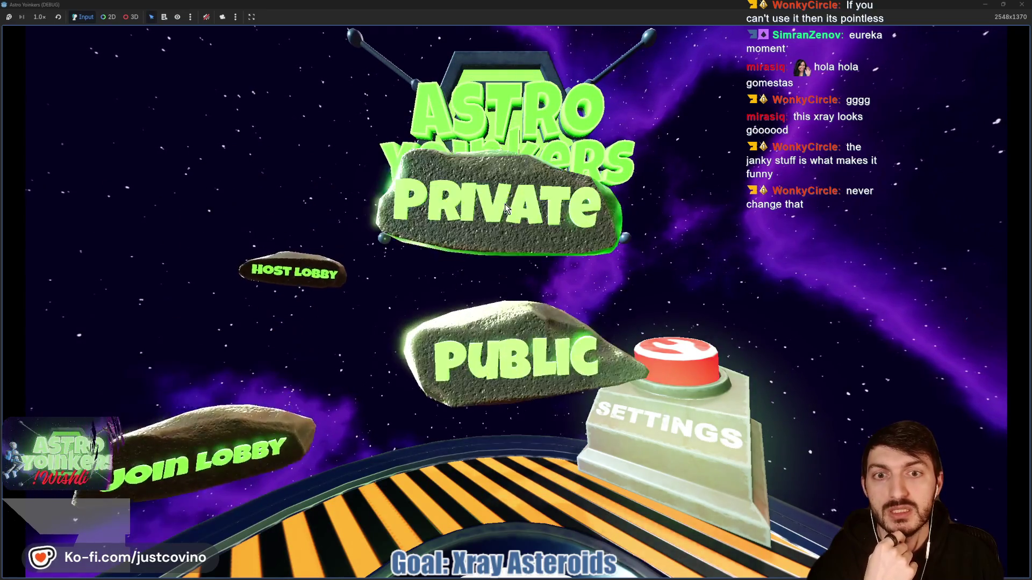
left_click(508, 216)
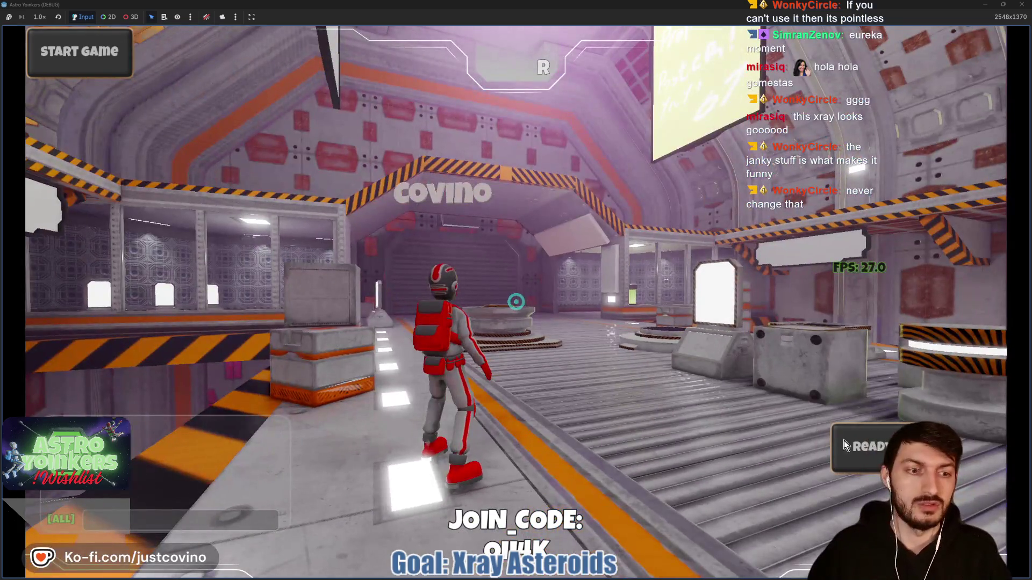
left_click(844, 440)
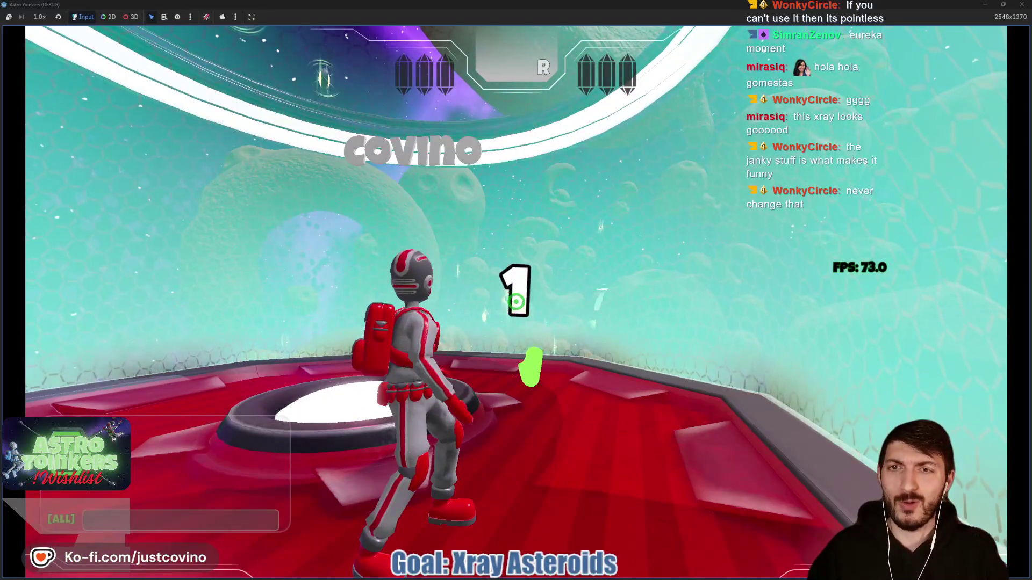
key("w")
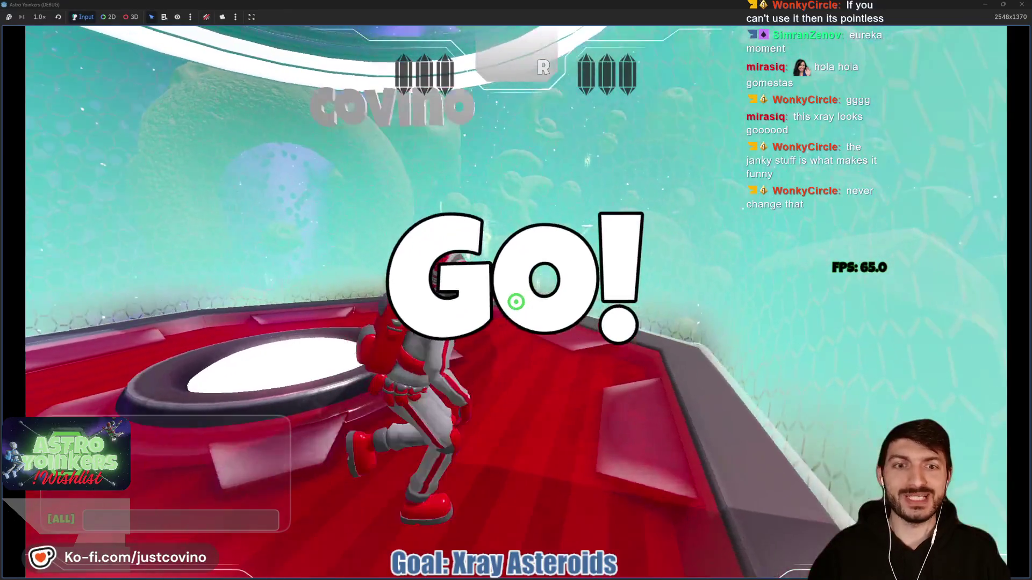
key("w")
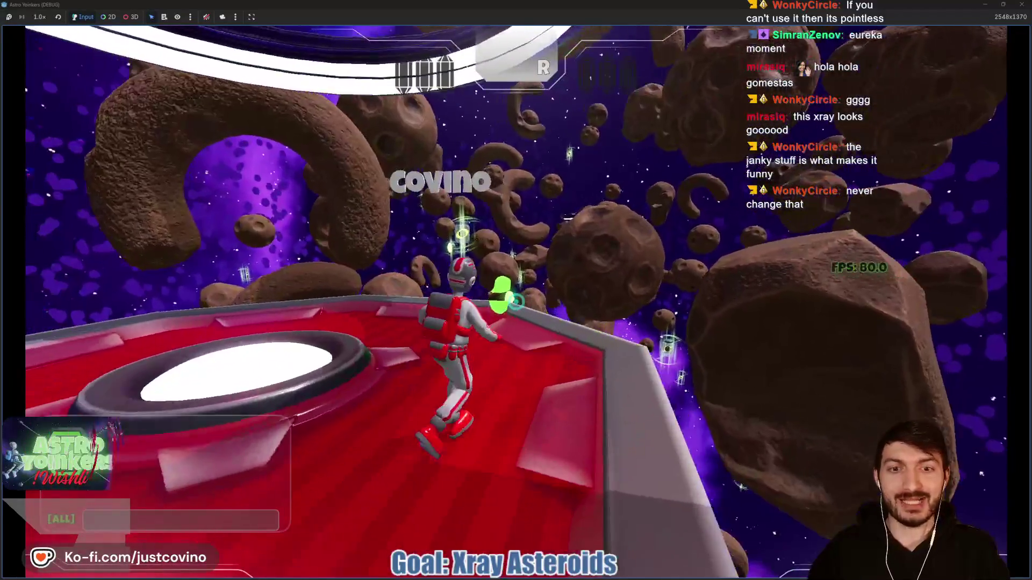
key("w")
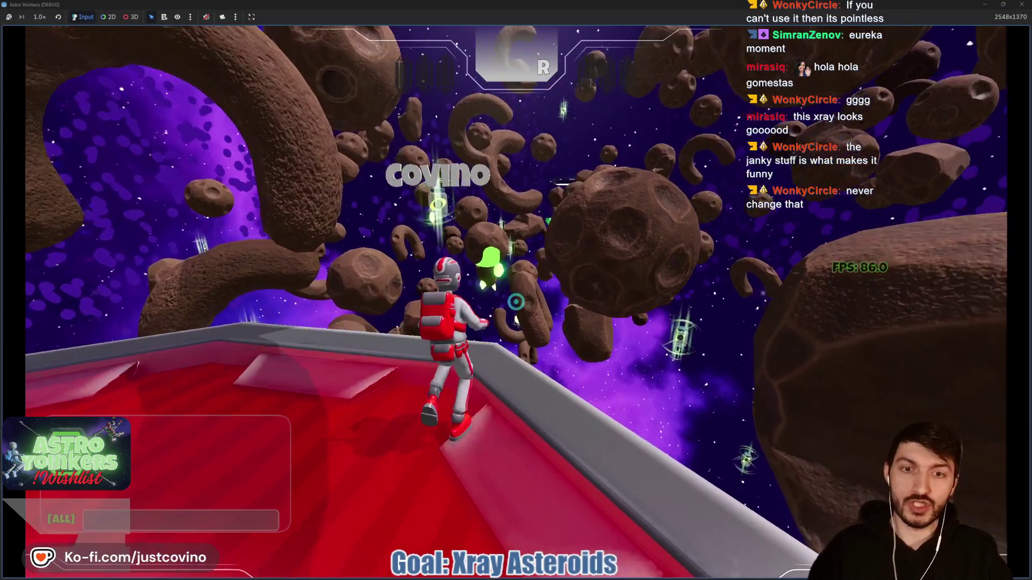
key("w")
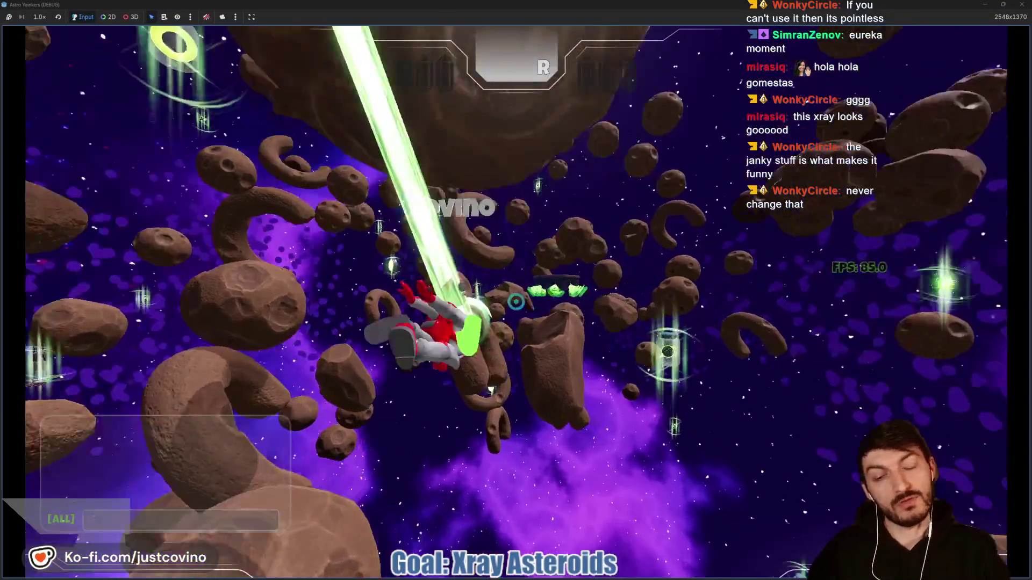
key("w")
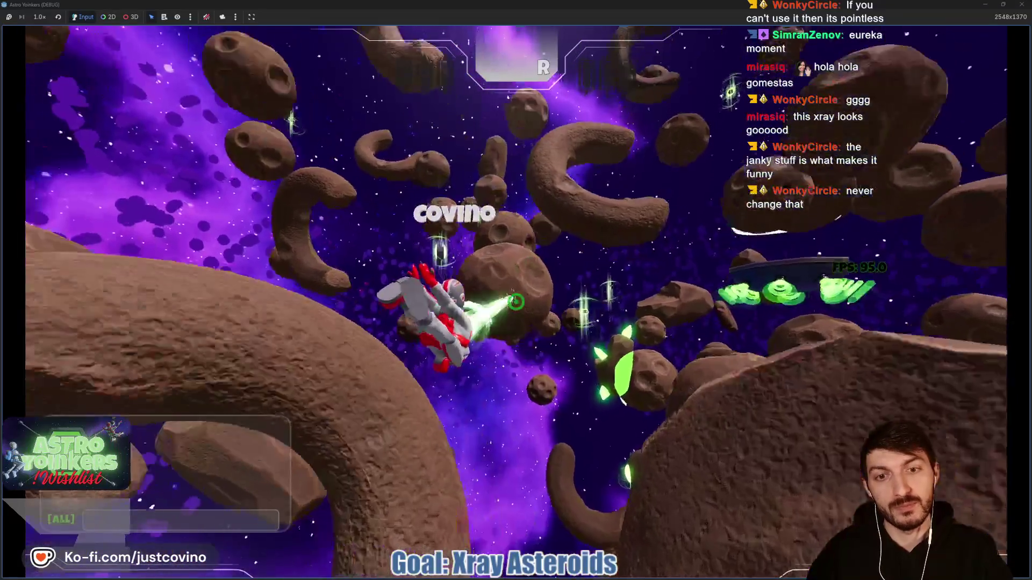
key("w")
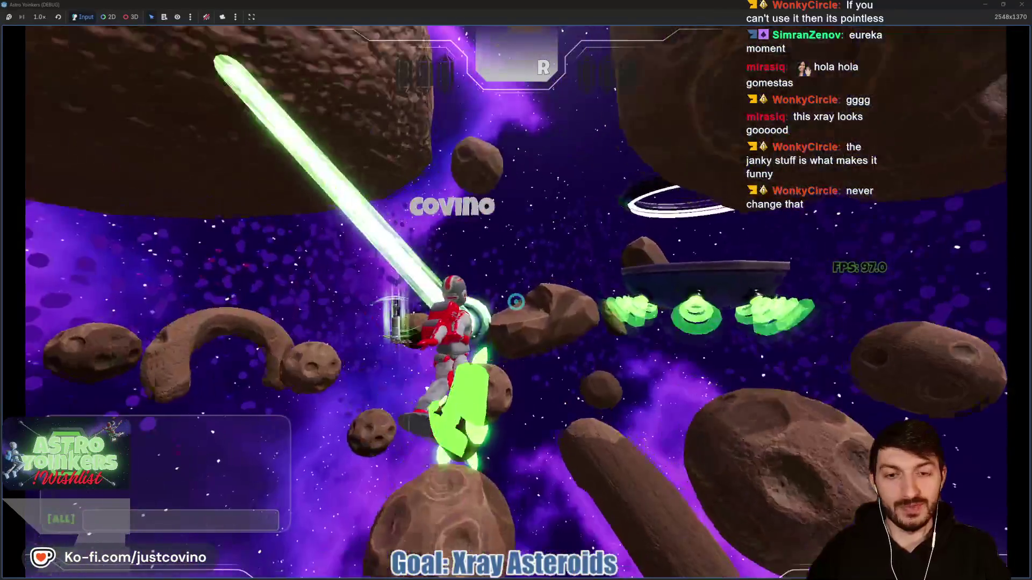
key("w")
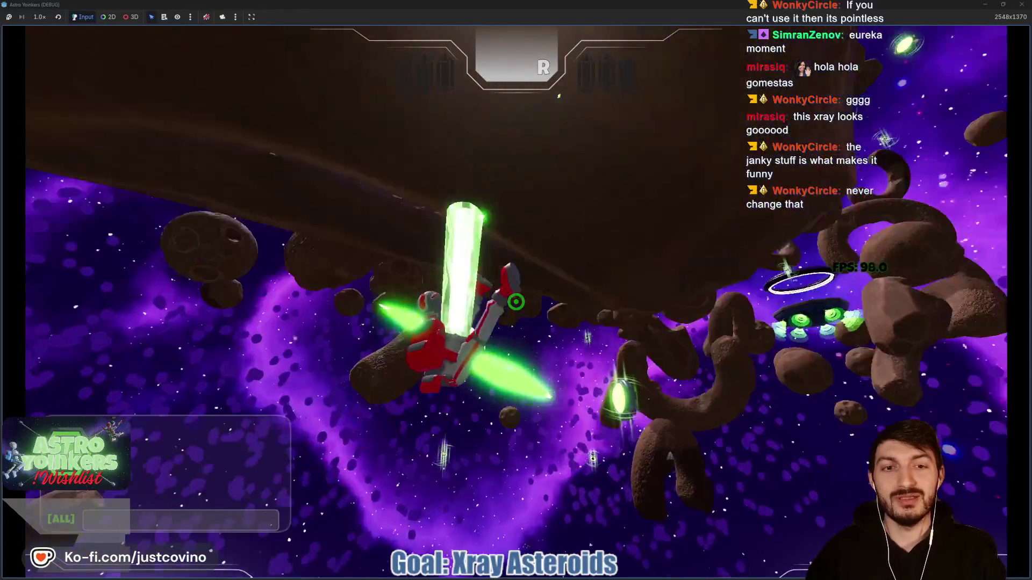
key("w")
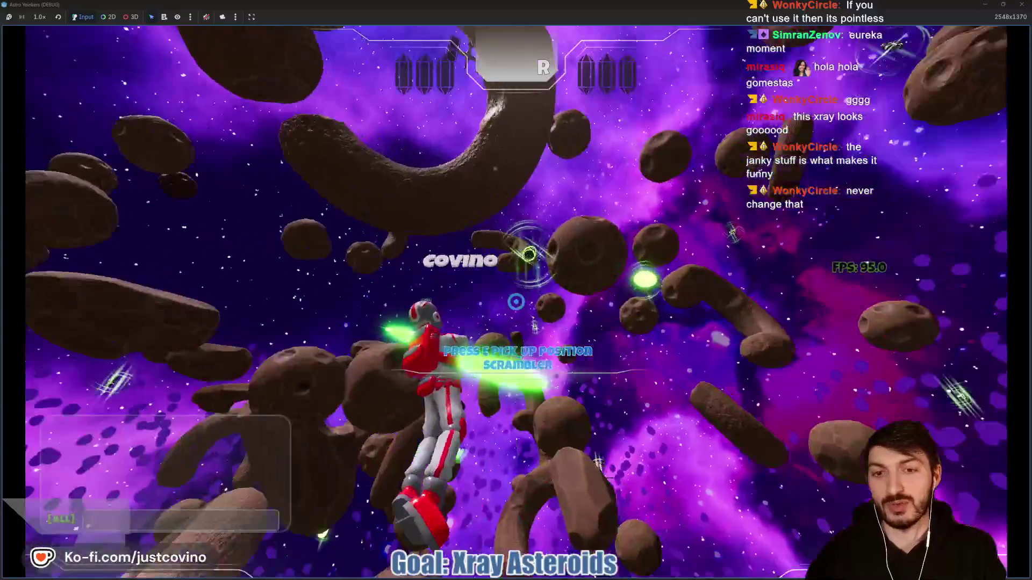
key("w")
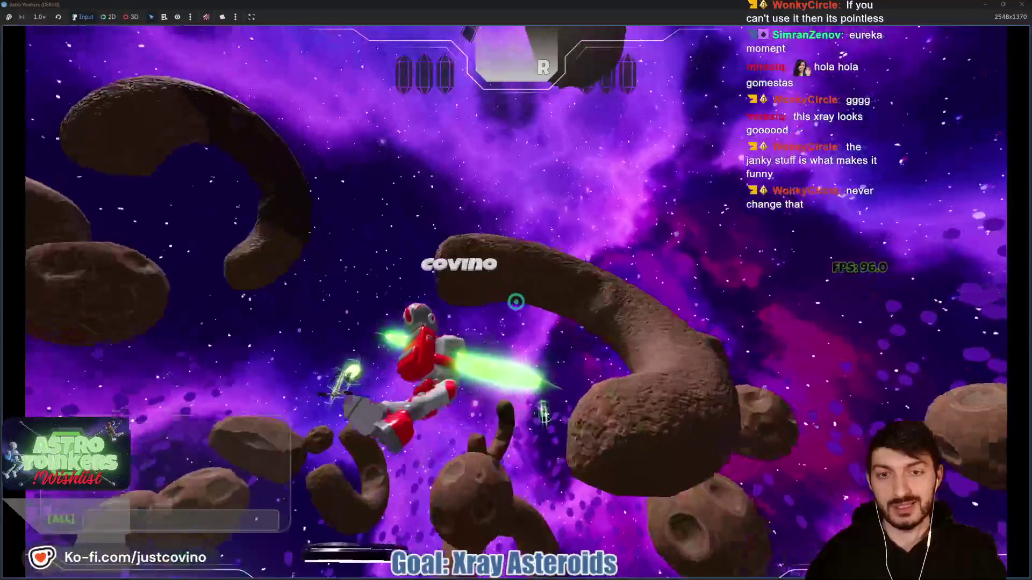
key("w")
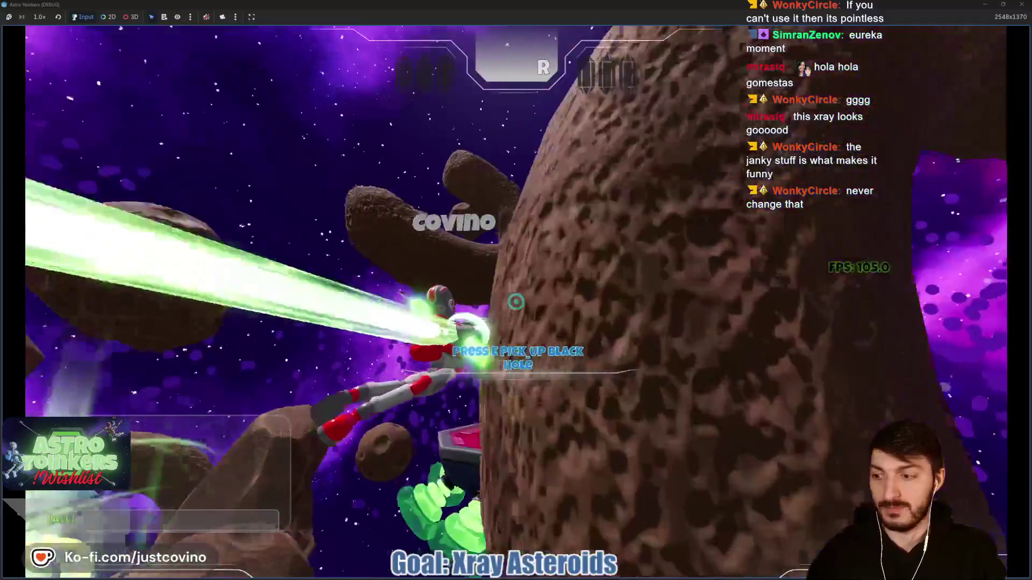
key("w")
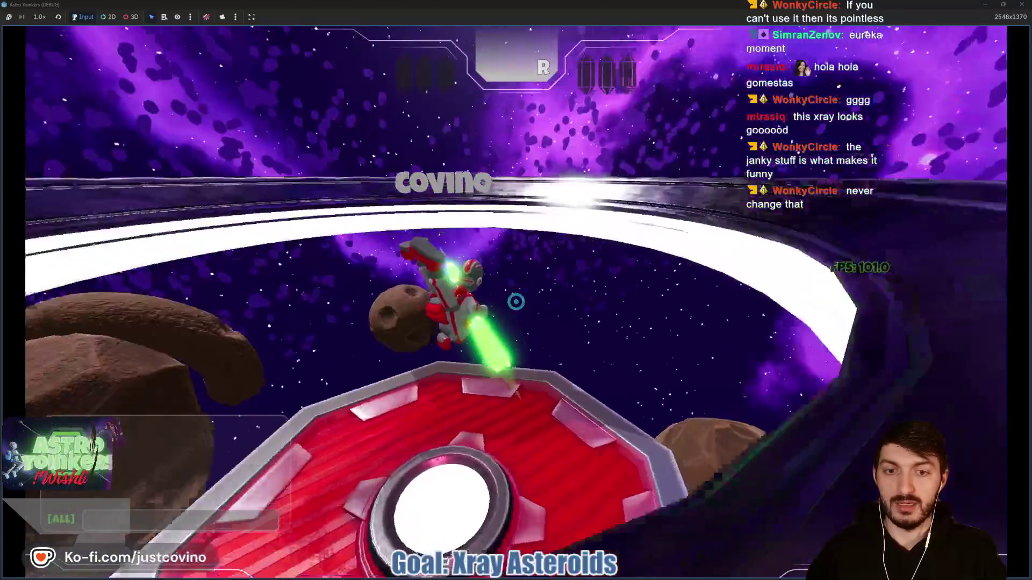
key("w")
key("w")
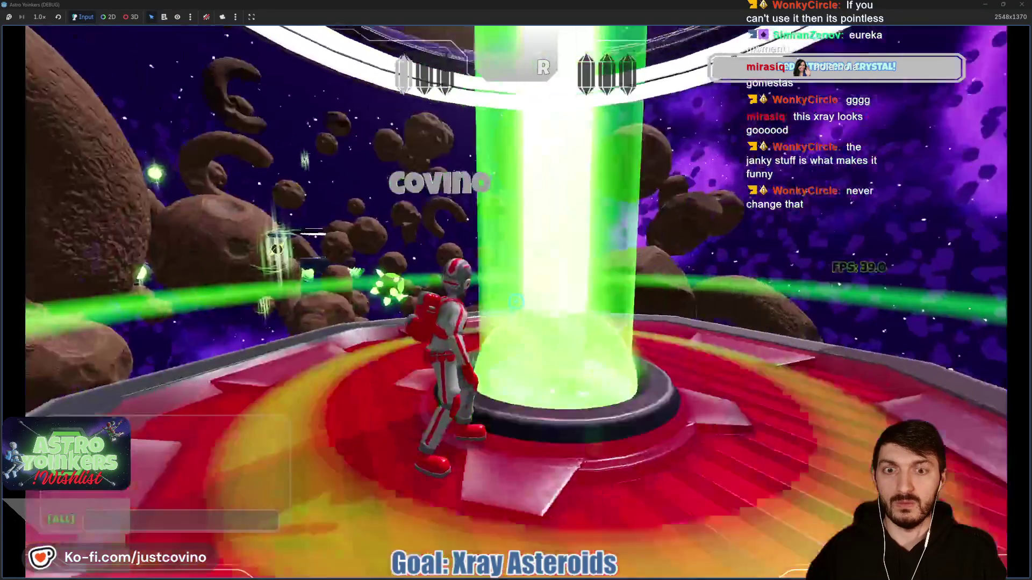
key("w")
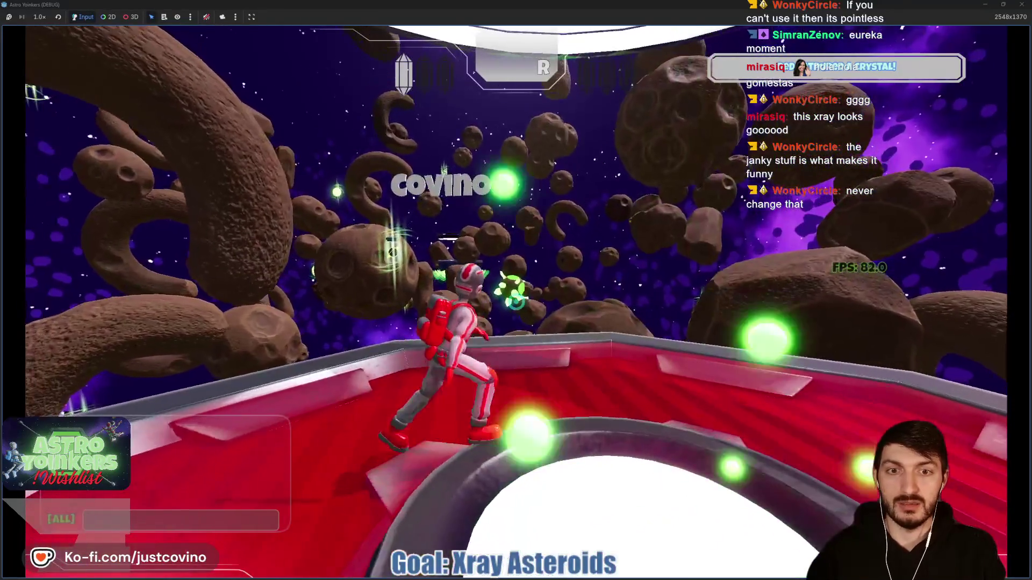
key("w")
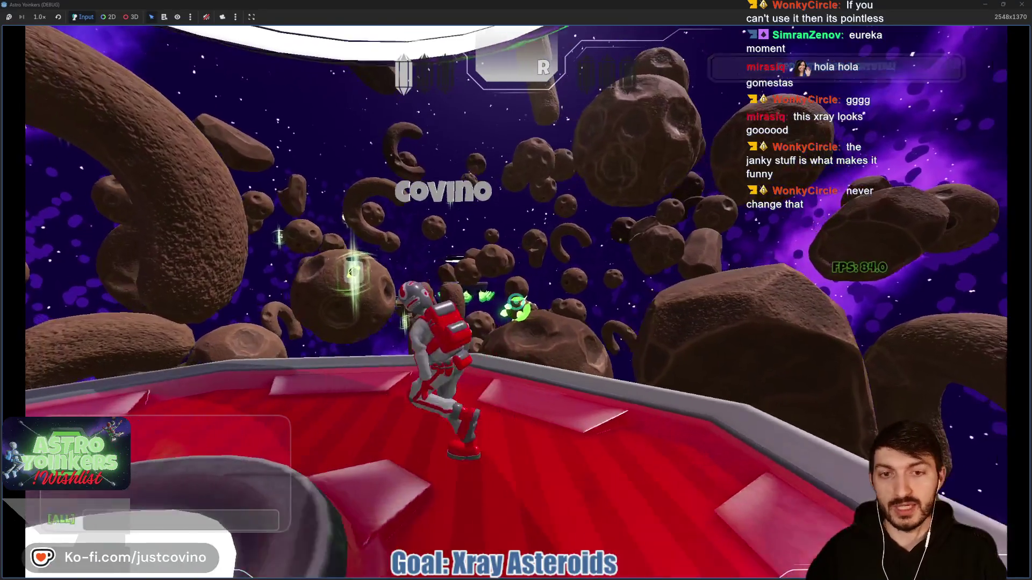
key("F8")
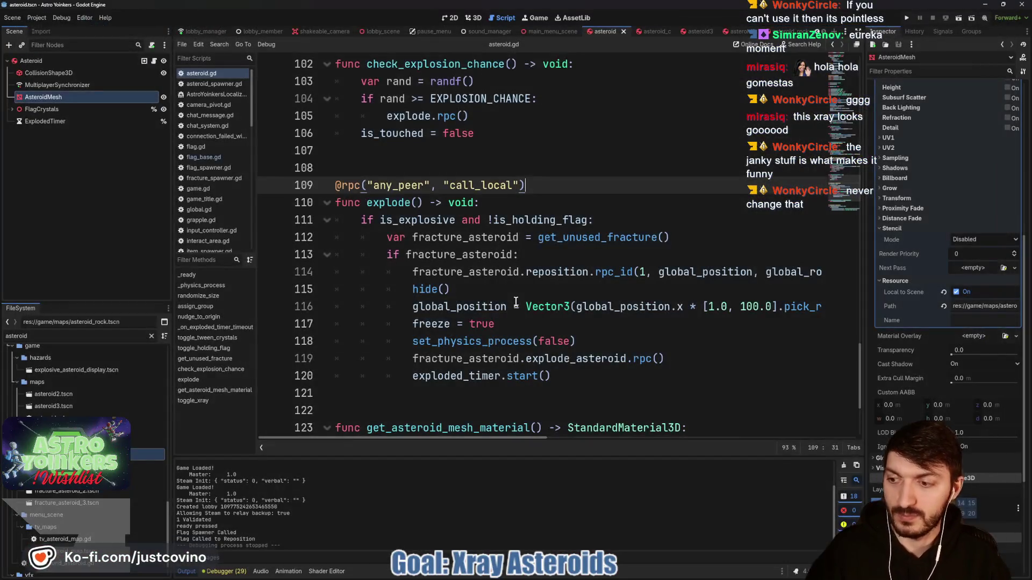
Save the scene and select the first Spawn_Crystal under FlagCrystals
left_click(532, 261)
key("ctrl+s")
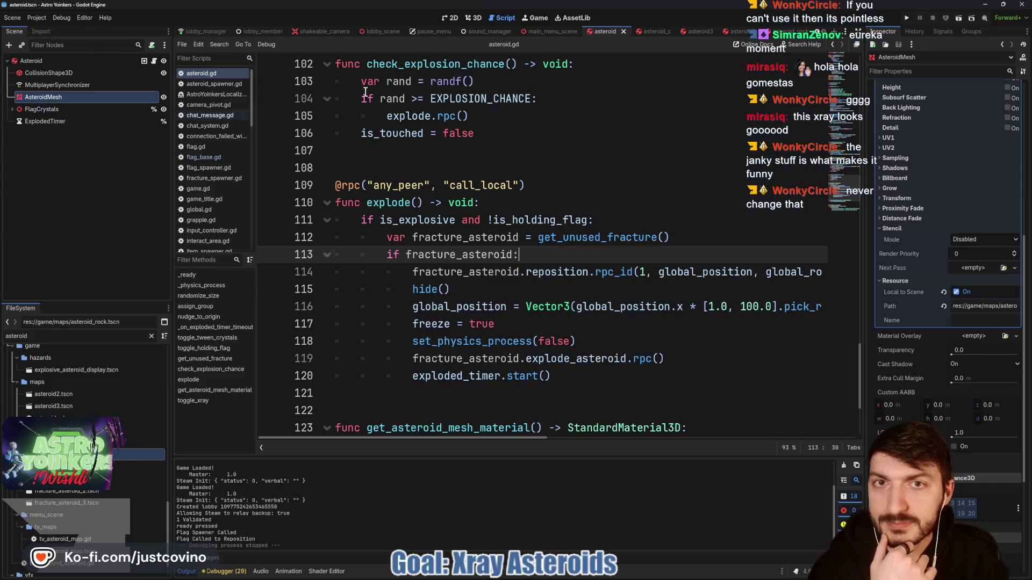
left_click(11, 110)
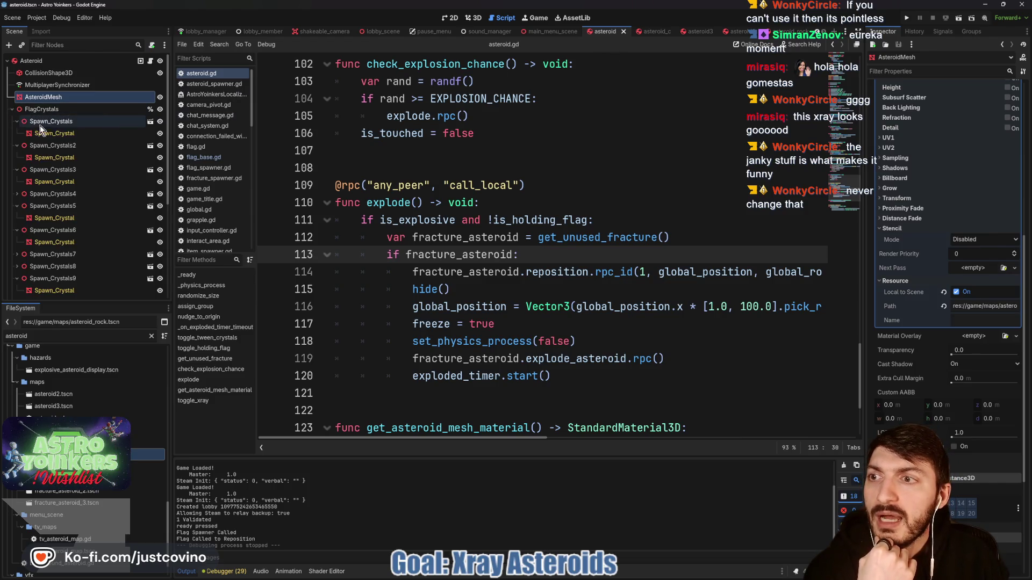
left_click(73, 137)
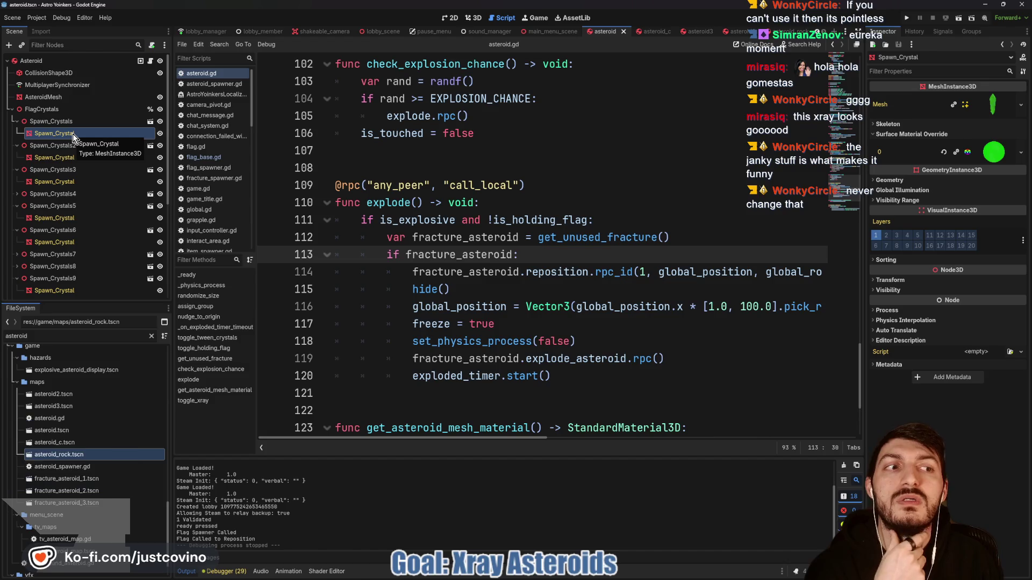
Inspect the crystal's green emissive surface material override, with Emission Energy Multiplier 2.5
left_click(993, 154)
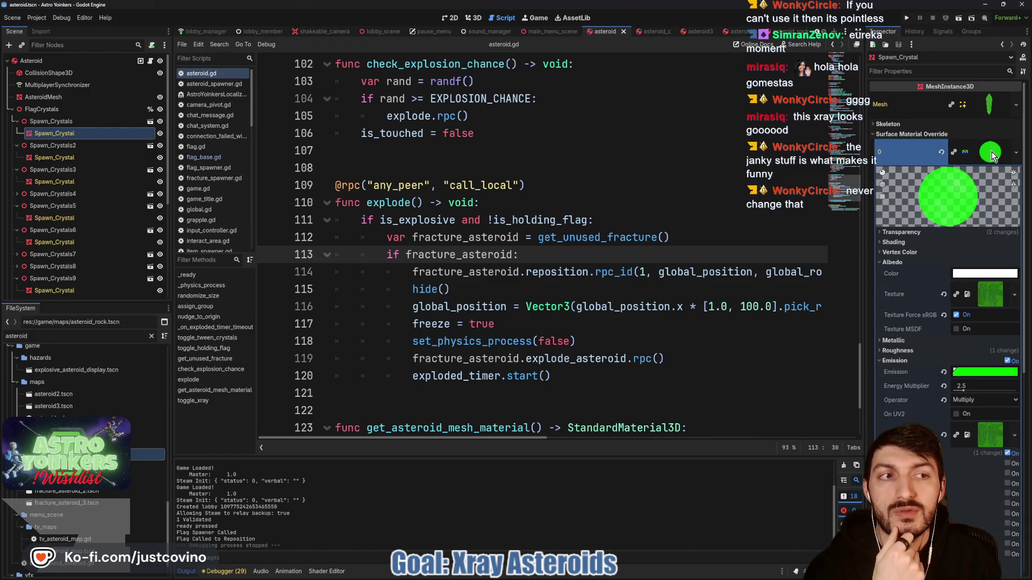
scroll(946, 247, "down", 5)
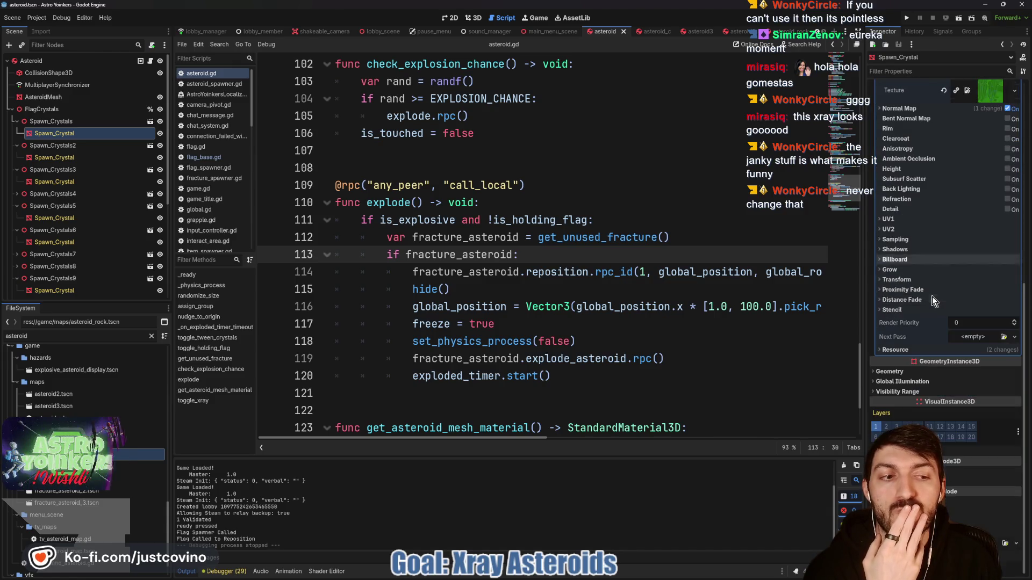
left_click(909, 349)
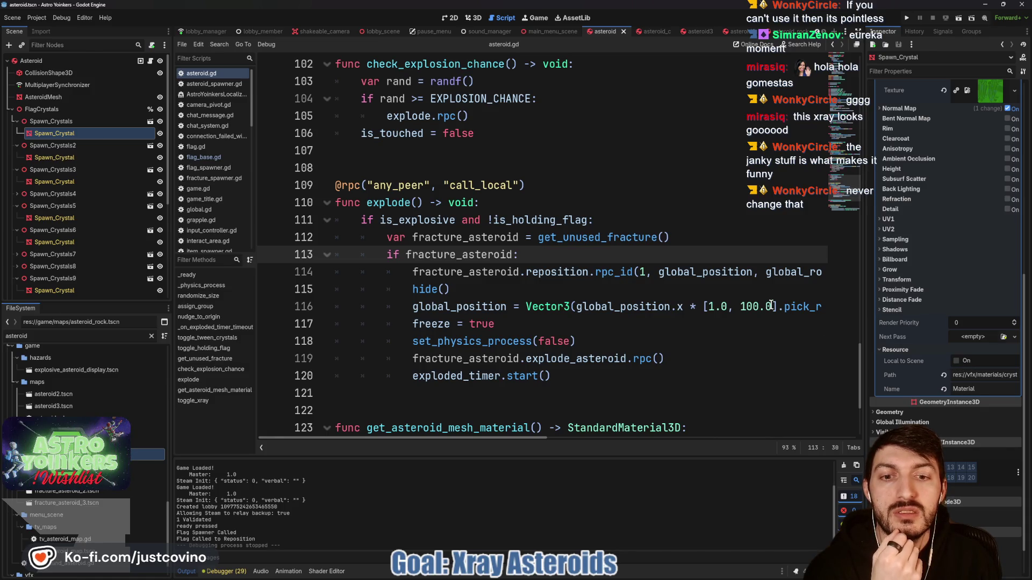
scroll(771, 305, "up", 4)
scroll(945, 296, "up", 5)
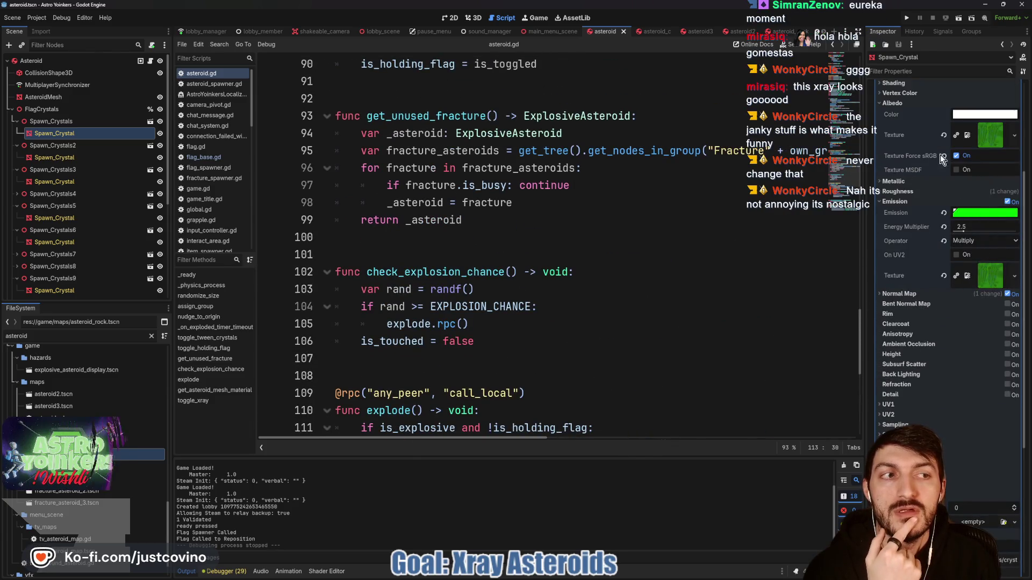
scroll(898, 199, "up", 3)
left_click(993, 119)
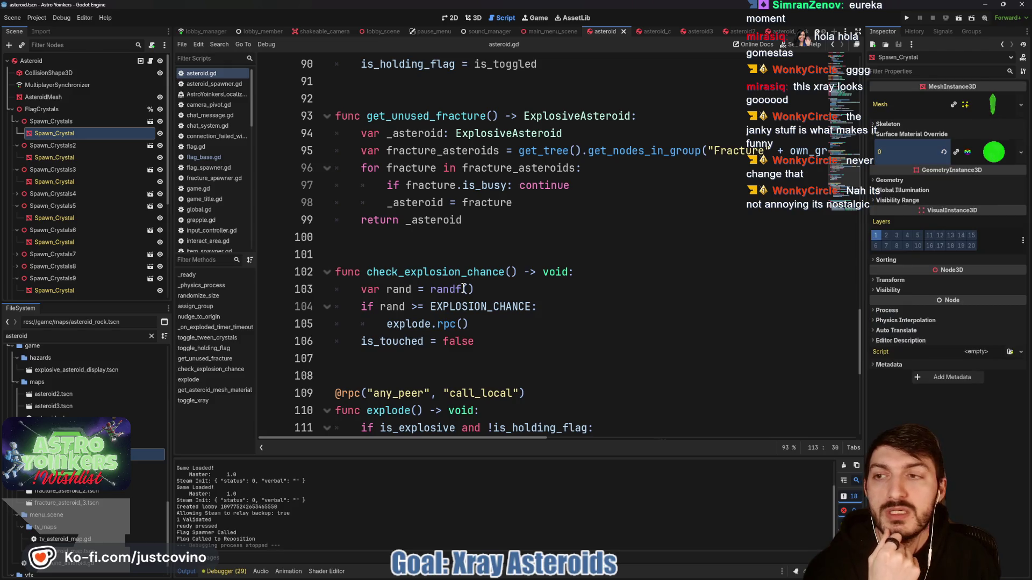
scroll(531, 273, "down", 6)
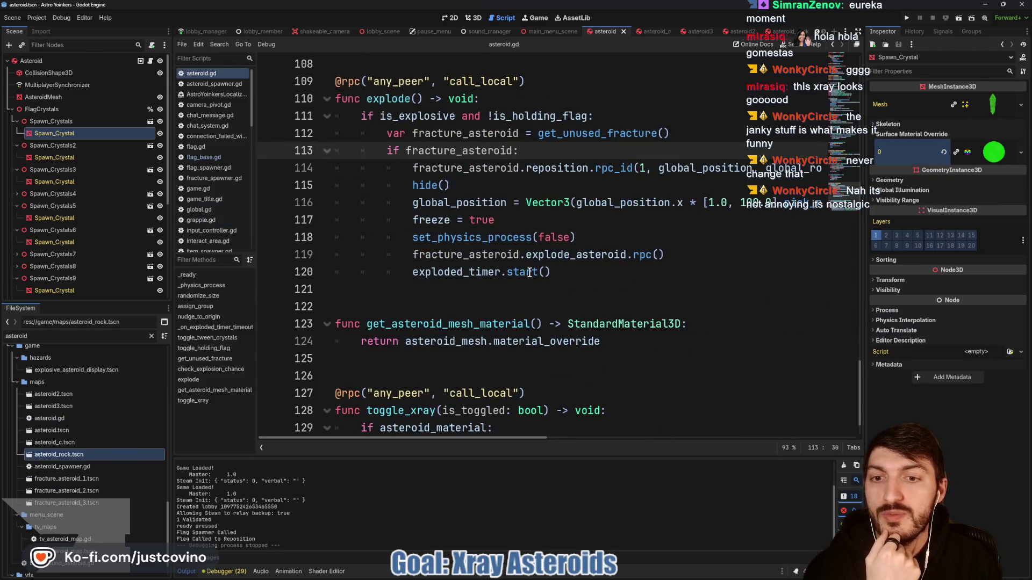
scroll(500, 272, "down", 1)
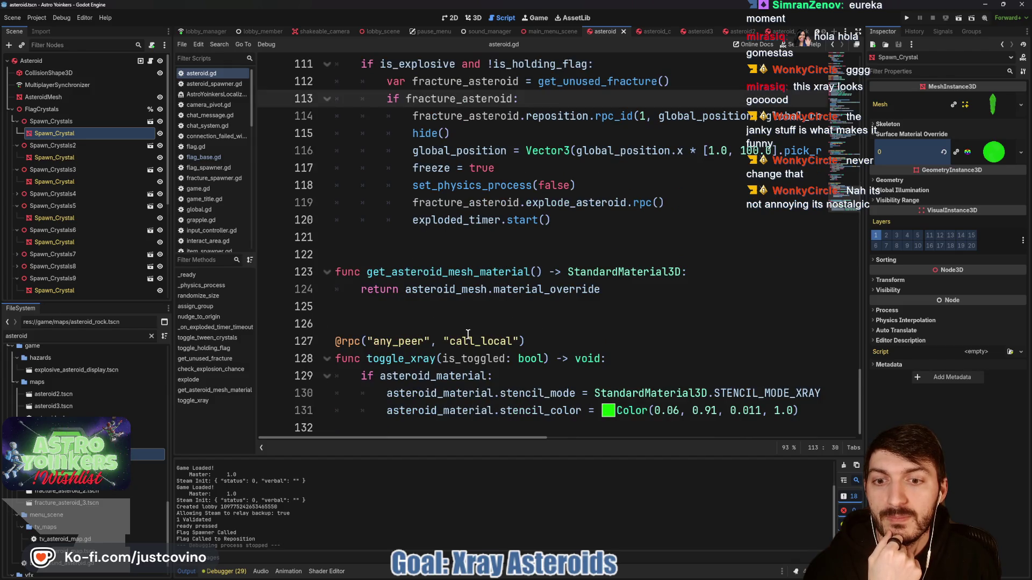
scroll(468, 334, "up", 8)
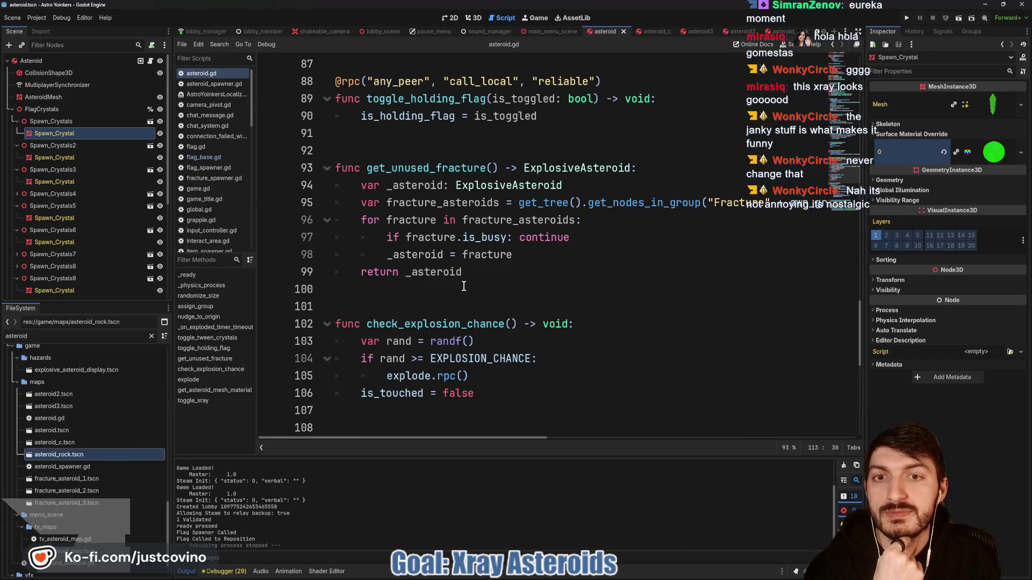
scroll(464, 287, "up", 3)
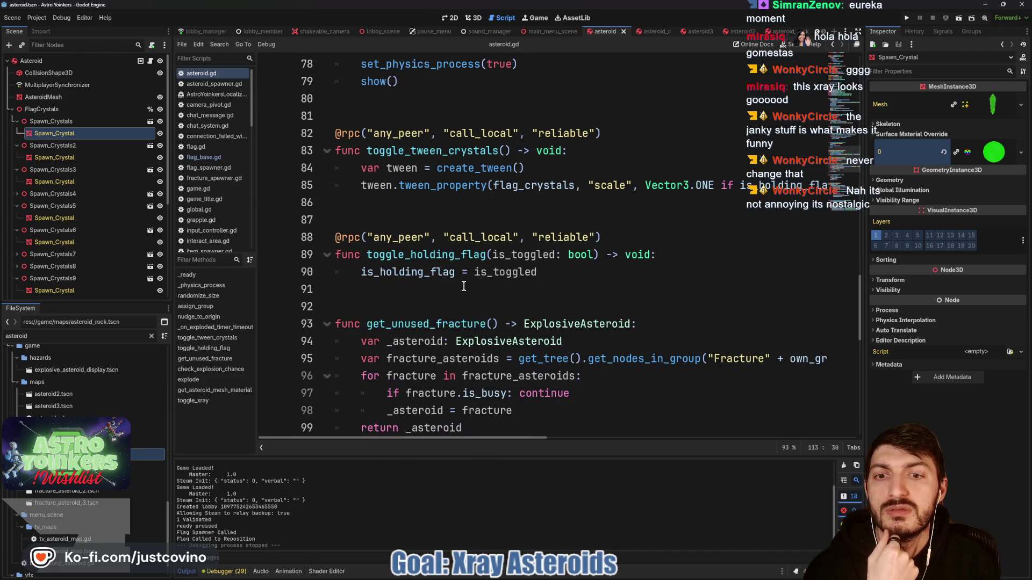
scroll(463, 286, "up", 1)
scroll(463, 282, "up", 1)
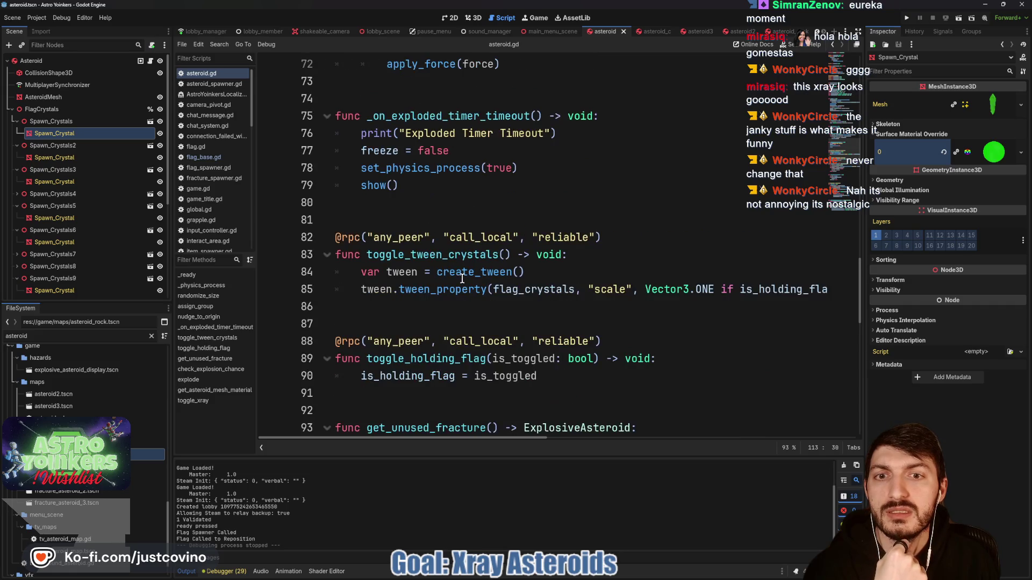
scroll(493, 276, "right", 5)
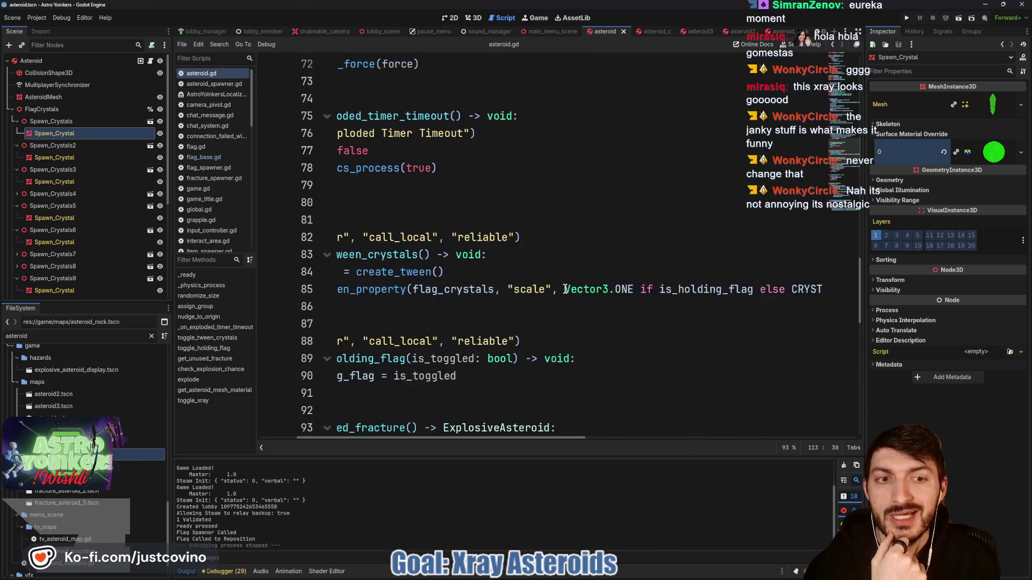
scroll(560, 287, "left", 5)
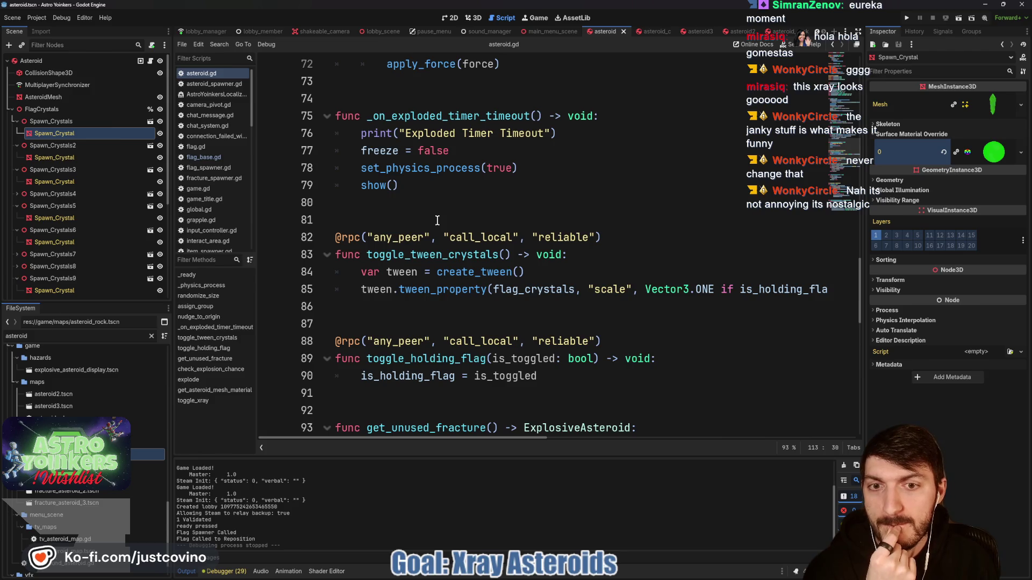
scroll(436, 220, "up", 3)
scroll(436, 221, "up", 2)
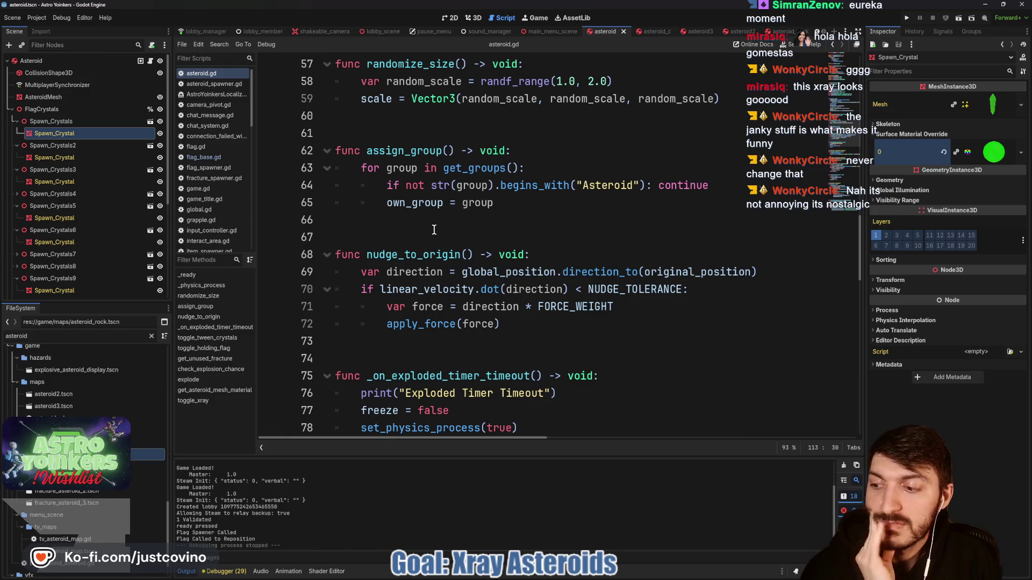
scroll(434, 230, "down", 18)
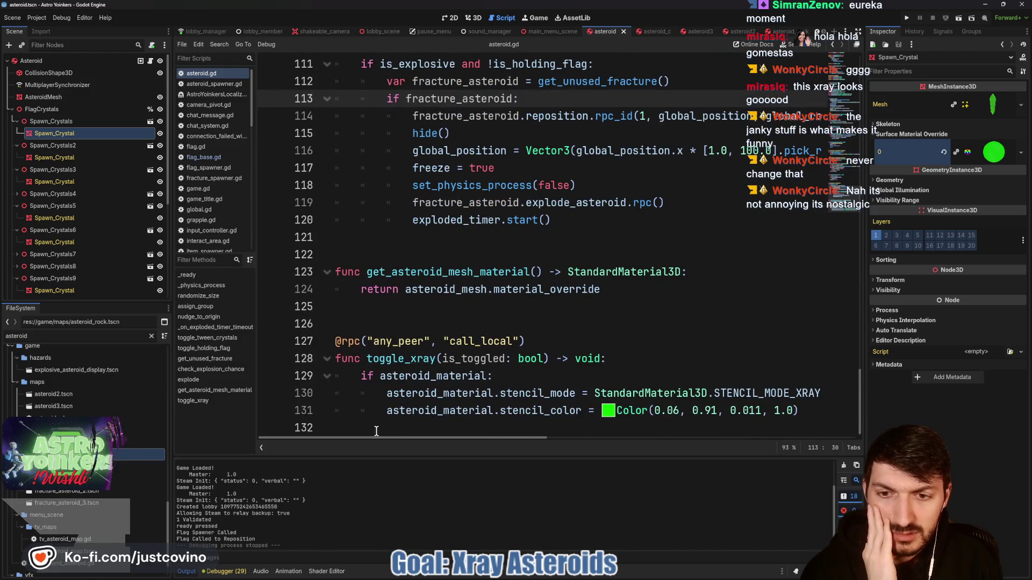
left_click(375, 427)
key("Return")
key("Return")
key("Return")
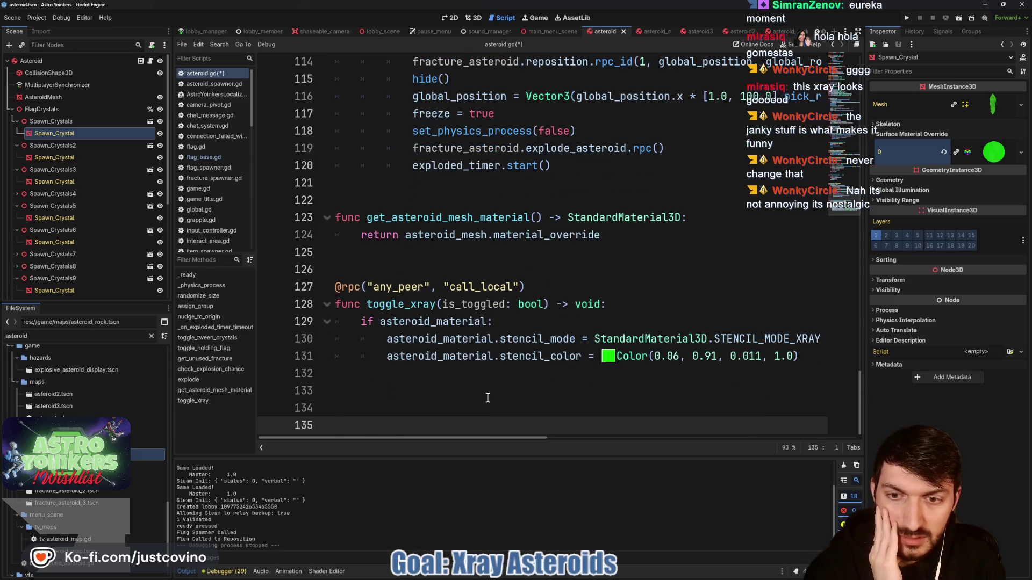
key("Up")
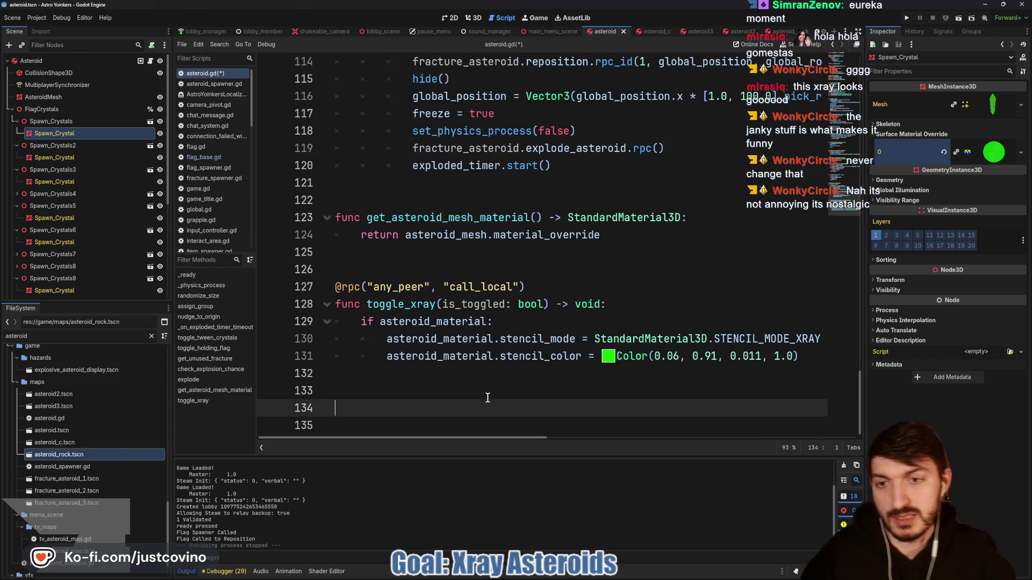
type("@rpc(")
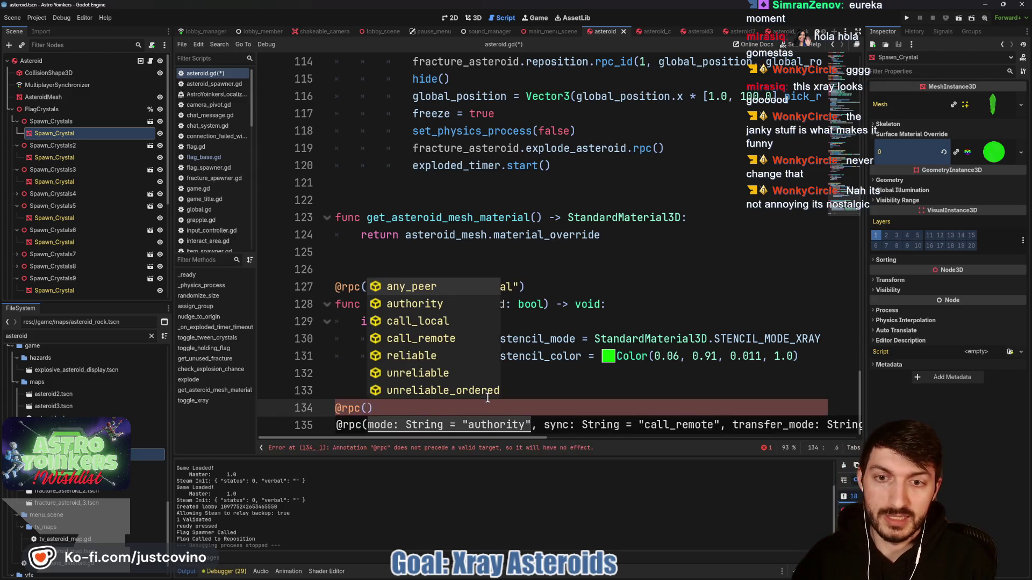
key("Return")
type(",")
key("Down")
key("Down")
key("Return")
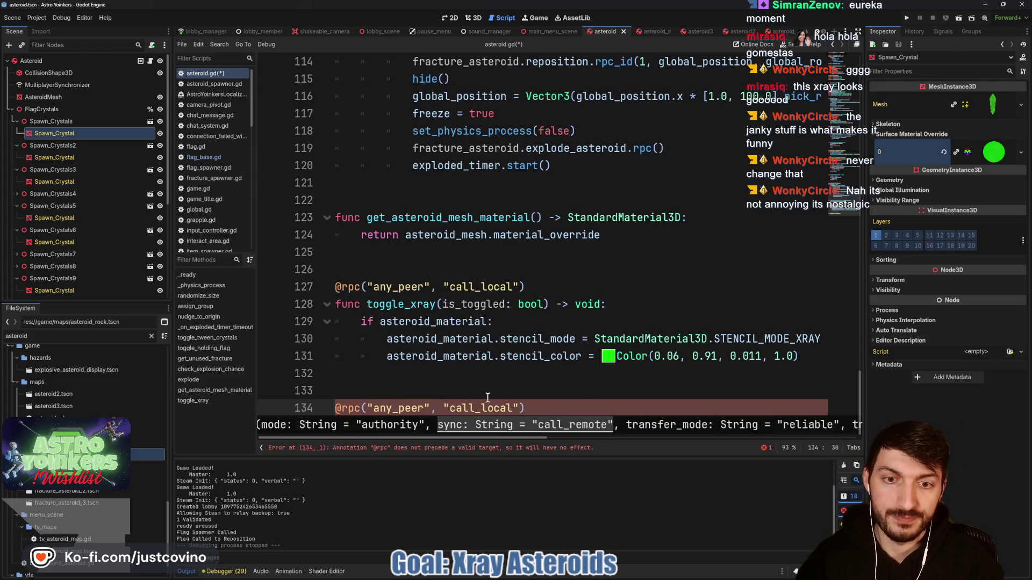
key("End")
key("Return")
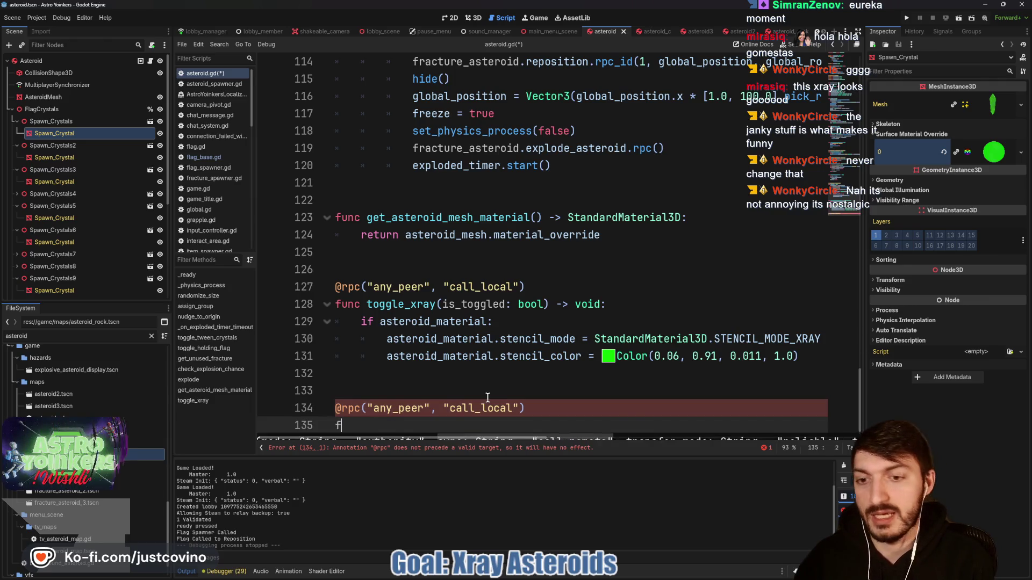
Declare func toggle_xray_crystals() -> void: with an empty body, clearing stray characters
type("func")
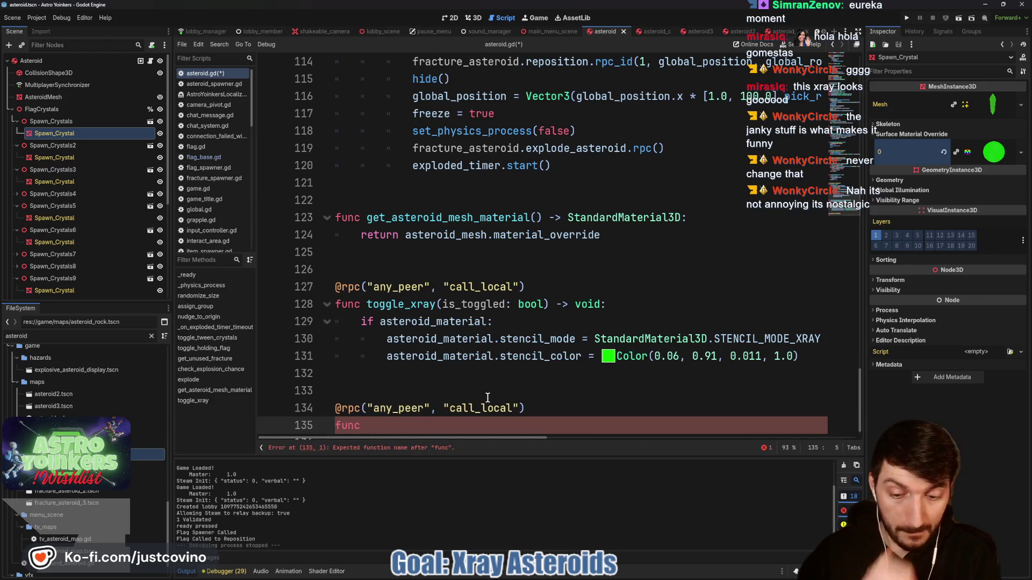
type(" toggle_")
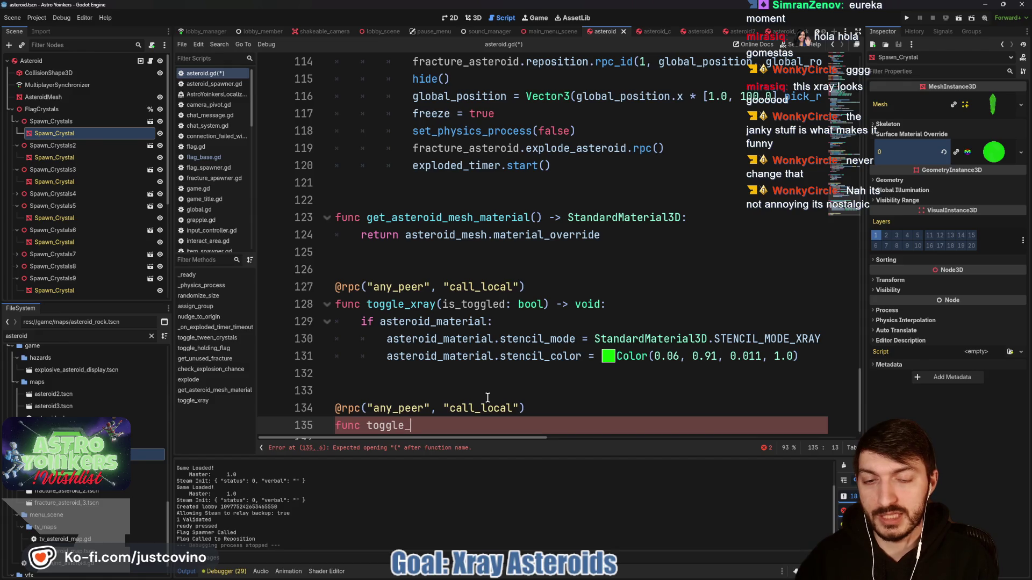
left_click(522, 411)
key("shift+Home")
type("=")
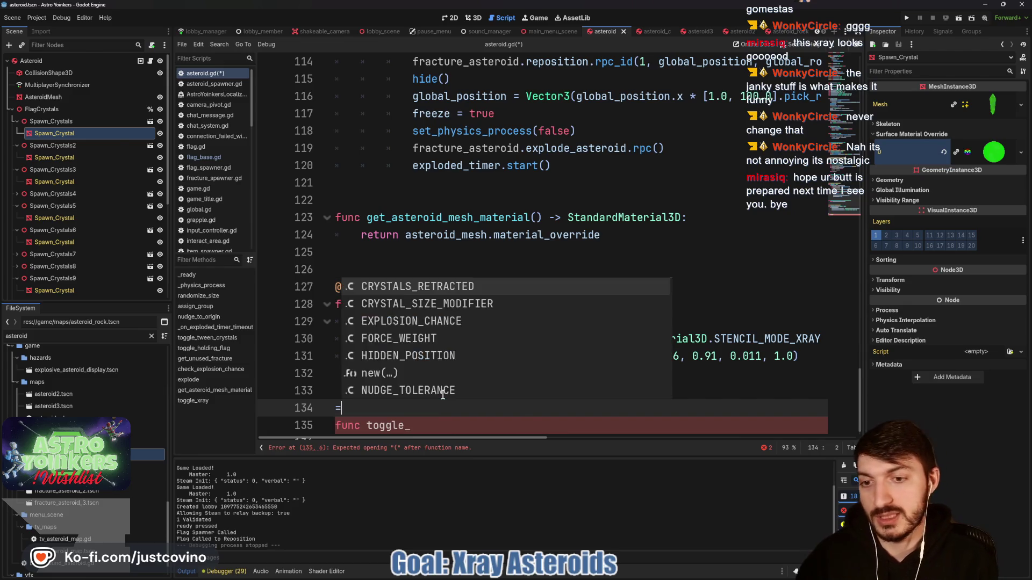
key("BackSpace")
left_click(414, 376)
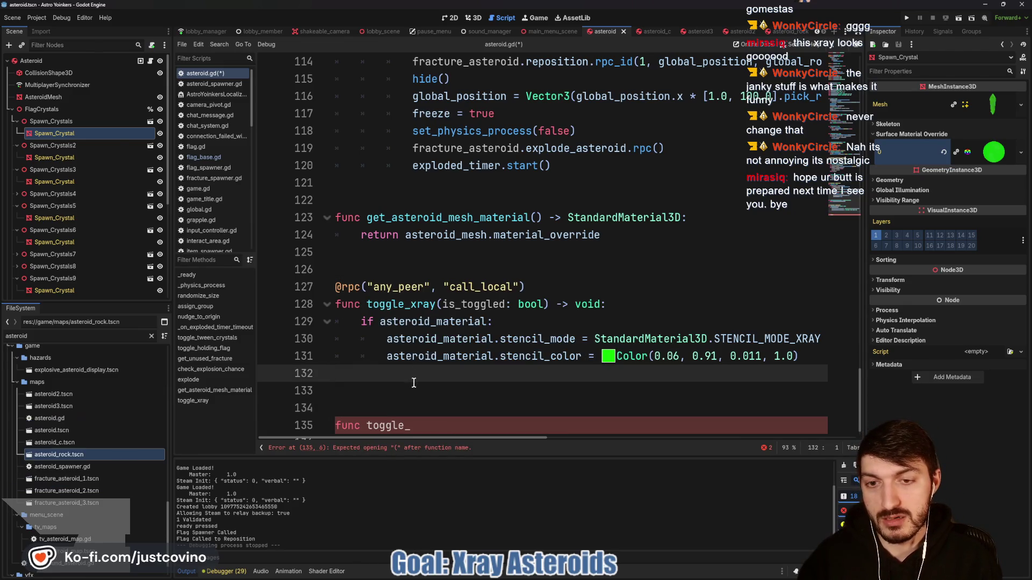
left_click(437, 427)
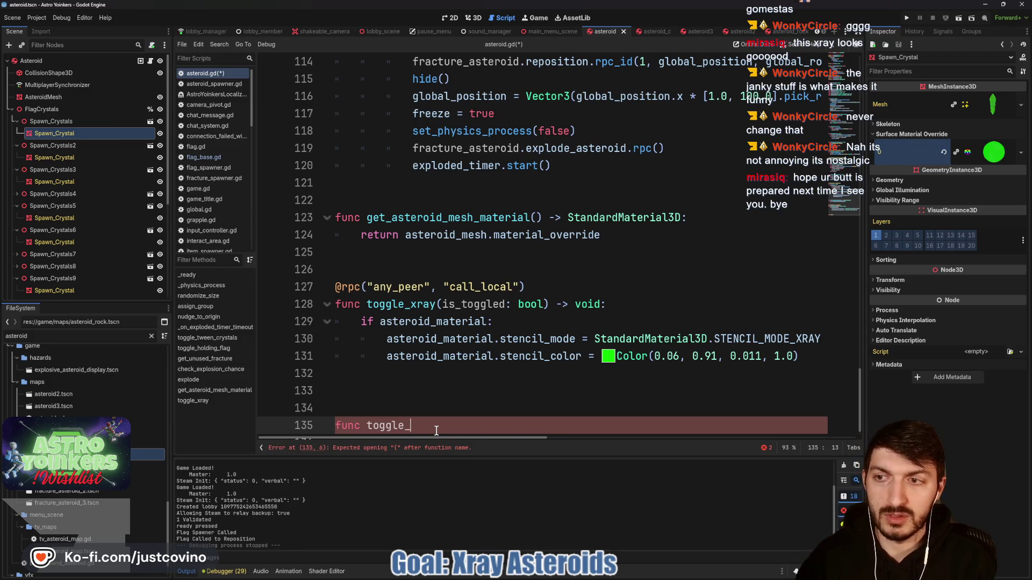
type("xray")
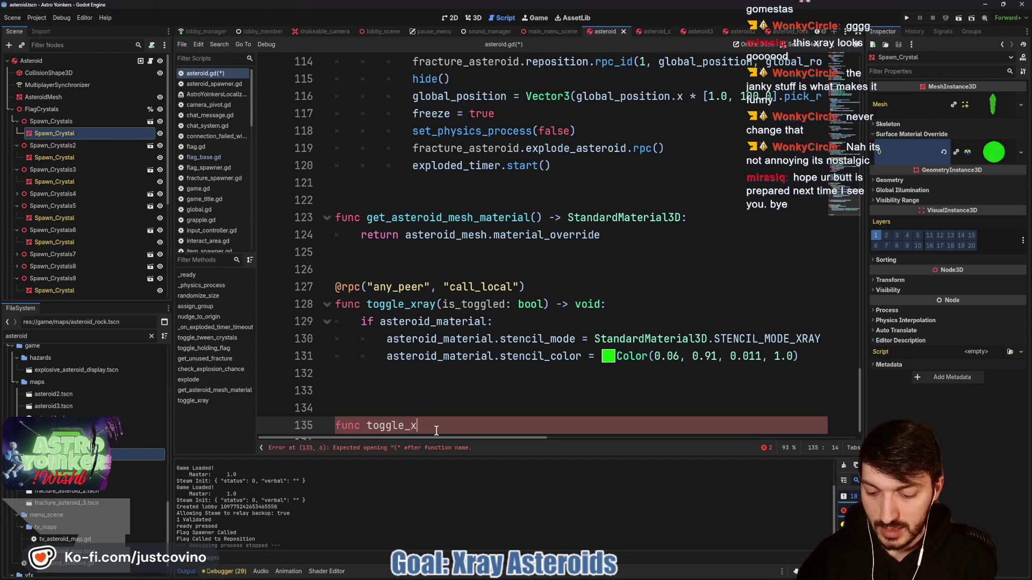
type("_crystals")
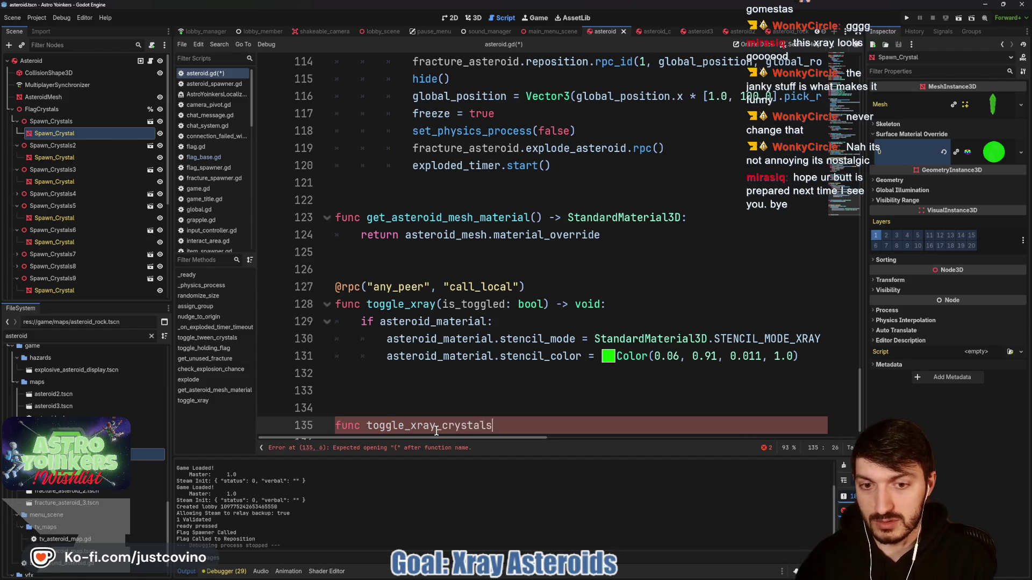
type("void:")
key("Return")
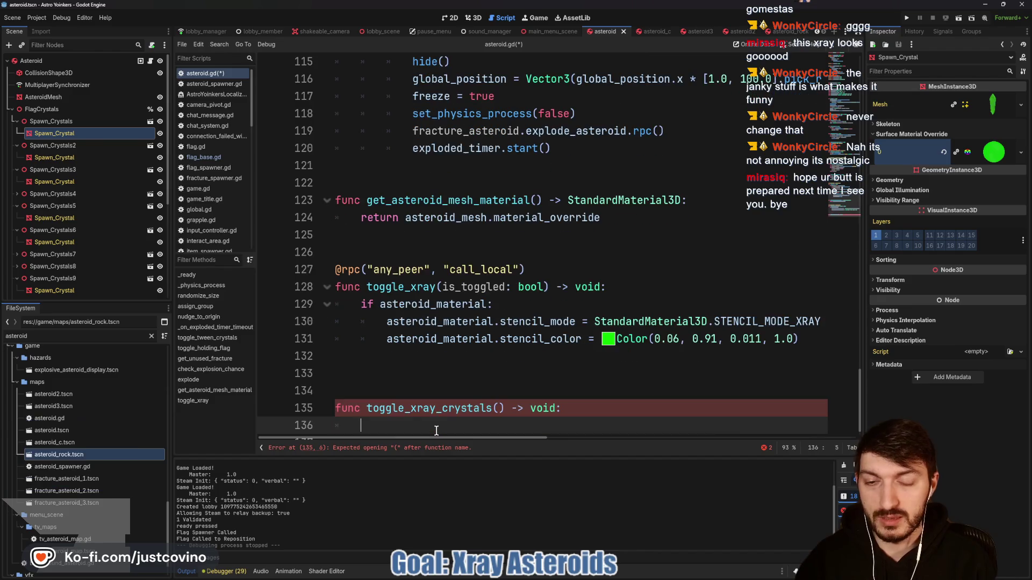
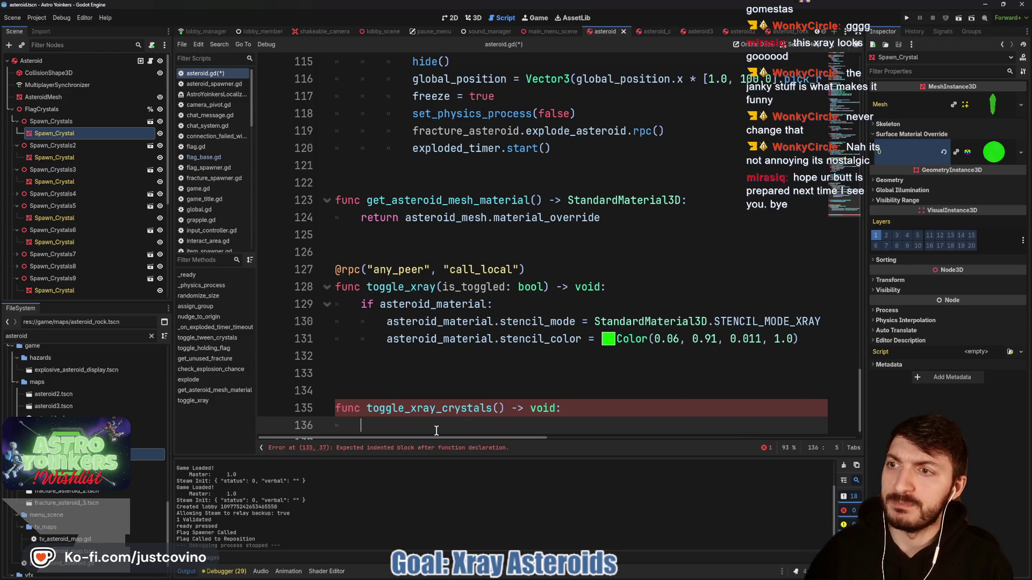
Write the loop header 'for node in flag_crystals.get_children():' using autocomplete
type("for node in ")
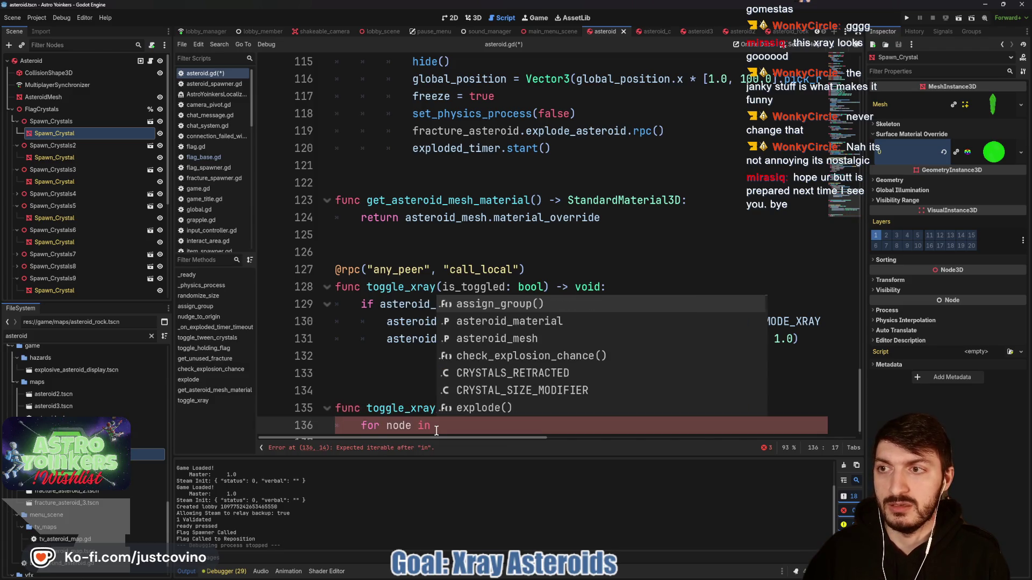
type("spaw")
key("BackSpace")
key("BackSpace")
key("BackSpace")
key("BackSpace")
type("flag")
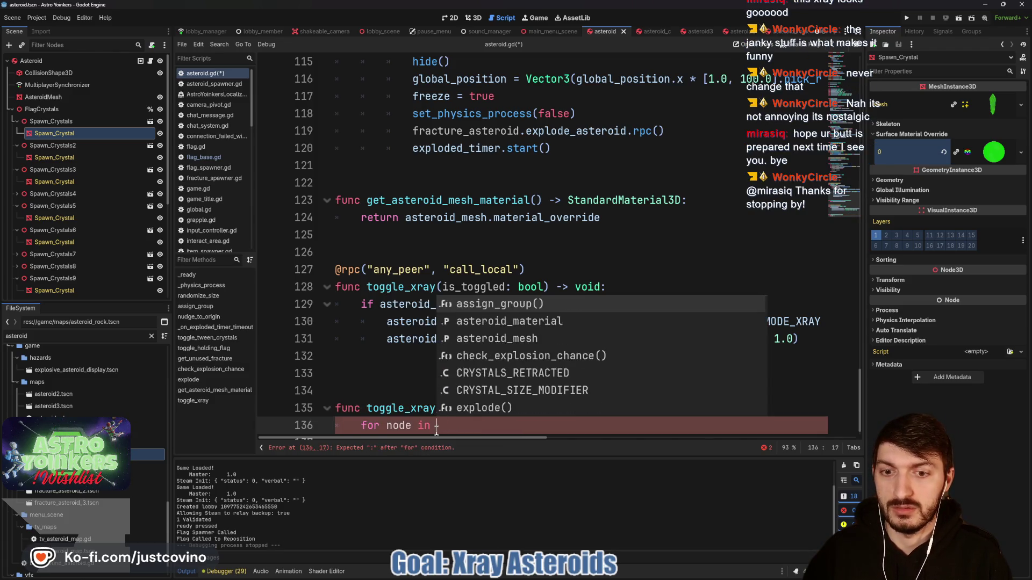
key("Return")
type(".get_children")
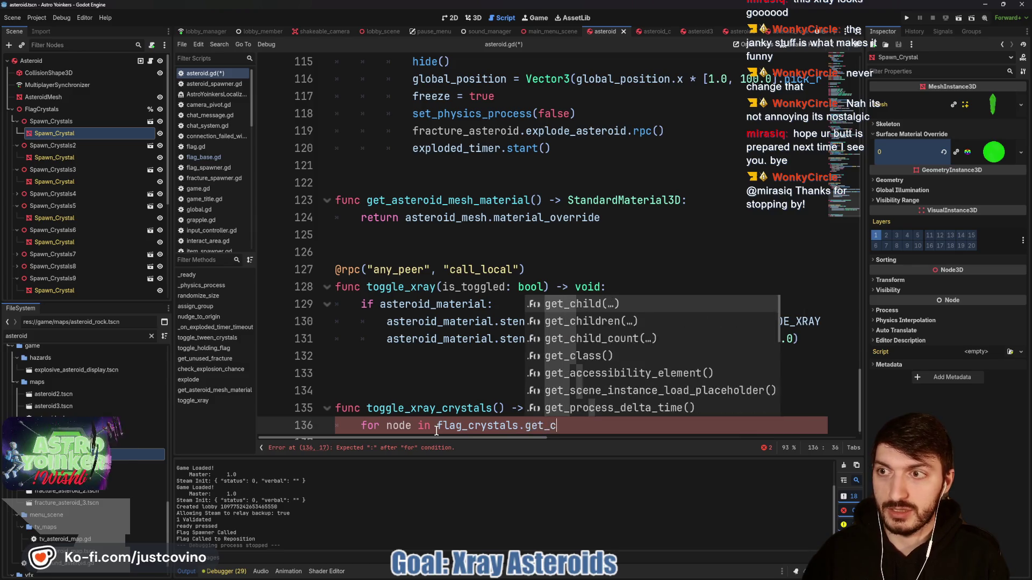
key("Return")
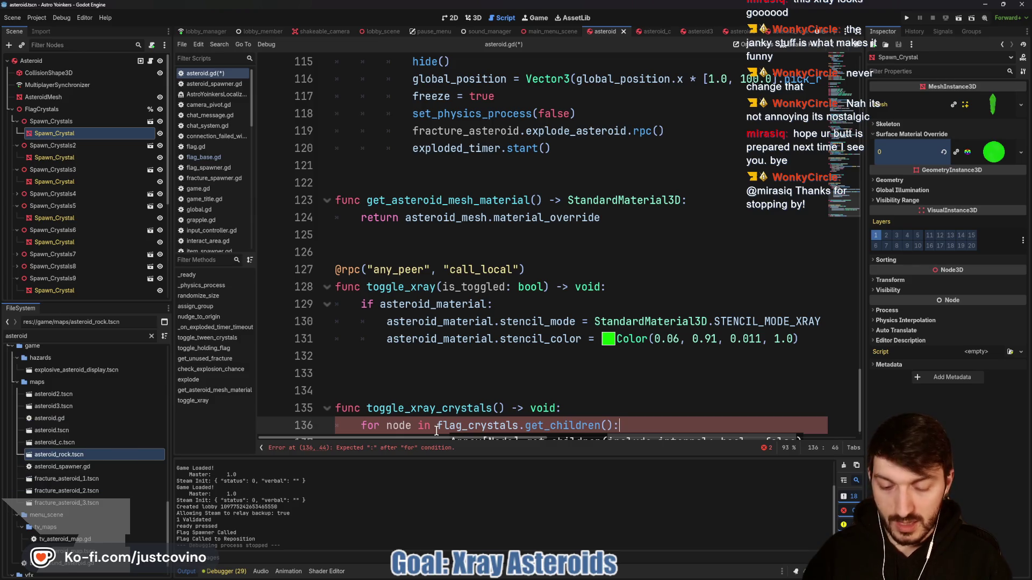
type(":")
key("Return")
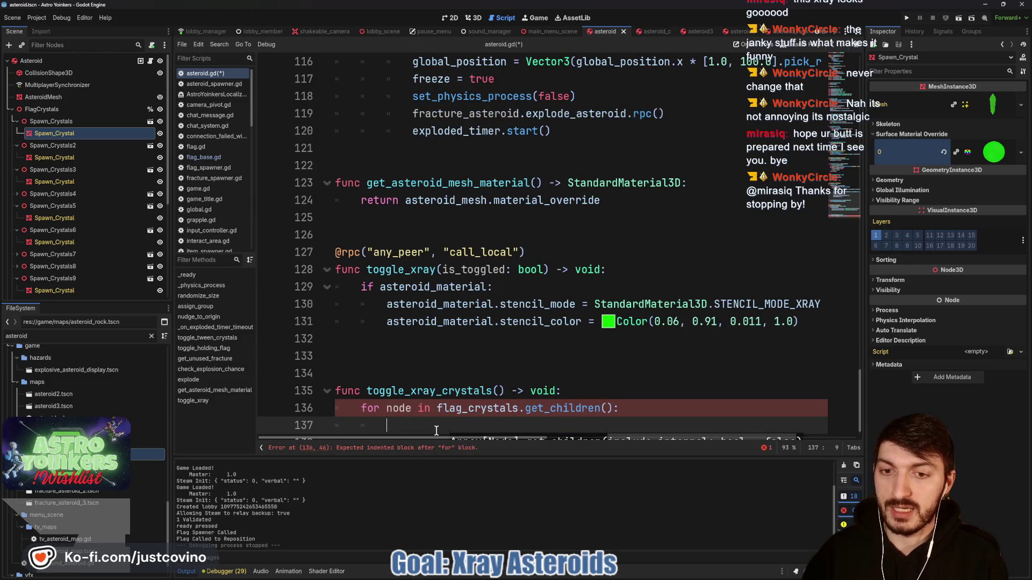
Start the loop body with node.get_child(0).get_surface
type("node.get")
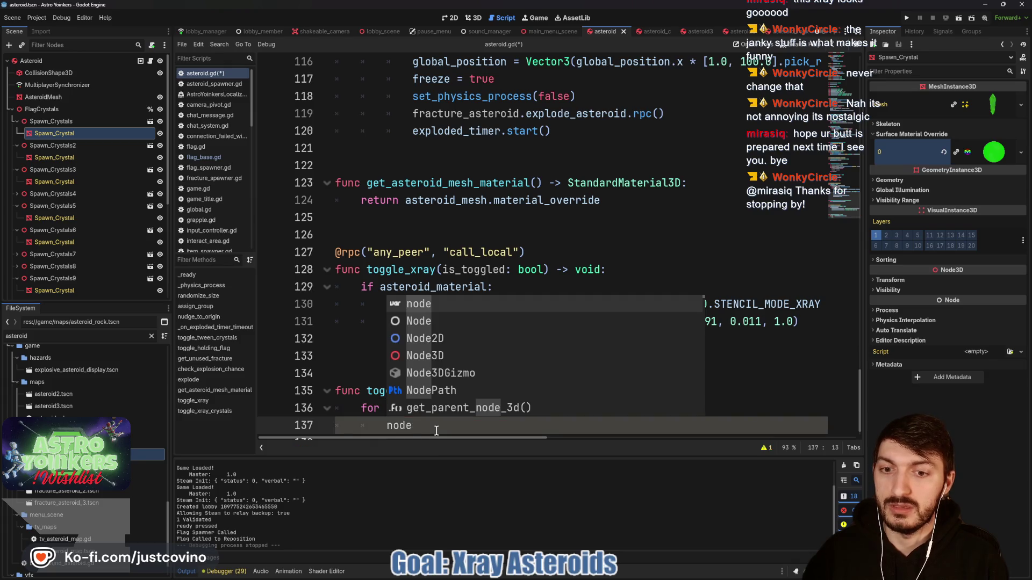
type("_child")
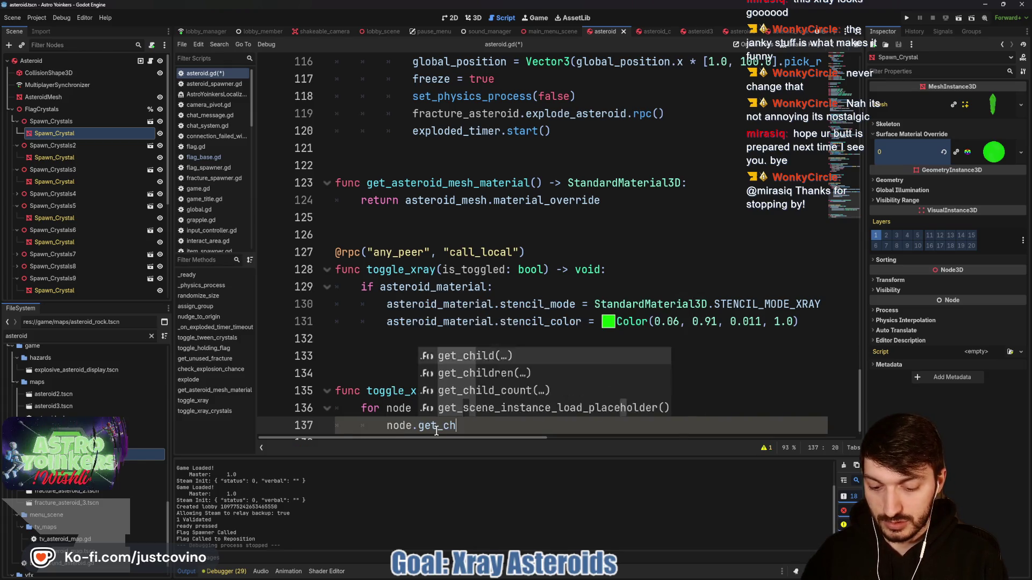
key("Return")
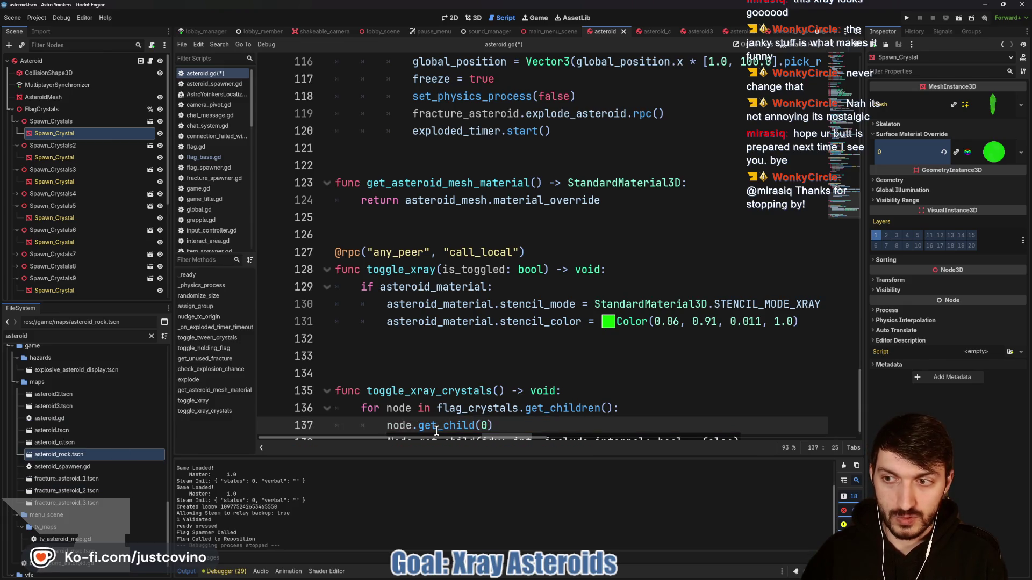
scroll(111, 229, "down", 3)
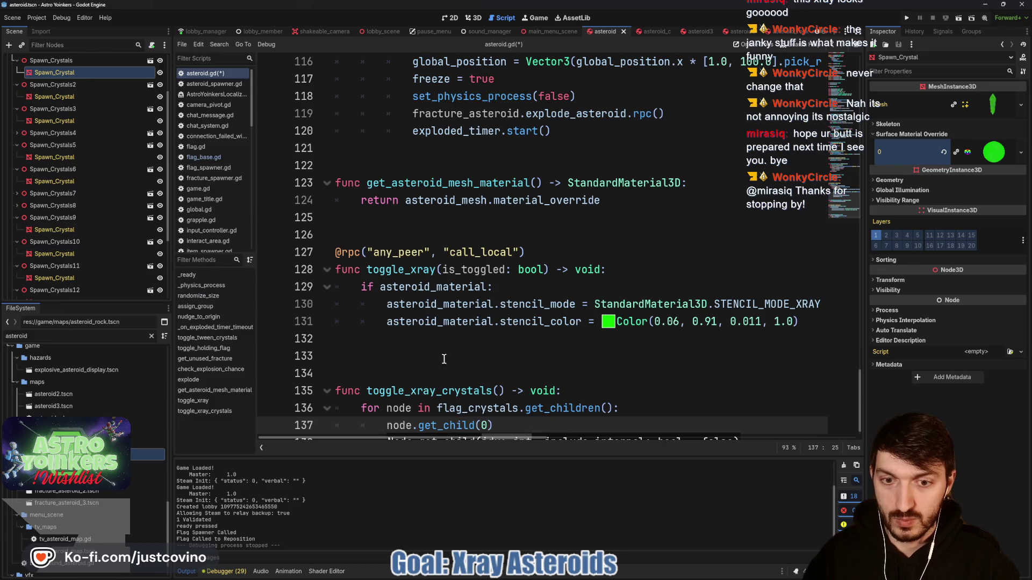
scroll(517, 395, "down", 1)
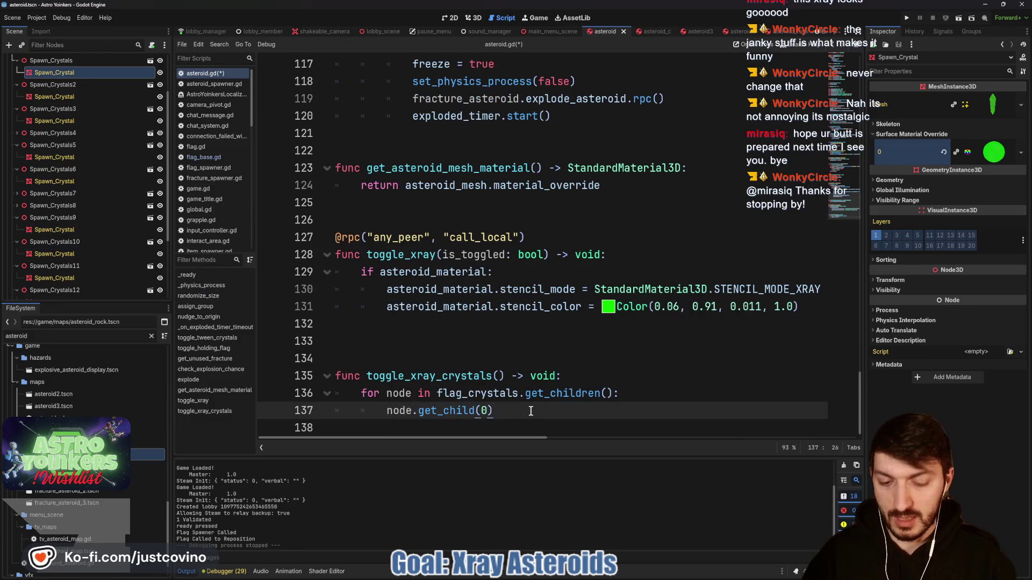
type(".get")
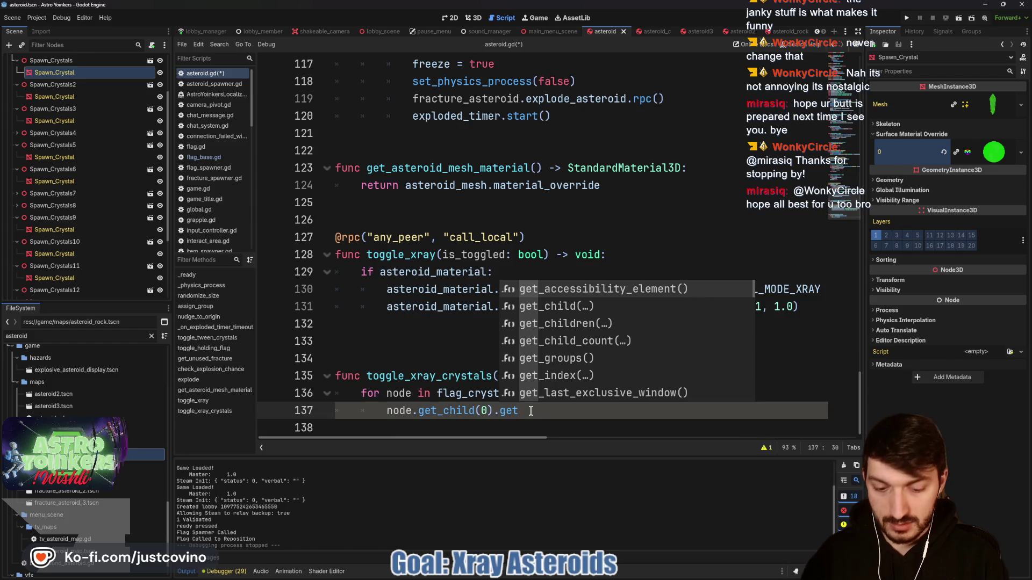
type("_sur")
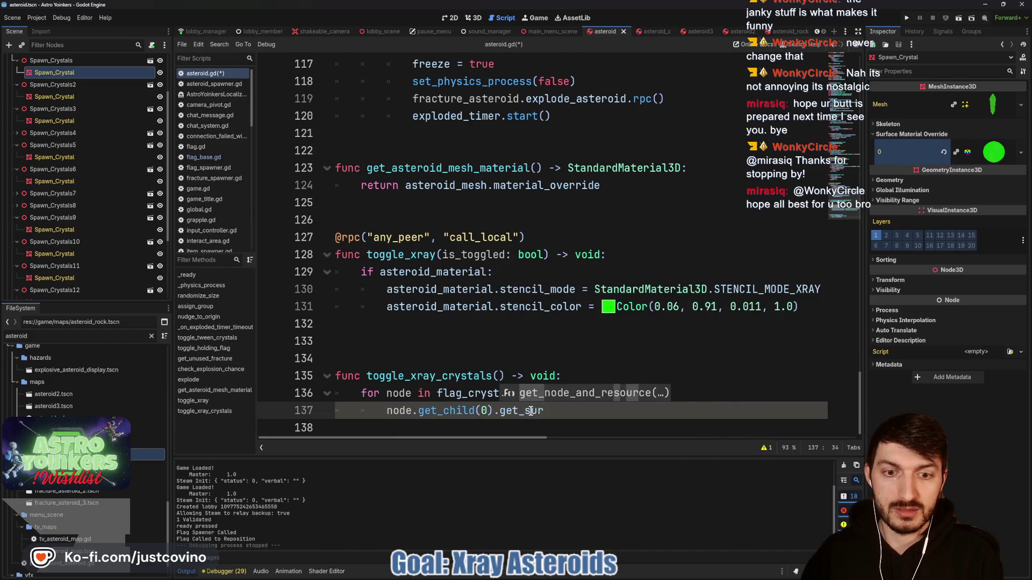
type("face")
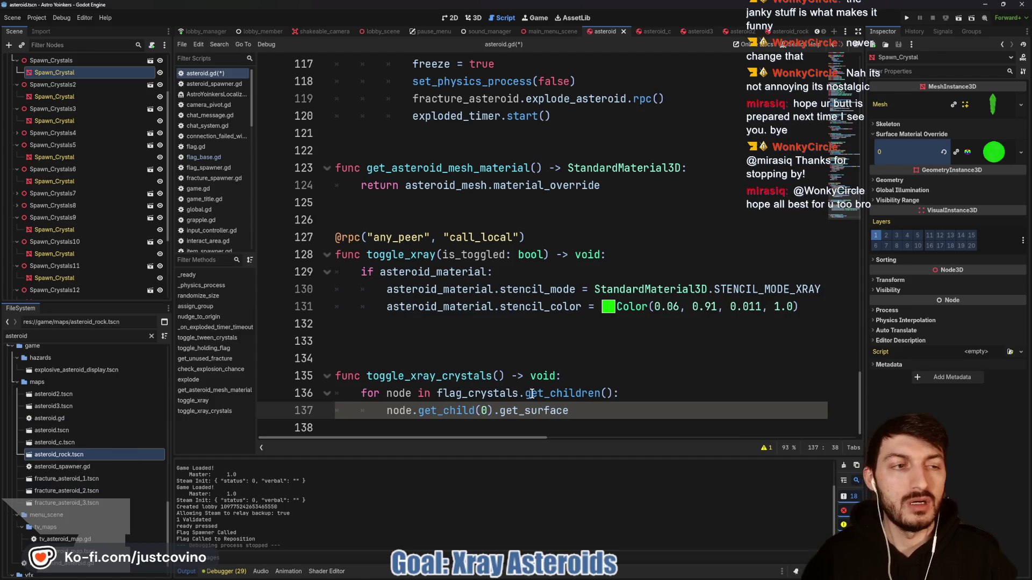
scroll(521, 376, "up", 5)
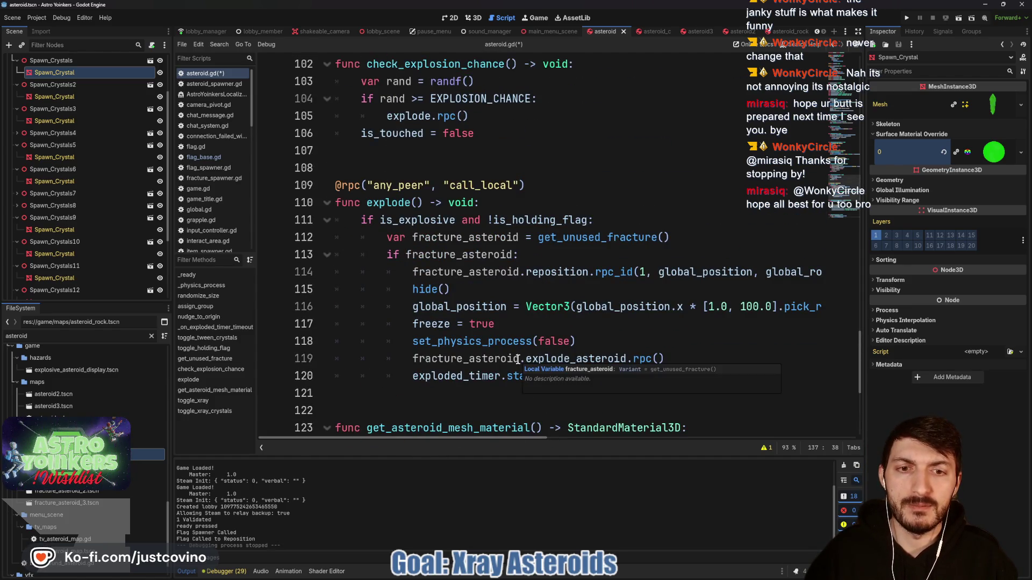
scroll(500, 355, "up", 7)
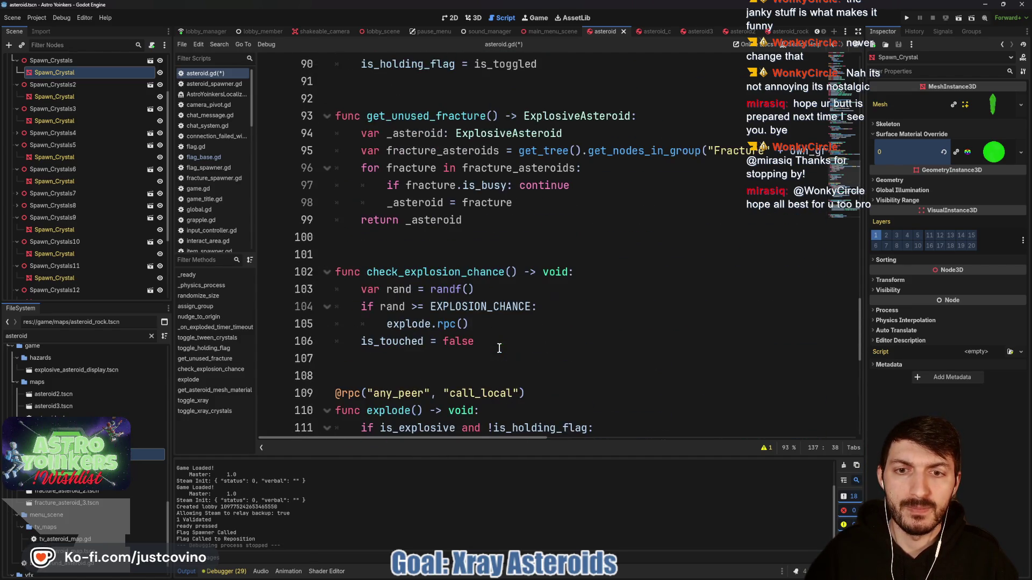
scroll(502, 373, "up", 7)
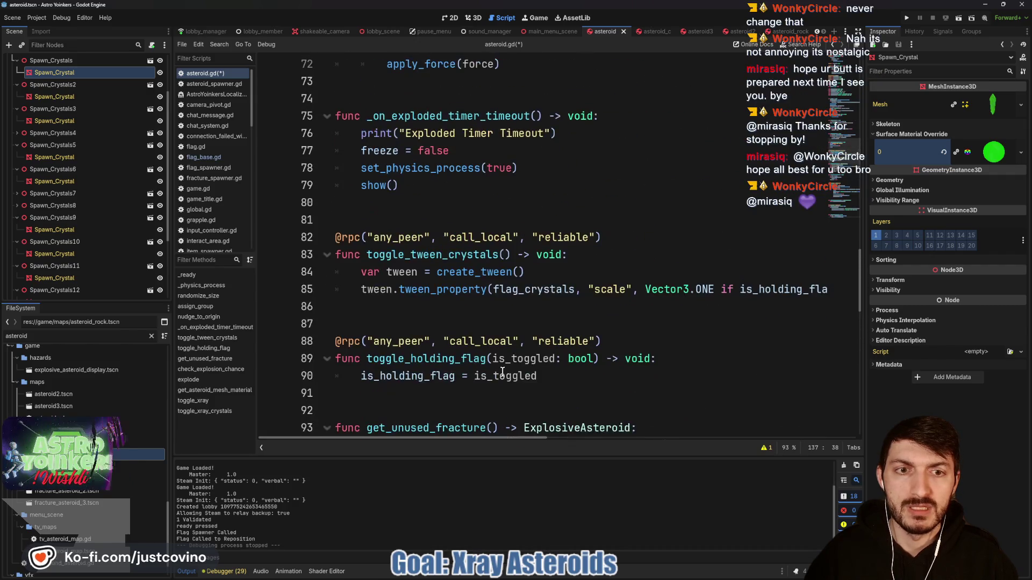
scroll(502, 372, "up", 10)
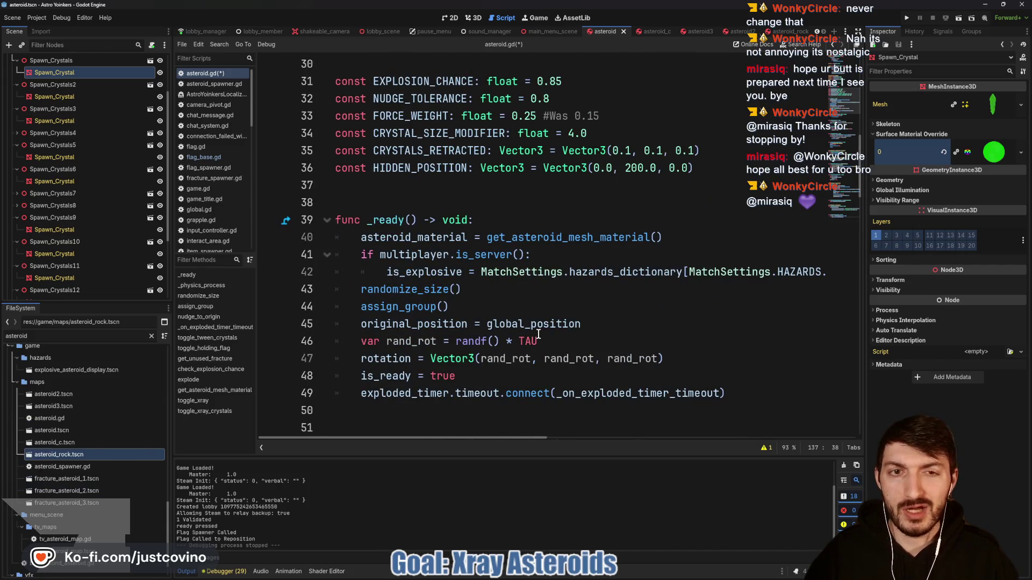
scroll(534, 323, "up", 2)
scroll(535, 323, "down", 3)
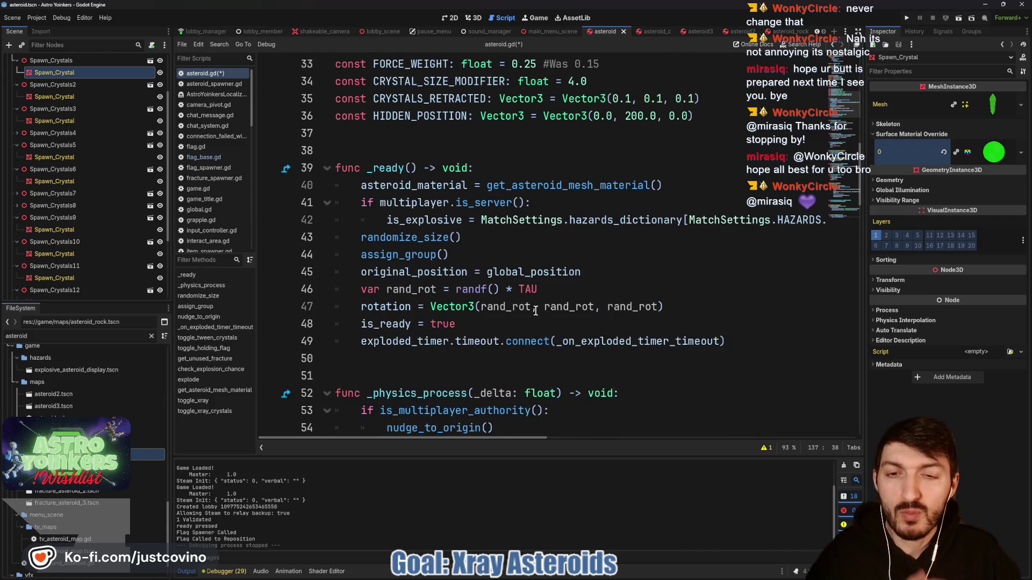
scroll(564, 290, "down", 6)
scroll(590, 273, "up", 1)
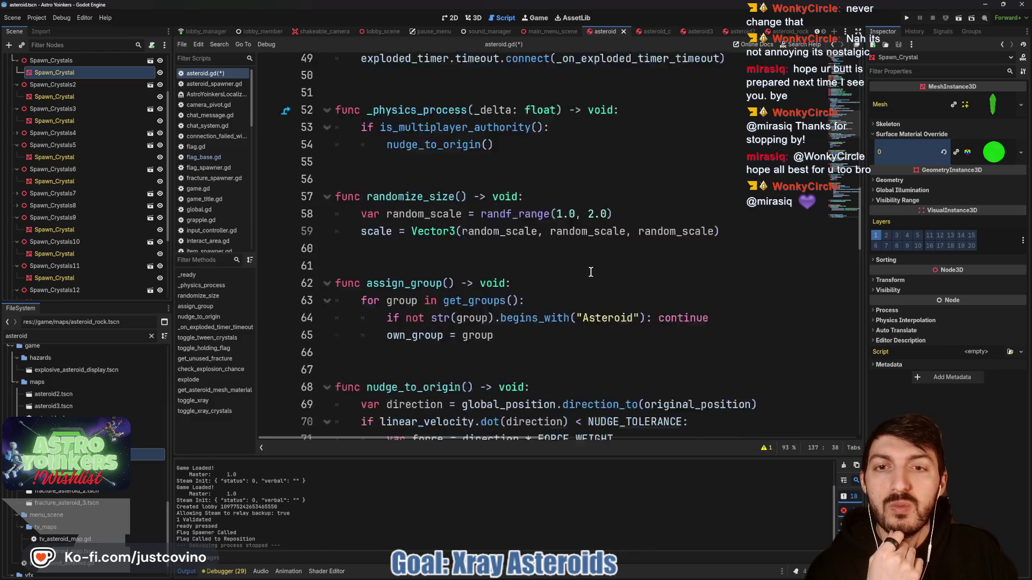
scroll(591, 273, "up", 10)
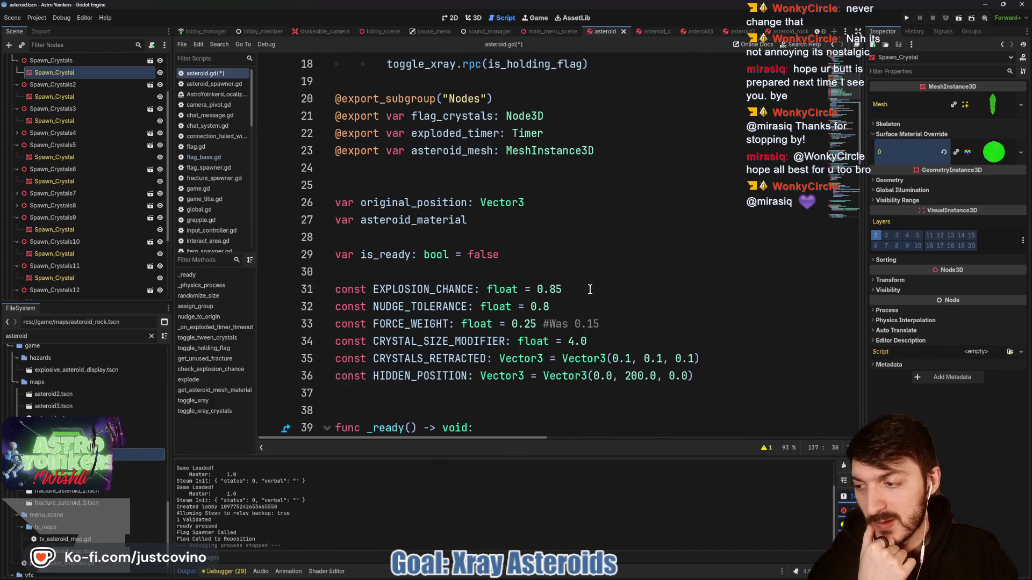
scroll(589, 290, "down", 15)
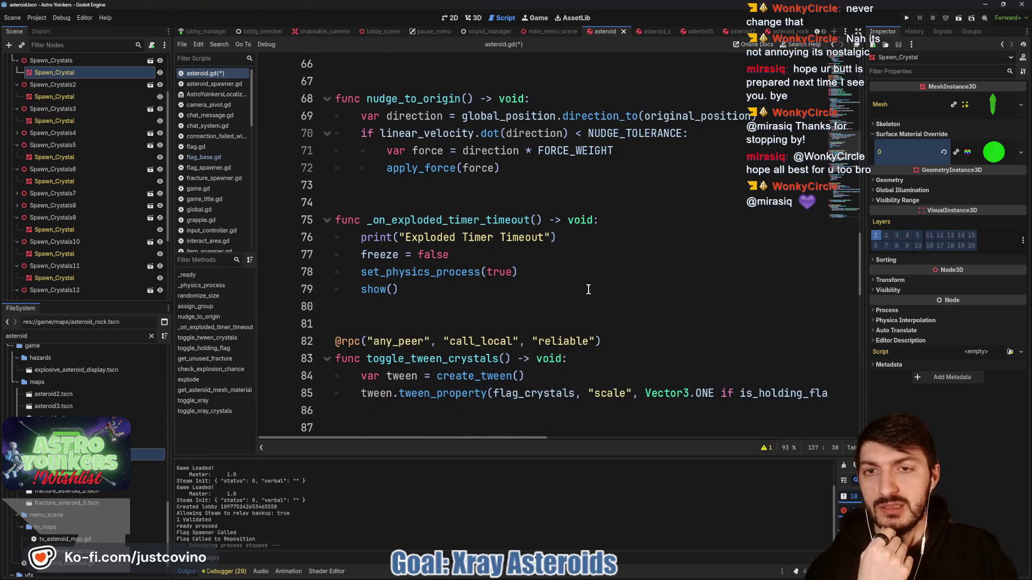
scroll(588, 289, "down", 4)
scroll(588, 290, "down", 5)
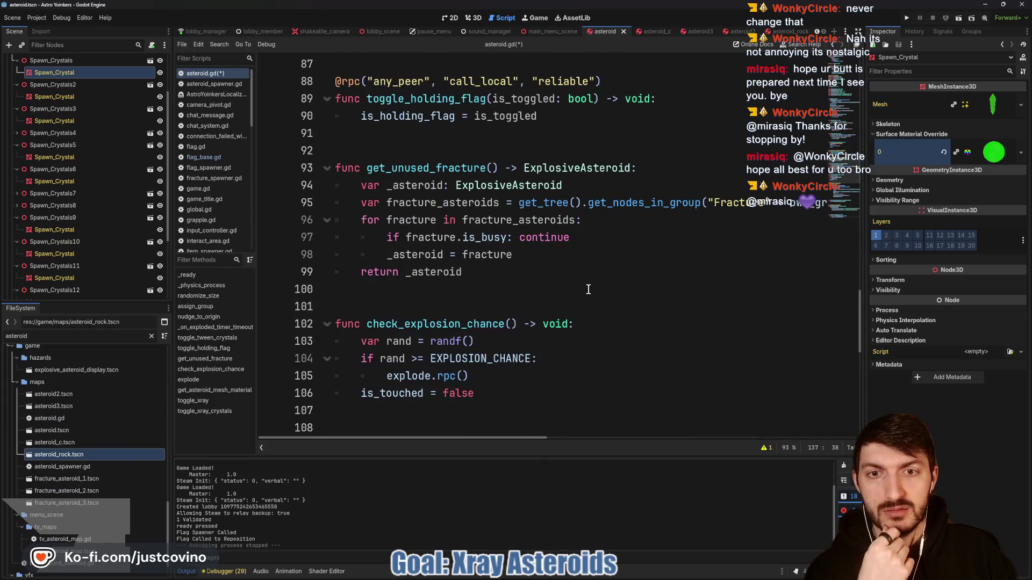
scroll(588, 290, "down", 5)
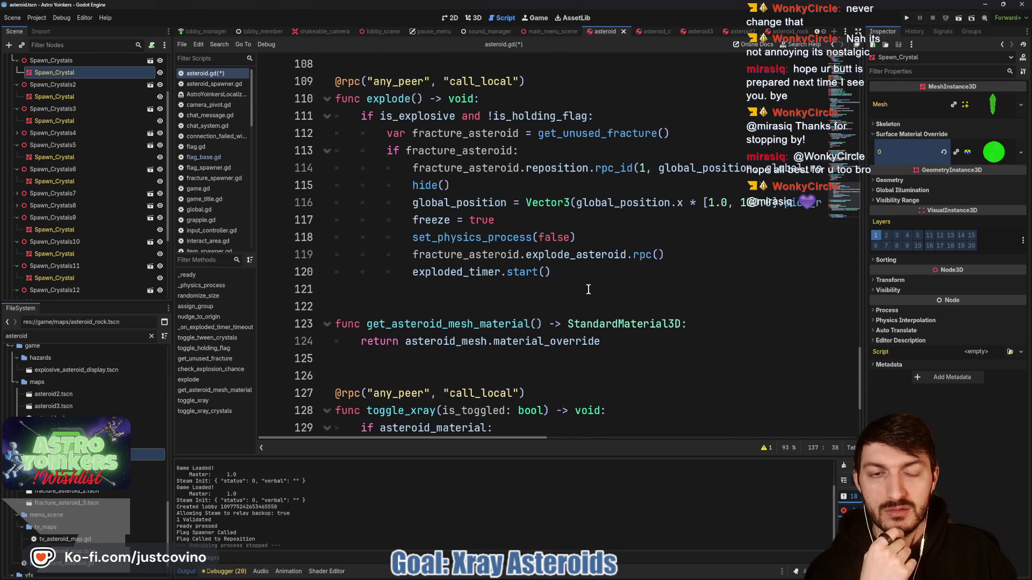
scroll(589, 289, "down", 3)
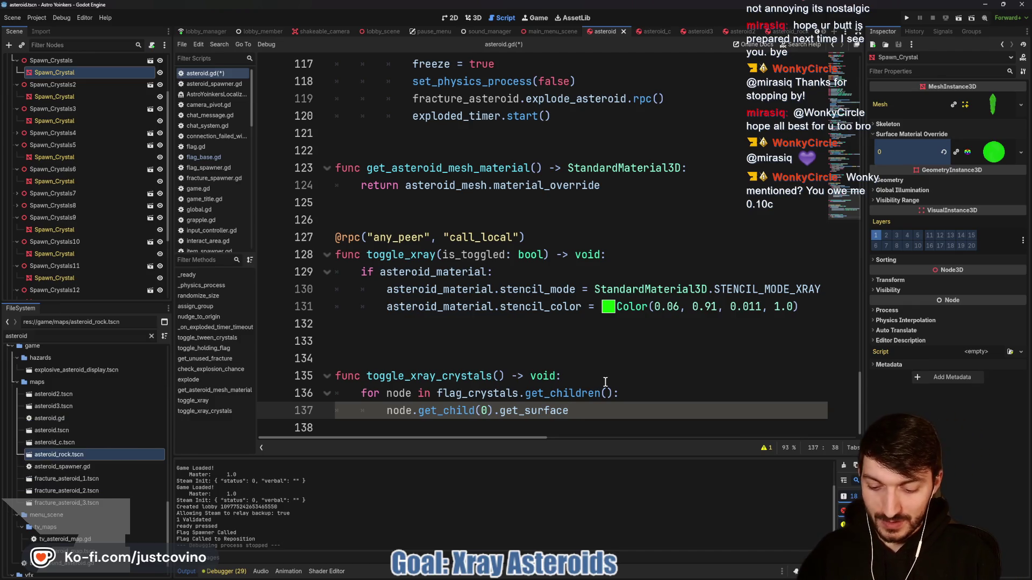
type("_override_material")
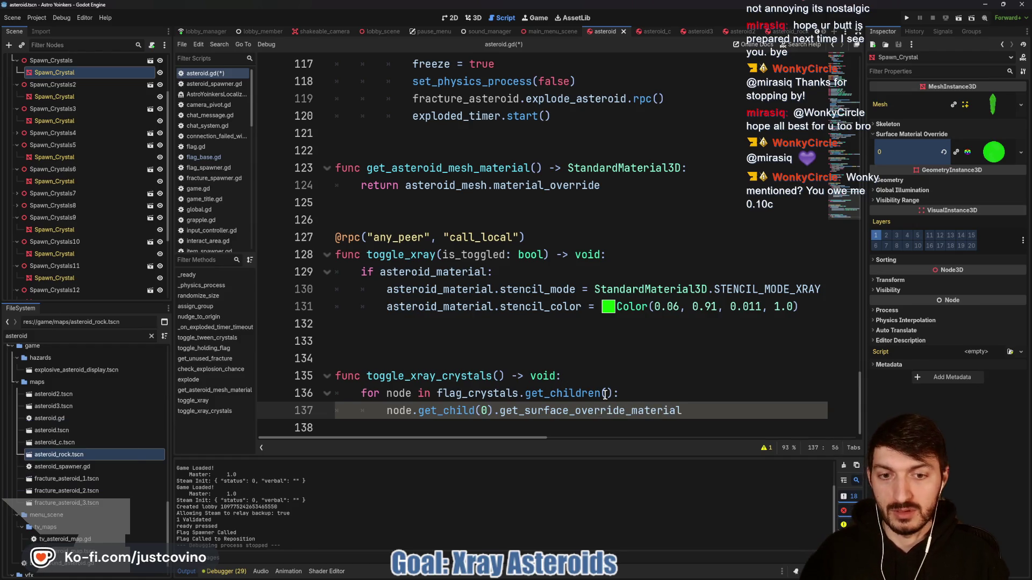
Declare var mesh: MeshInstance3D = node.get_child(0) inside the crystal loop
left_click(667, 395)
key("Return")
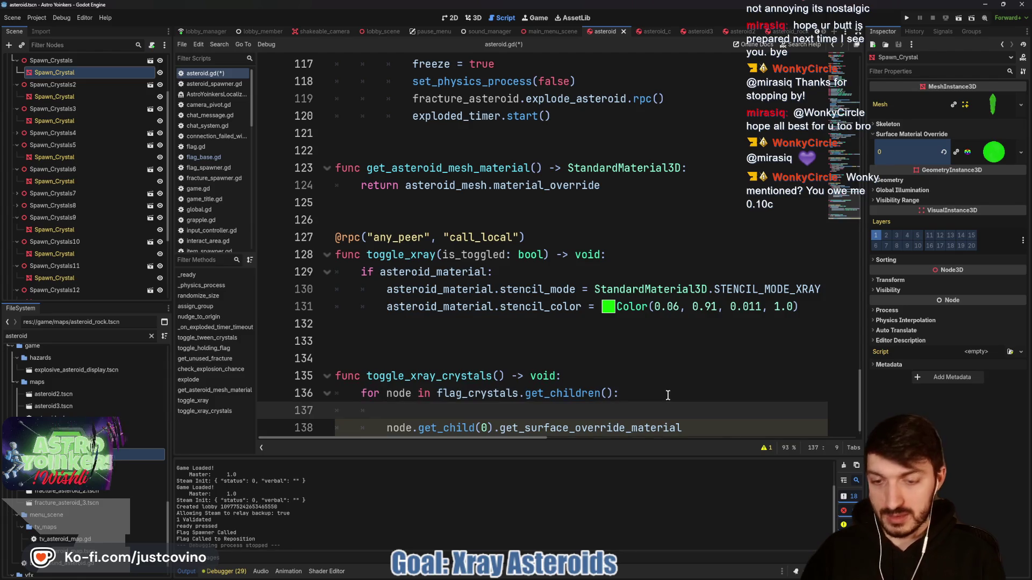
type("var ")
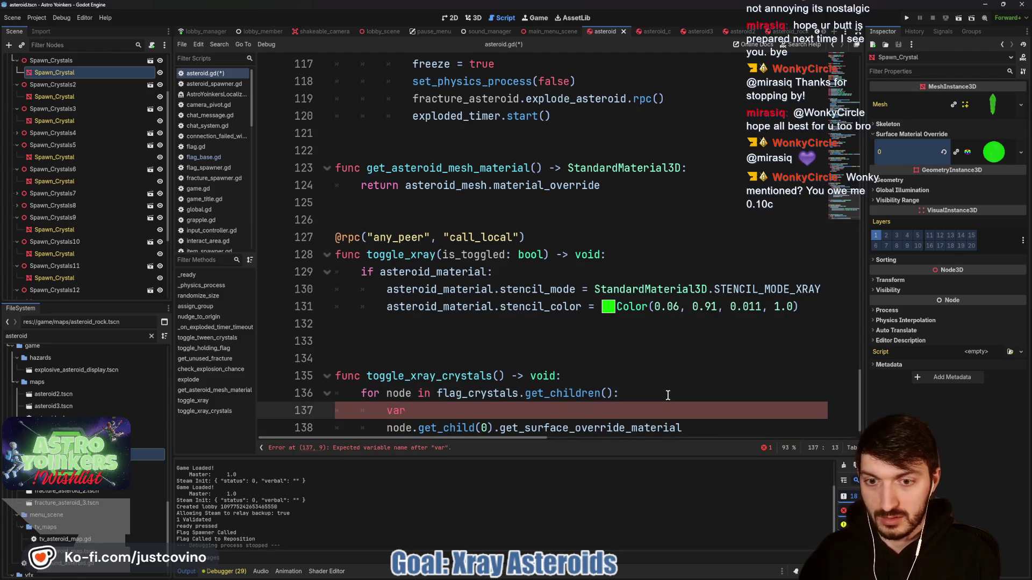
type("mesh = node.get")
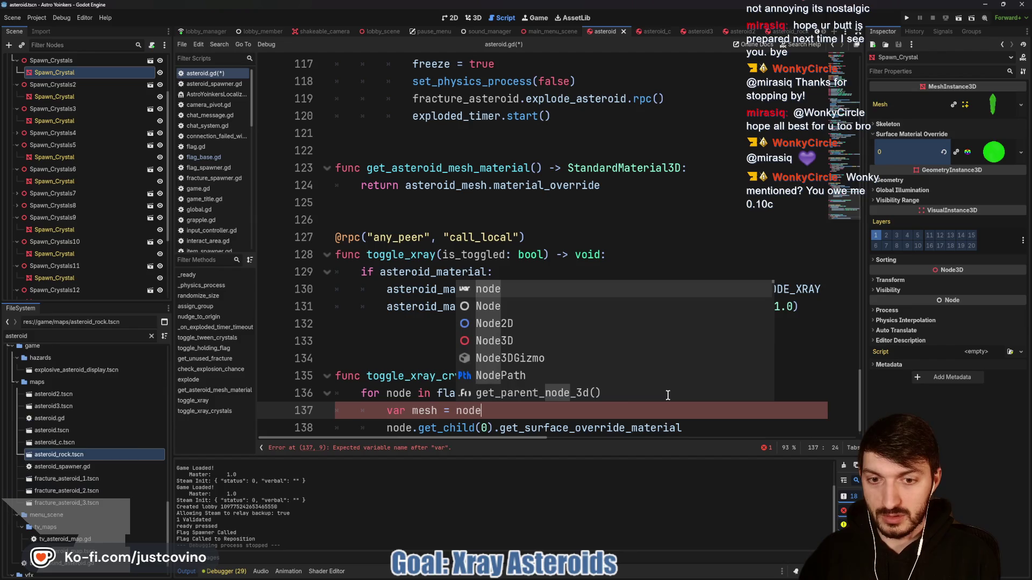
type("_child(0")
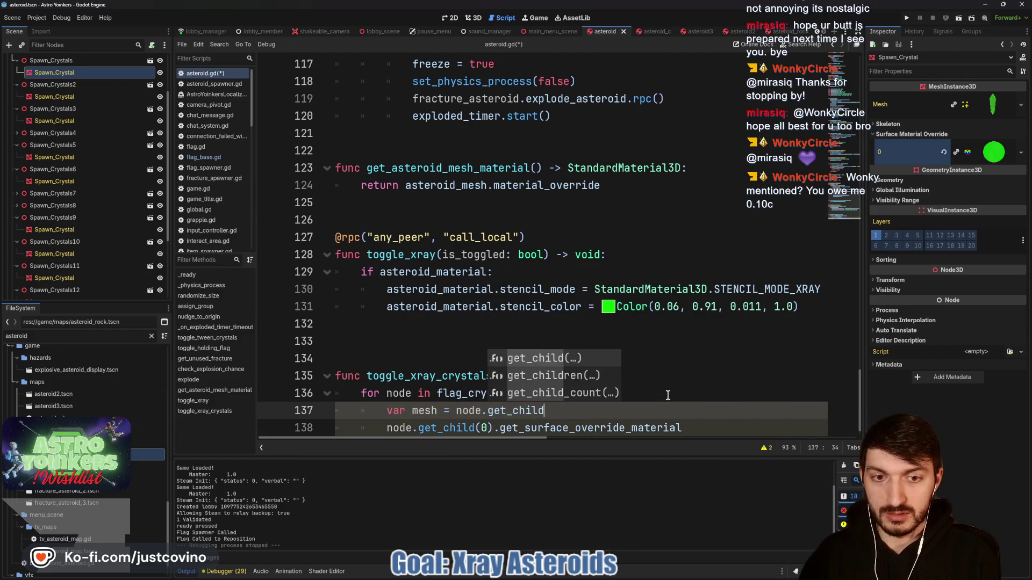
left_click(437, 411)
type(": MeshInstance3")
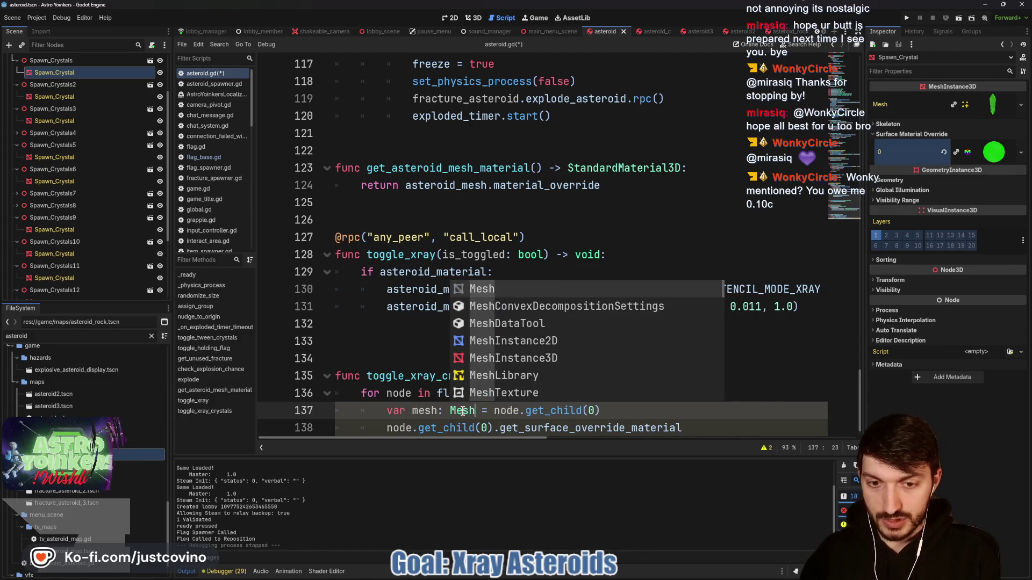
key("Return")
scroll(663, 414, "down", 1)
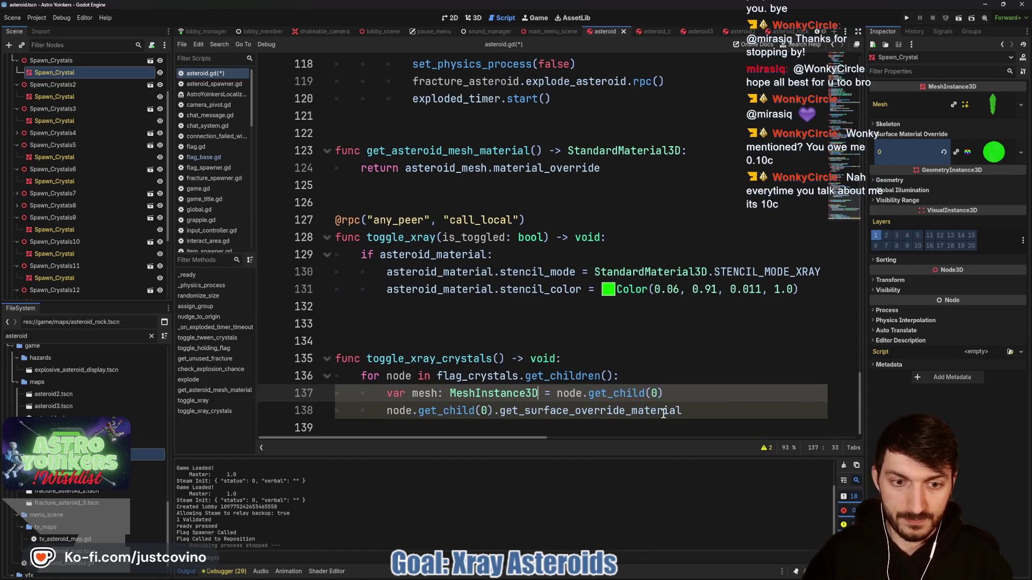
Rewrite the next line as mesh.get_surface_override_material(0).stencil
left_click_drag(382, 414, 491, 412)
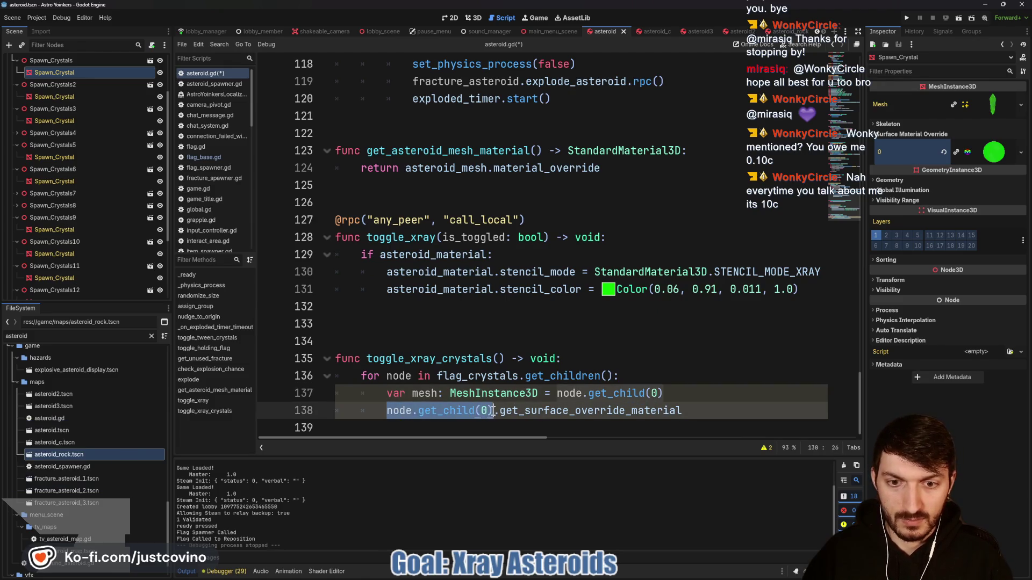
type("node")
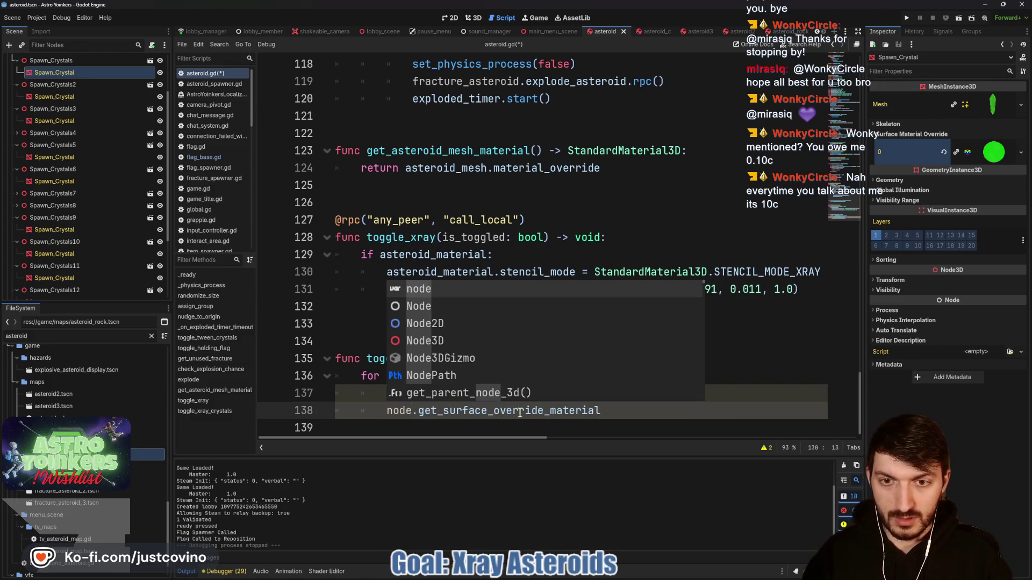
key("BackSpace")
key("BackSpace")
key("BackSpace")
type("sh")
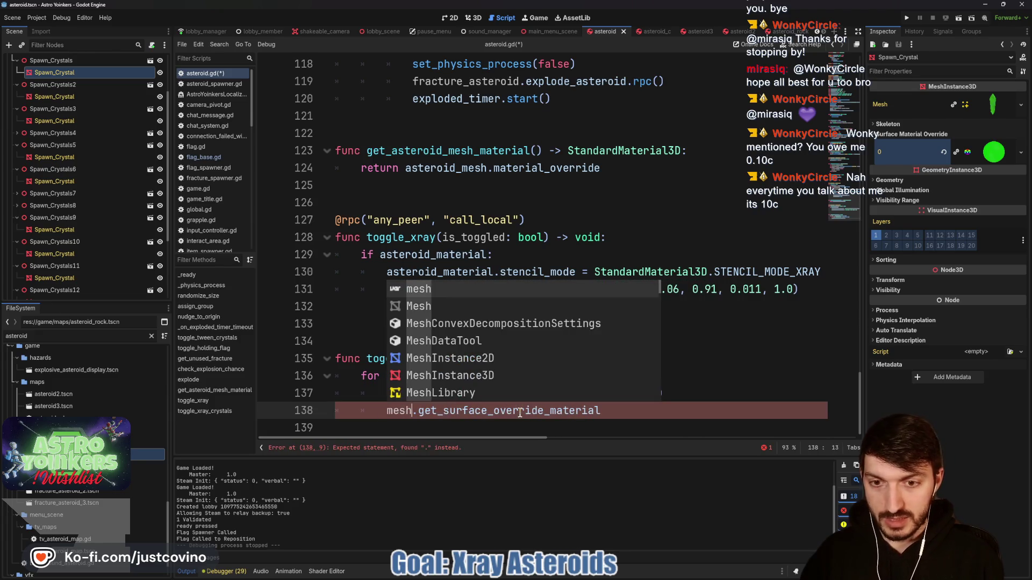
left_click_drag(600, 411, 443, 412)
left_click(414, 411, "shift")
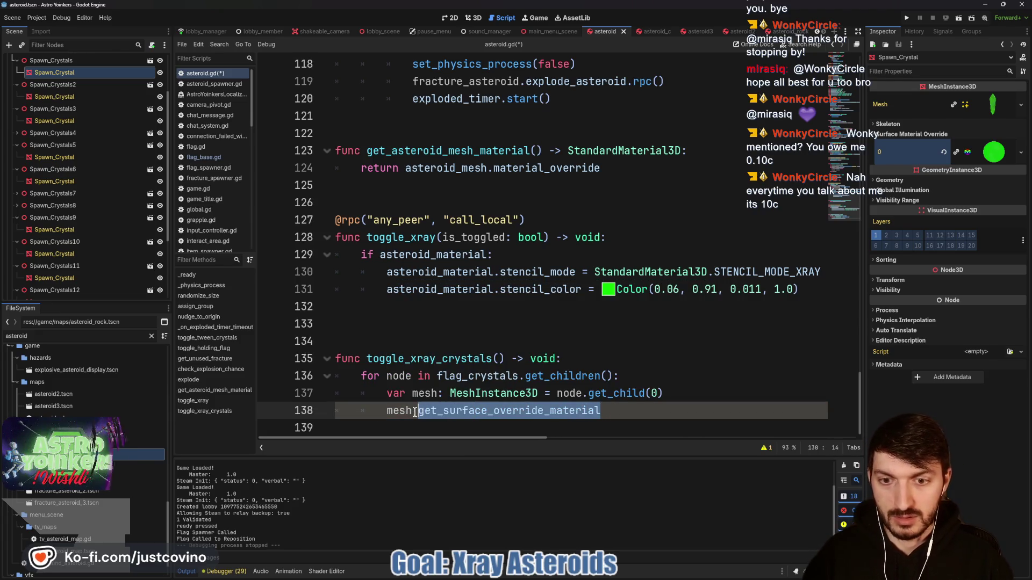
key("BackSpace")
type(".get_")
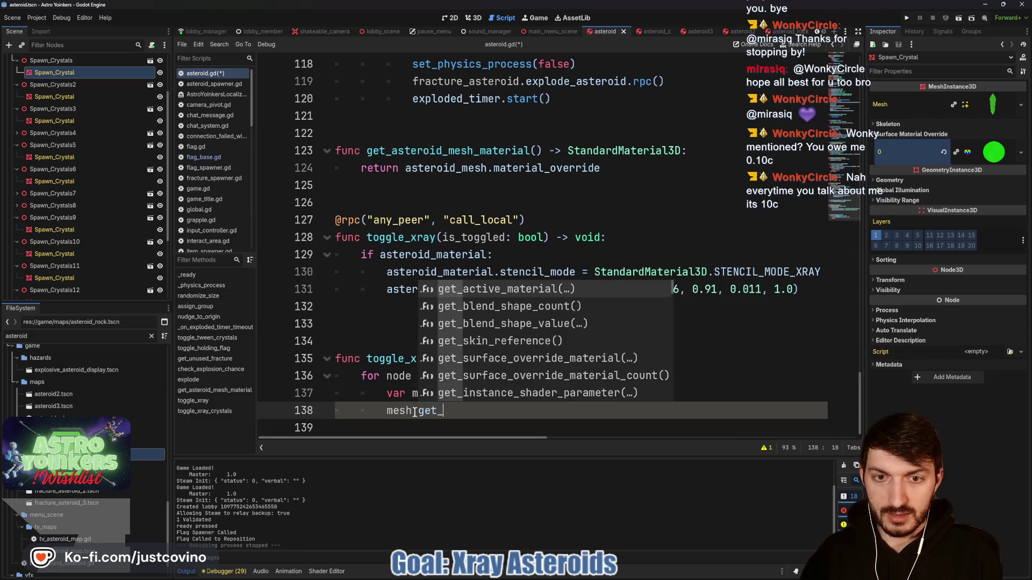
type("su")
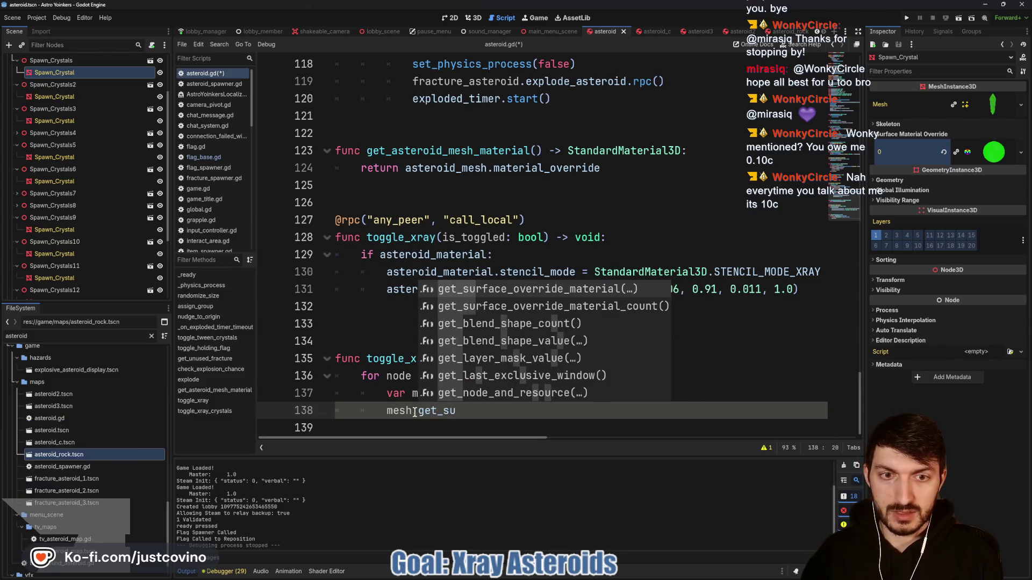
key("Return")
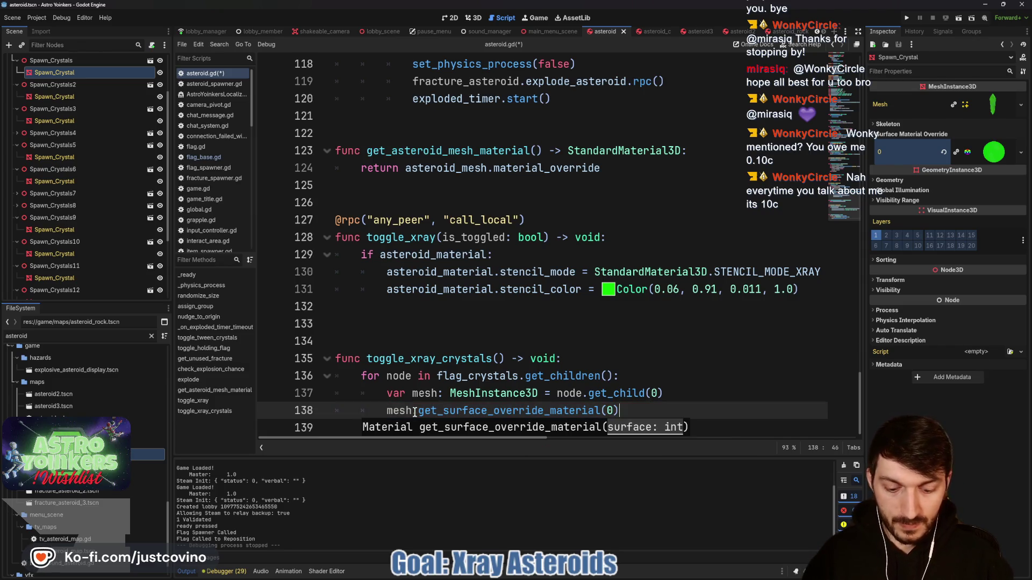
type(".stencil")
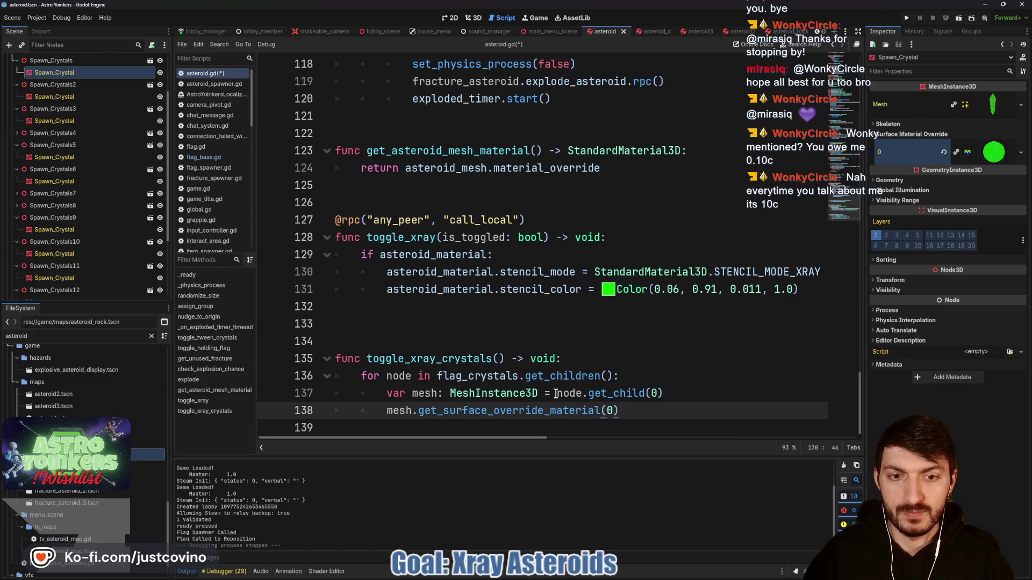
left_click_drag(556, 394, 648, 393)
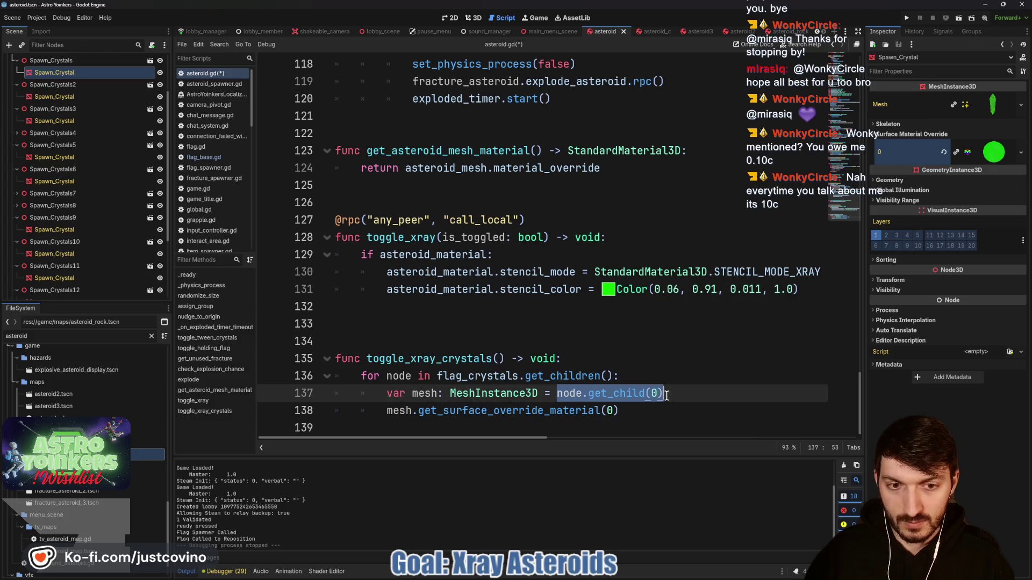
Move node.get_child(0) in place of mesh and delete the mesh declaration line
key("ctrl+x")
double_click(388, 411)
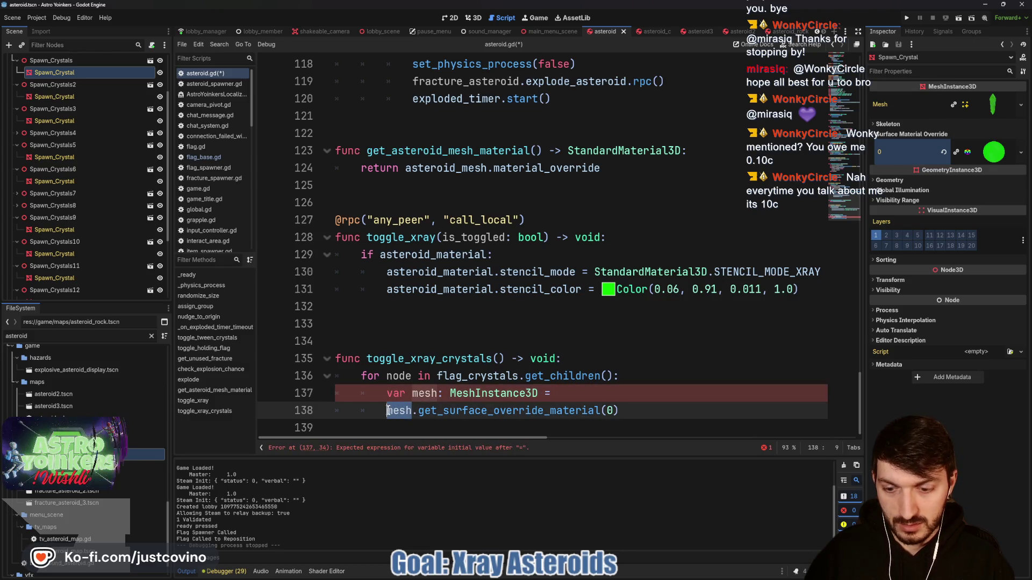
key("ctrl+v")
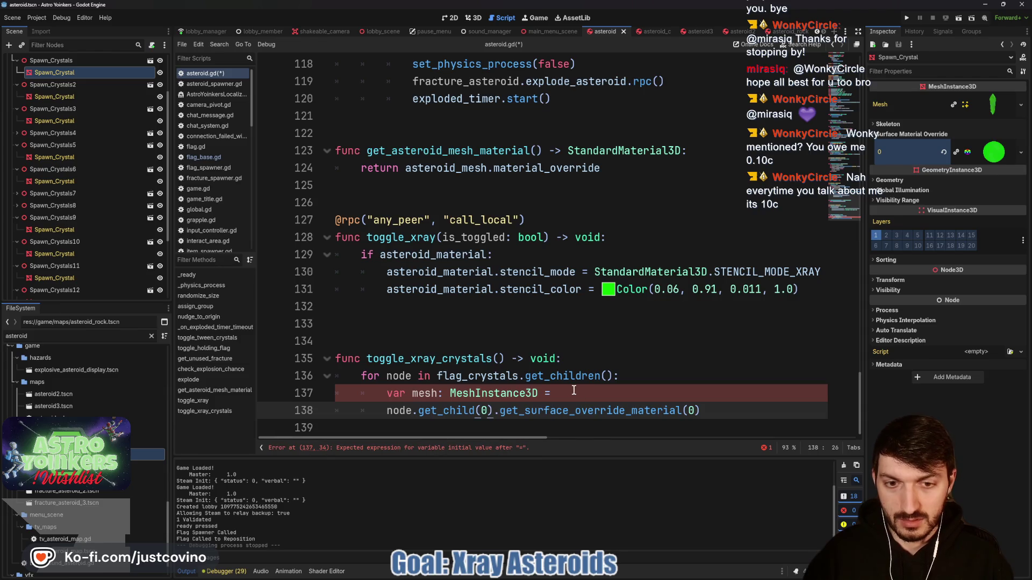
left_click_drag(574, 390, 398, 397)
key("BackSpace")
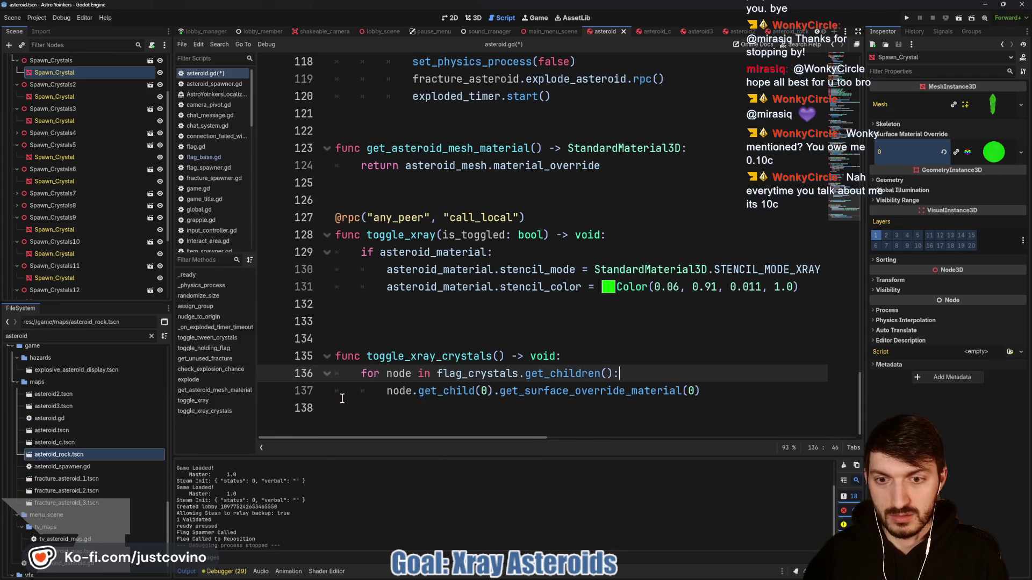
key("BackSpace")
Store the material in 'var mat =' and begin a mat.stencil_mode assignment below
left_click(384, 390)
type("var amt =")
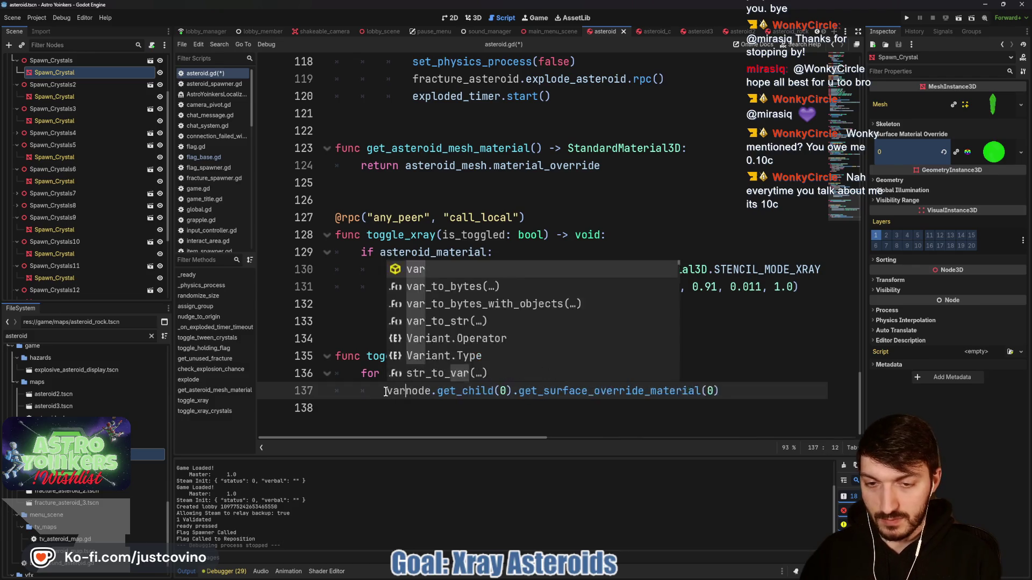
key("BackSpace")
key("BackSpace")
key("BackSpace")
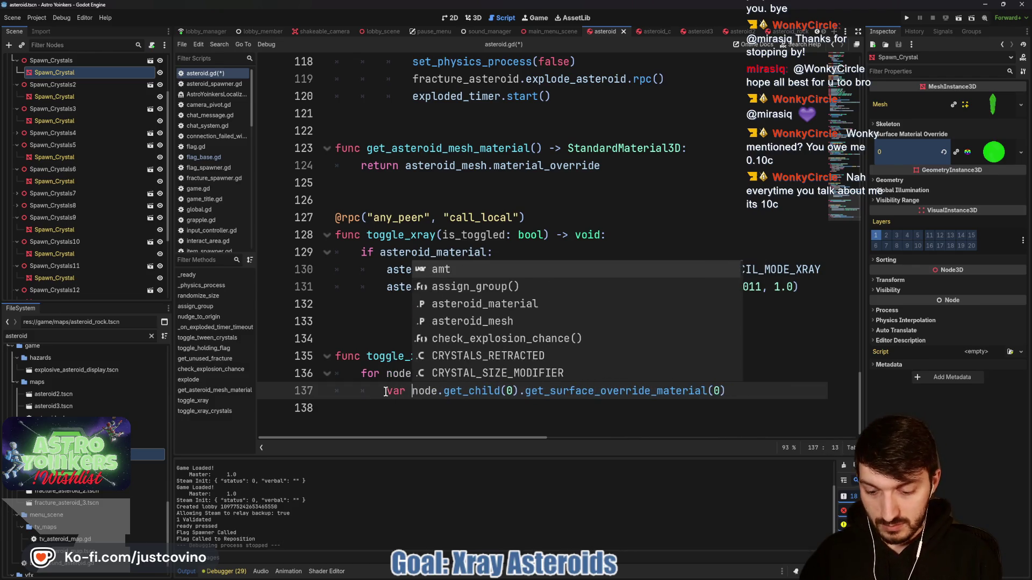
type("mat =")
left_click(450, 407)
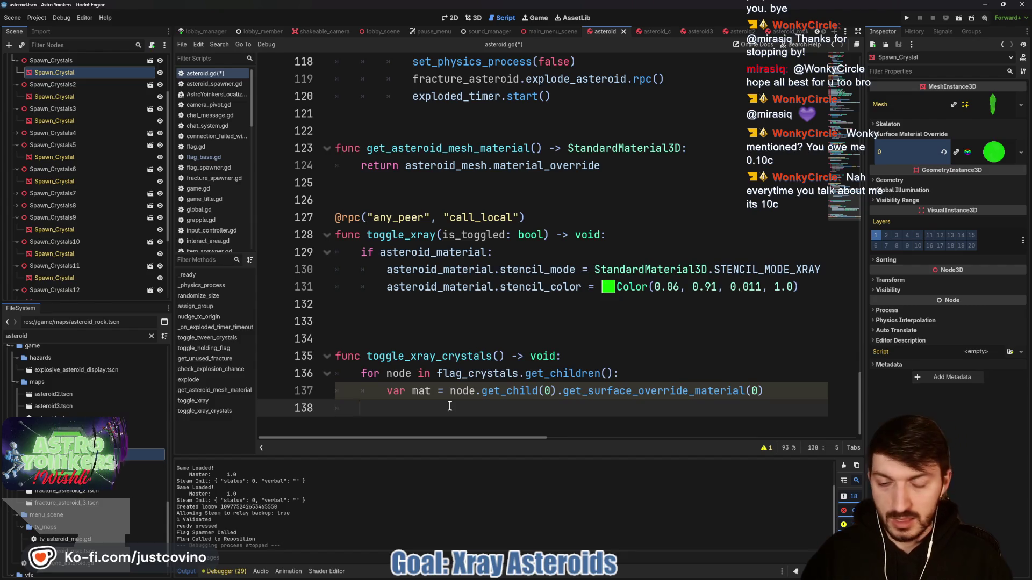
type("mat")
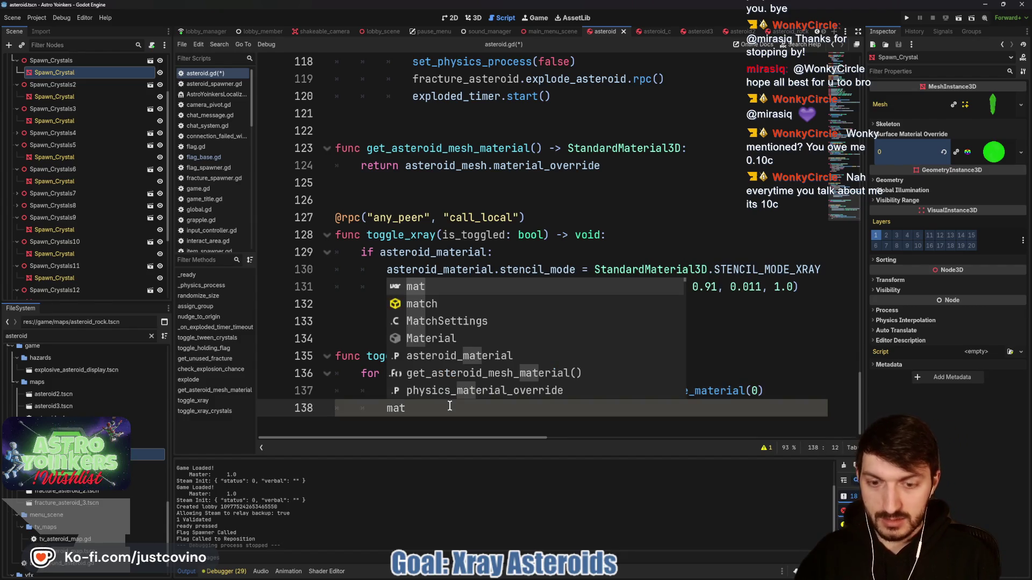
type(".stencil_n")
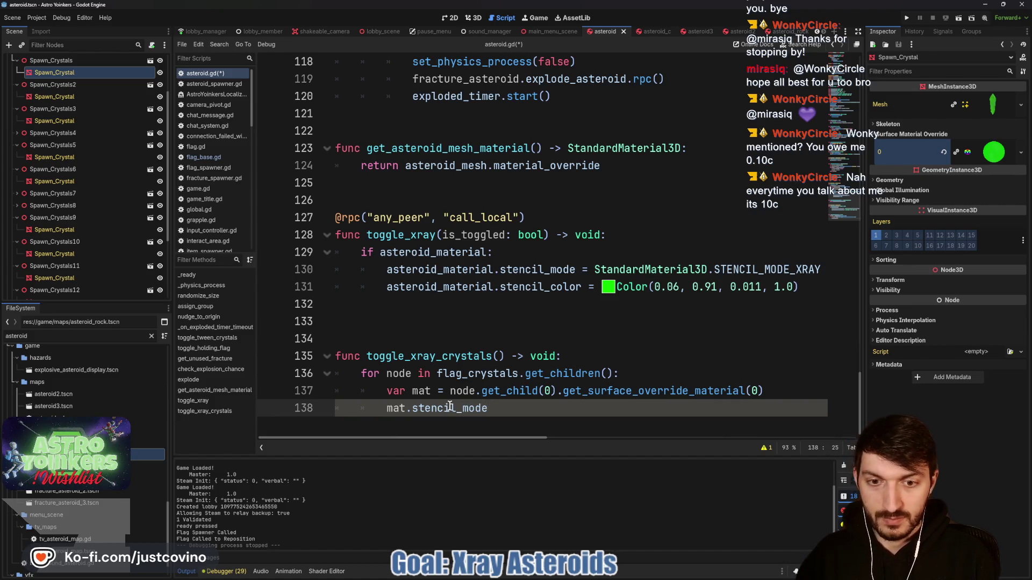
type(" =")
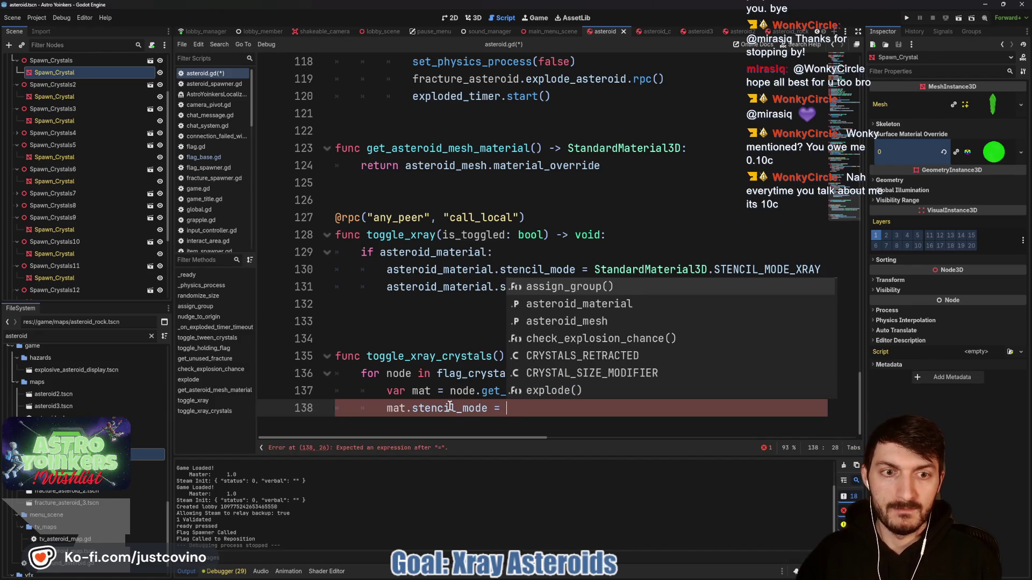
left_click(985, 157)
Check the material's Stencil Mode (Disabled), then select the XRAY-if-toggled expression on line 130
scroll(933, 295, "down", 5)
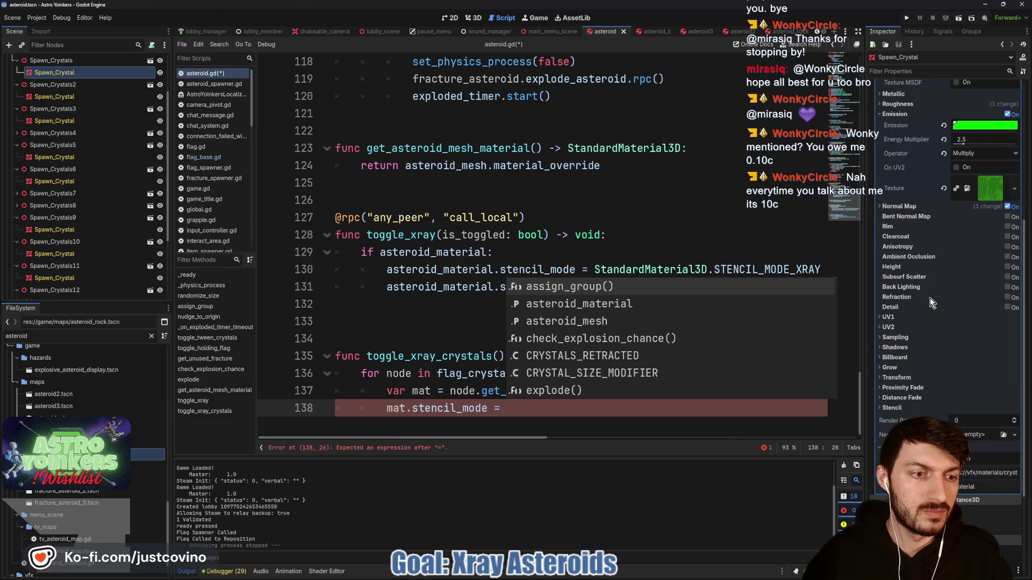
scroll(930, 297, "down", 5)
left_click(908, 289)
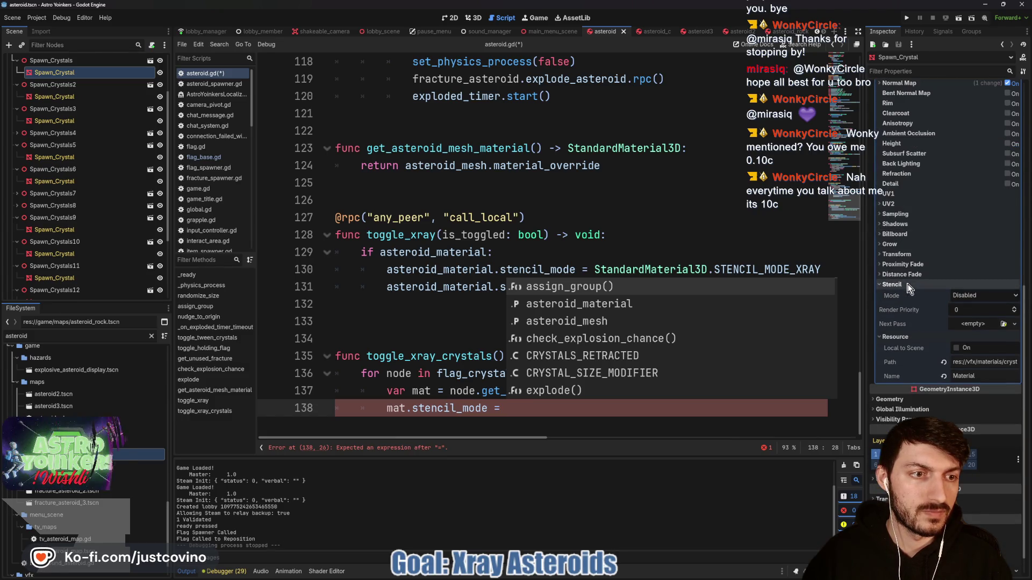
mouse_move(893, 297)
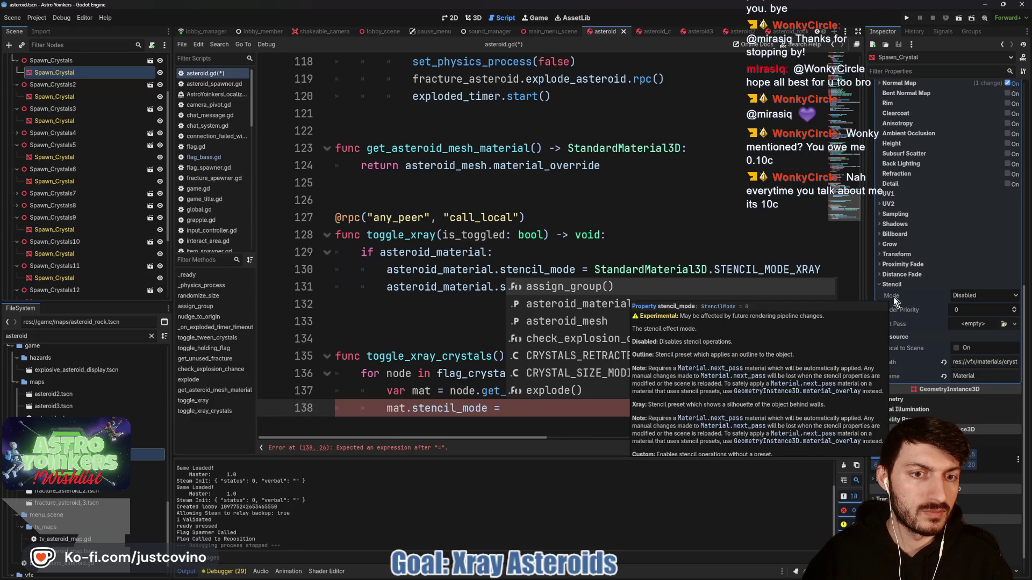
left_click(423, 348)
mouse_move(594, 270)
left_mouse_down()
mouse_move(794, 269)
mouse_move(838, 285)
left_mouse_up()
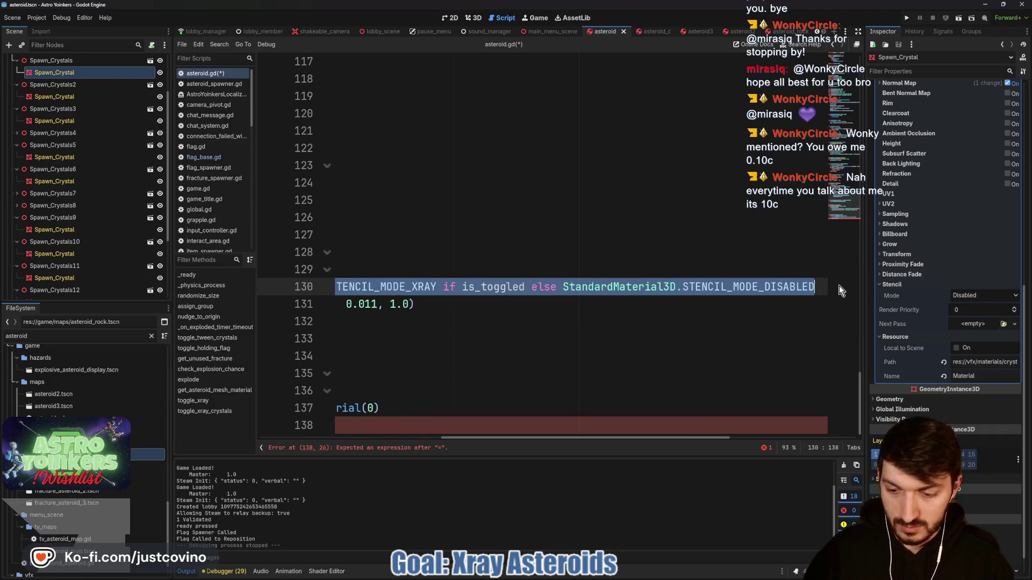
Paste the XRAY-if-toggled stencil expression into the mat.stencil_mode line
scroll(644, 333, "left", 10)
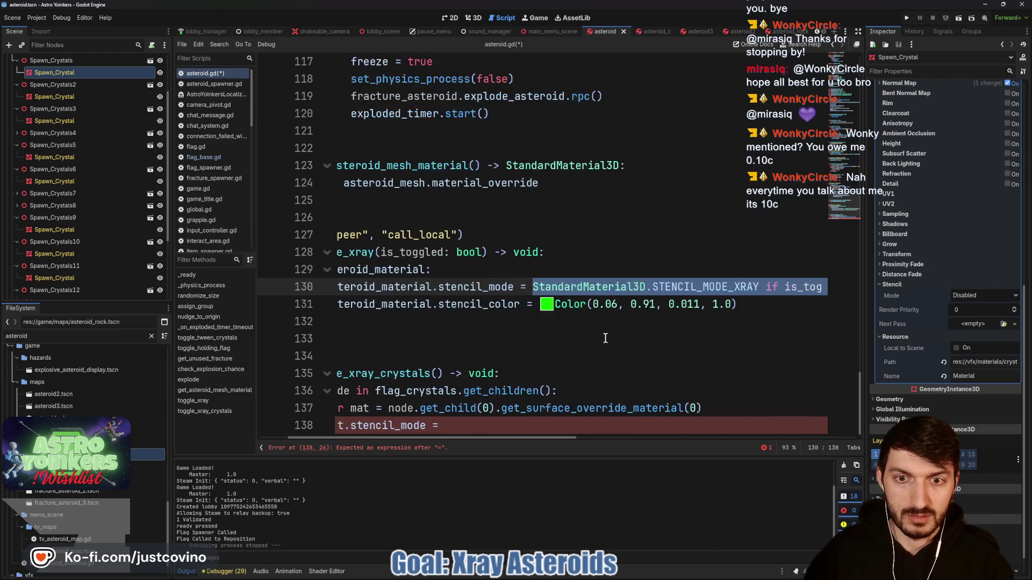
left_click(531, 424)
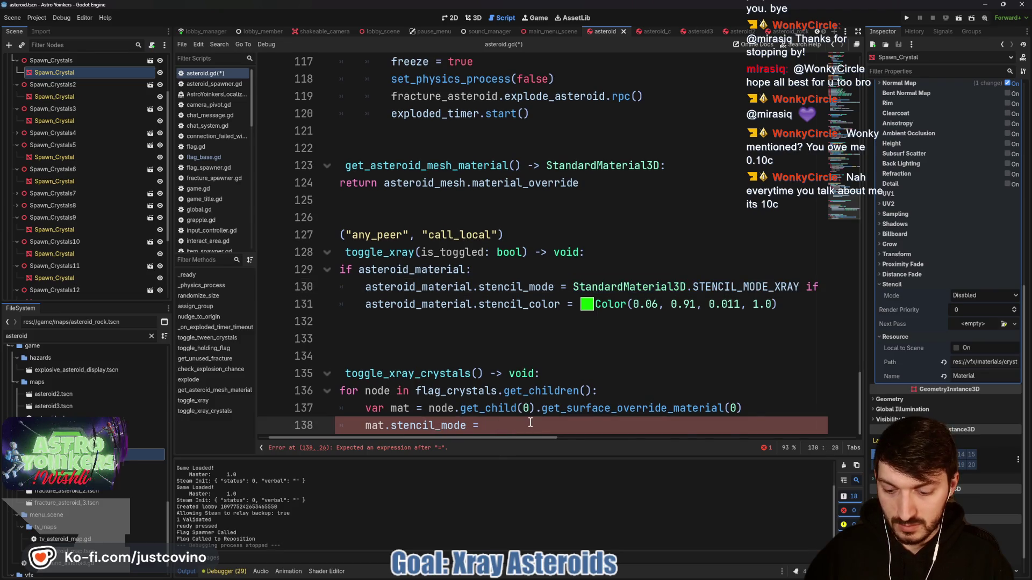
key("ctrl+v")
Add an is_toggled: bool parameter to toggle_xray_crystals and hide the Output panel
scroll(483, 414, "left", 8)
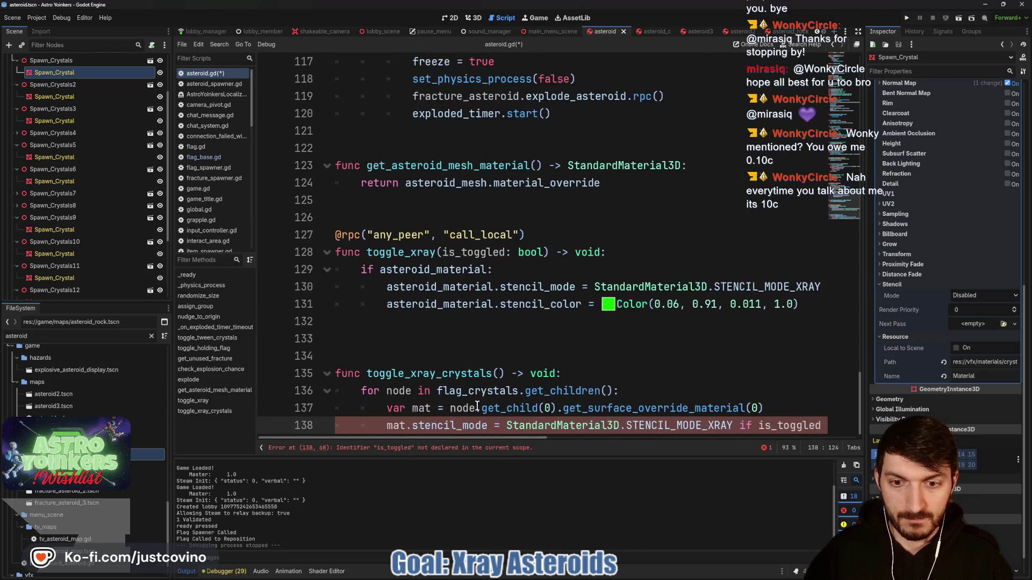
left_click(500, 376)
type("s_toggled:")
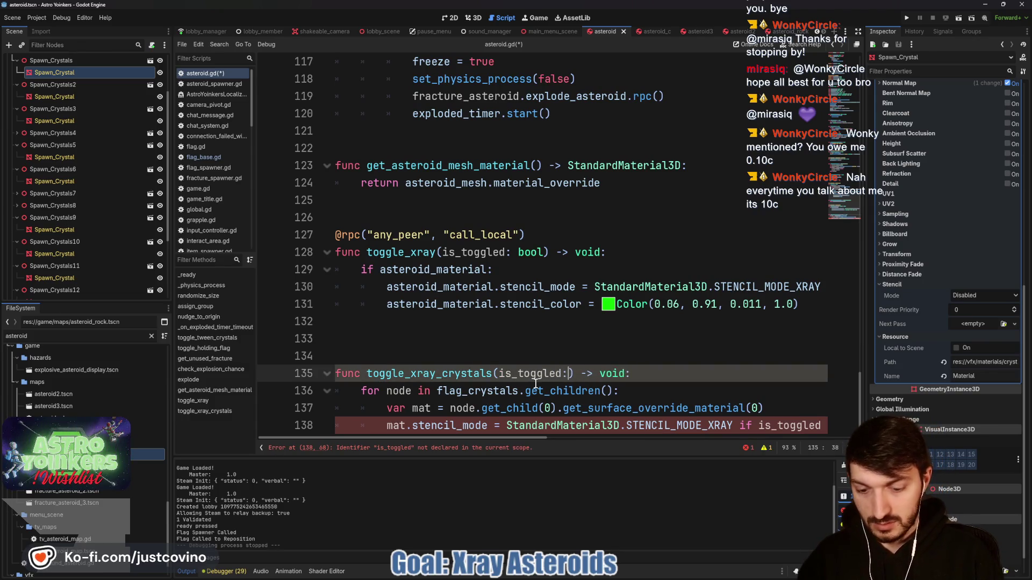
type(" bool")
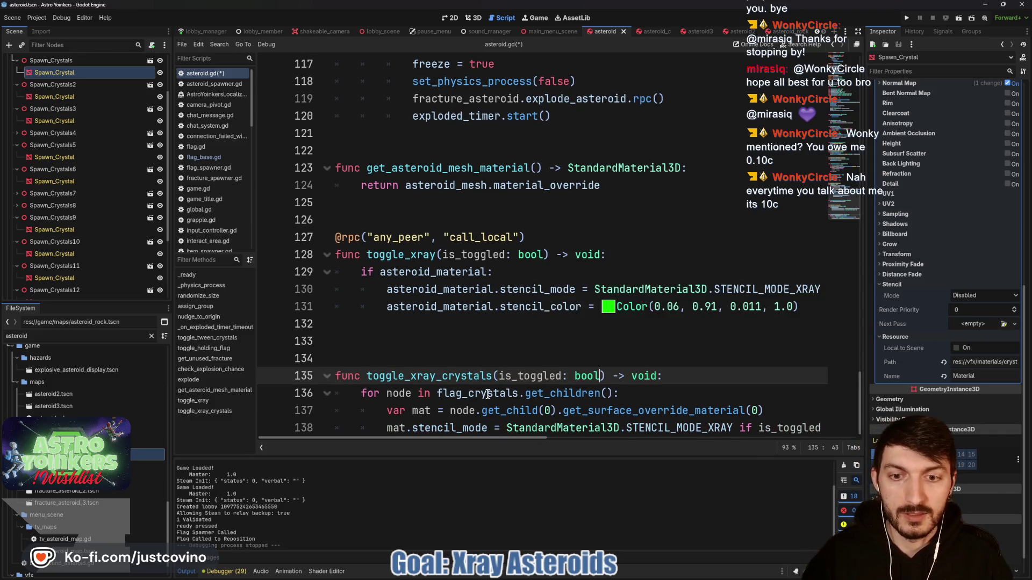
left_click(659, 393)
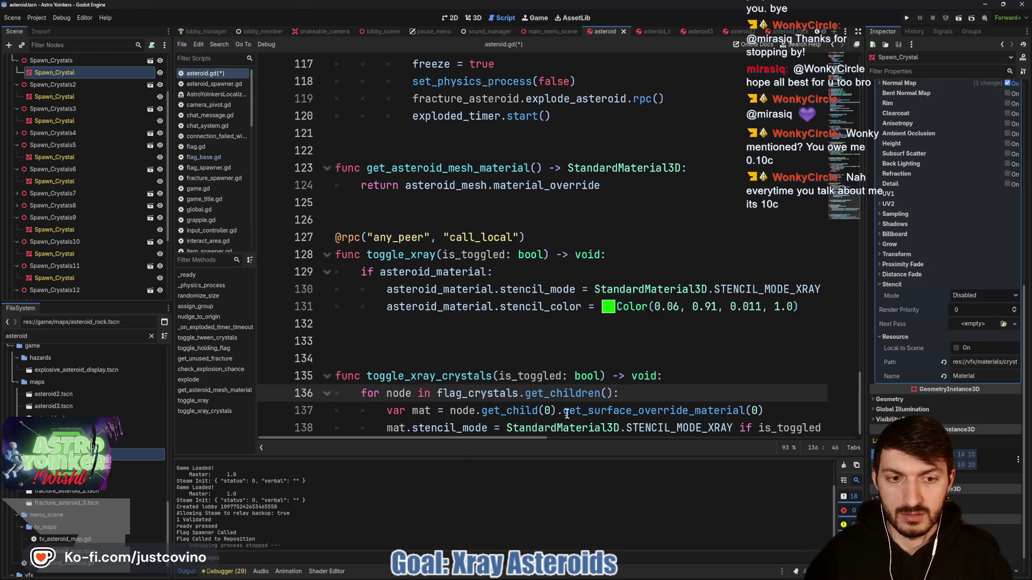
left_click(185, 572)
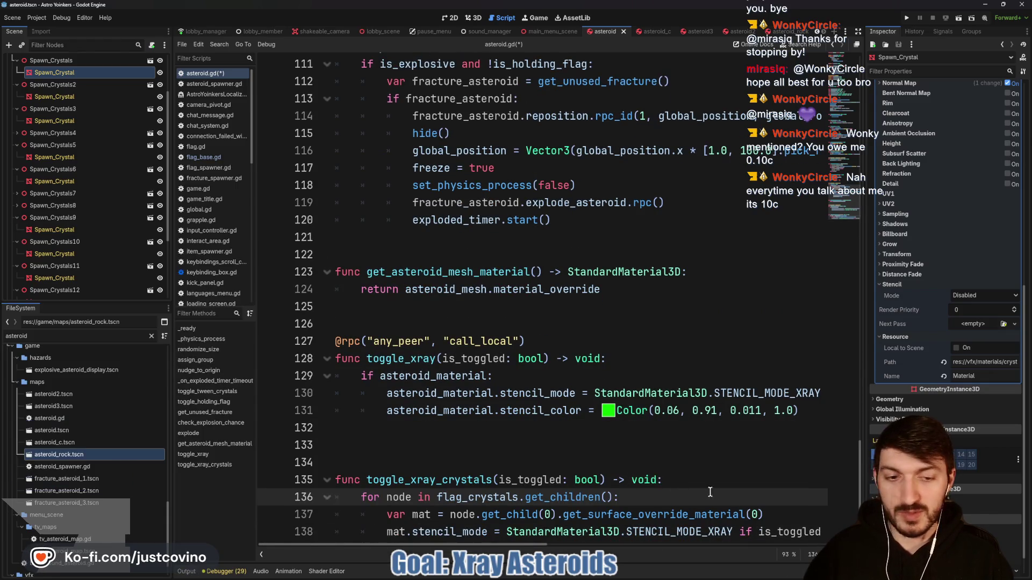
Add blank lines after toggle_xray_crystals and save asteroid.gd
scroll(783, 527, "right", 5)
scroll(782, 526, "right", 3)
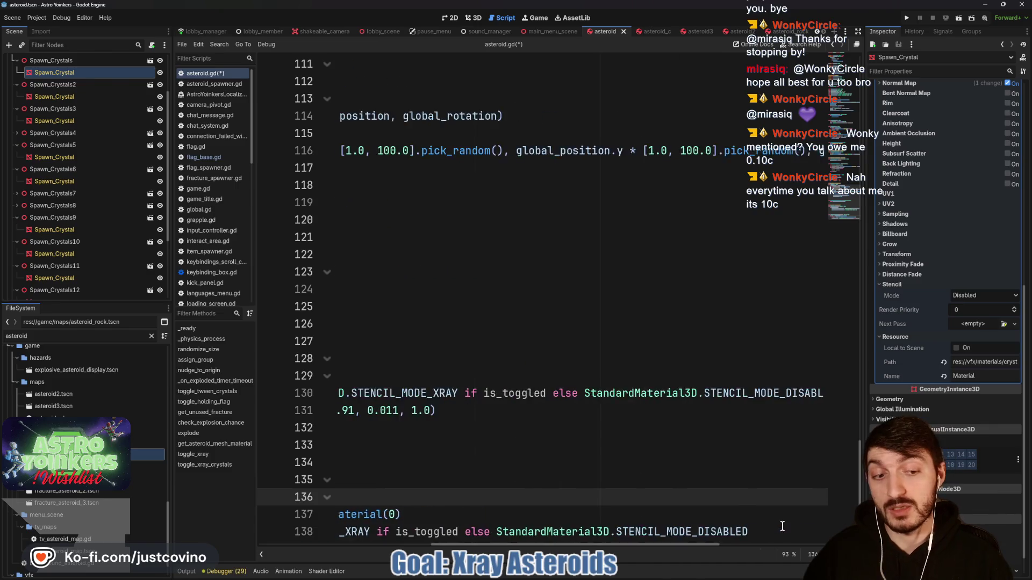
left_click(715, 530)
key("Return")
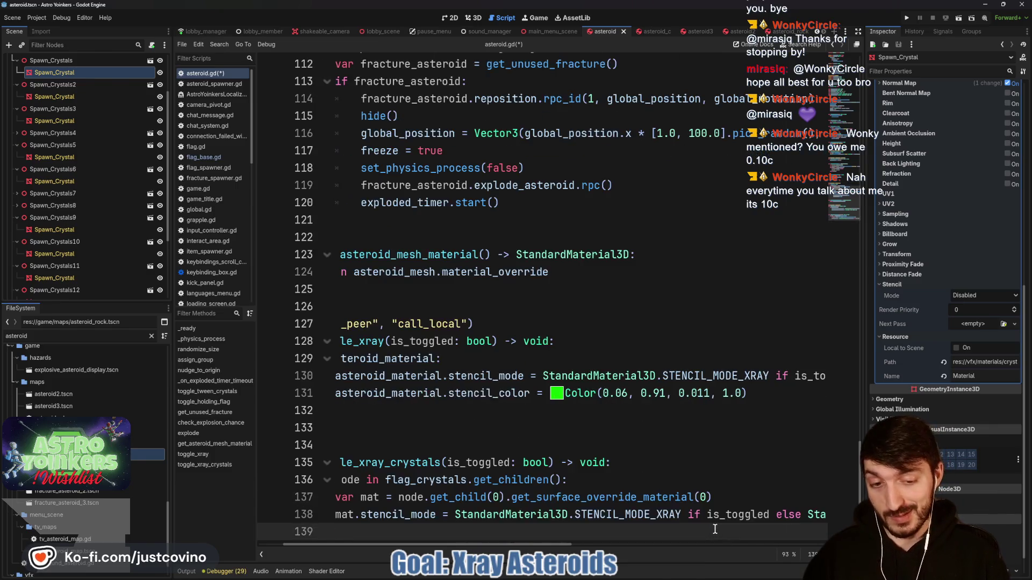
key("Return")
key("Return")
key("Return")
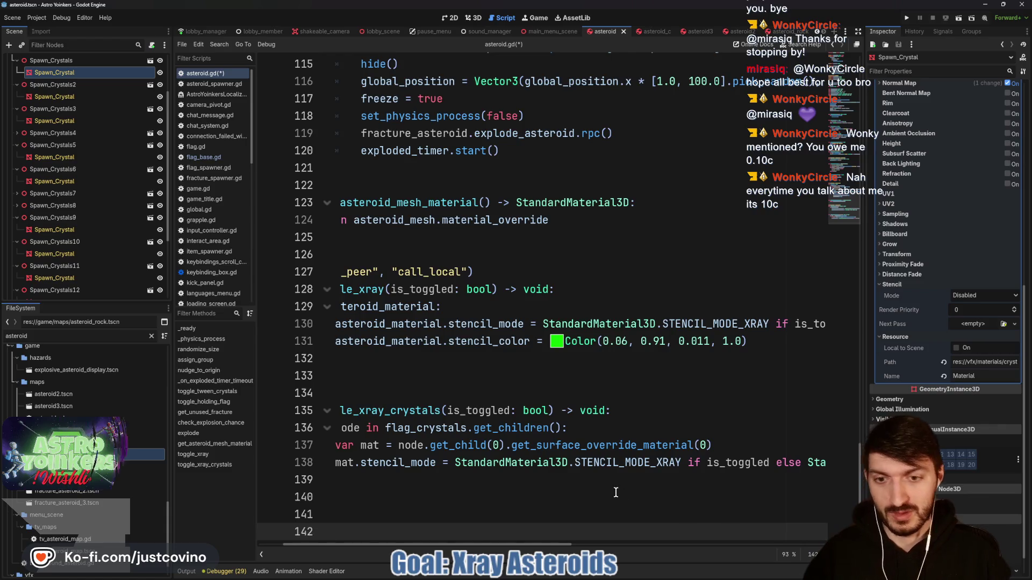
scroll(592, 485, "left", 2)
key("BackSpace")
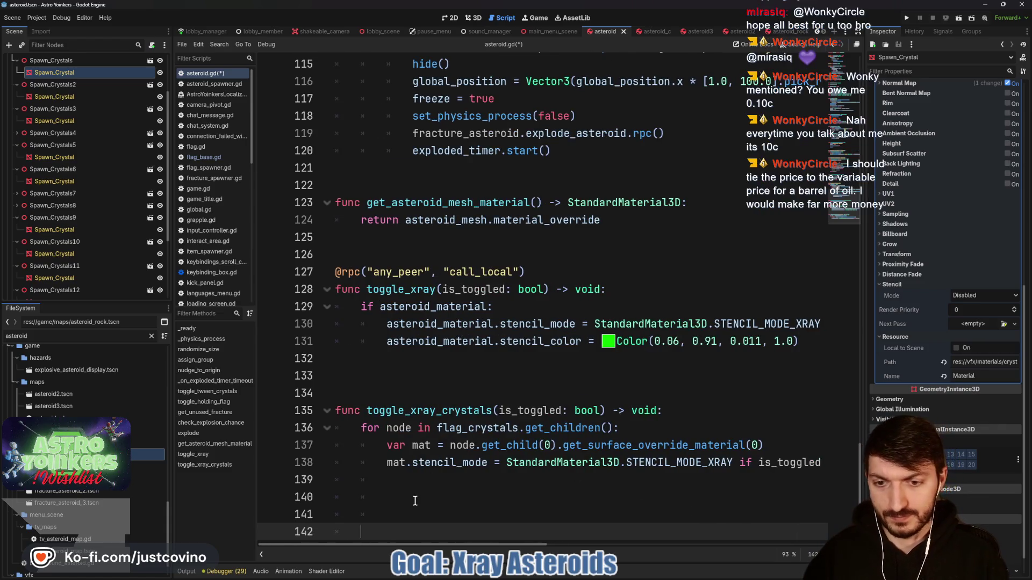
key("Up")
key("Up")
key("Down")
key("Up")
key("Up")
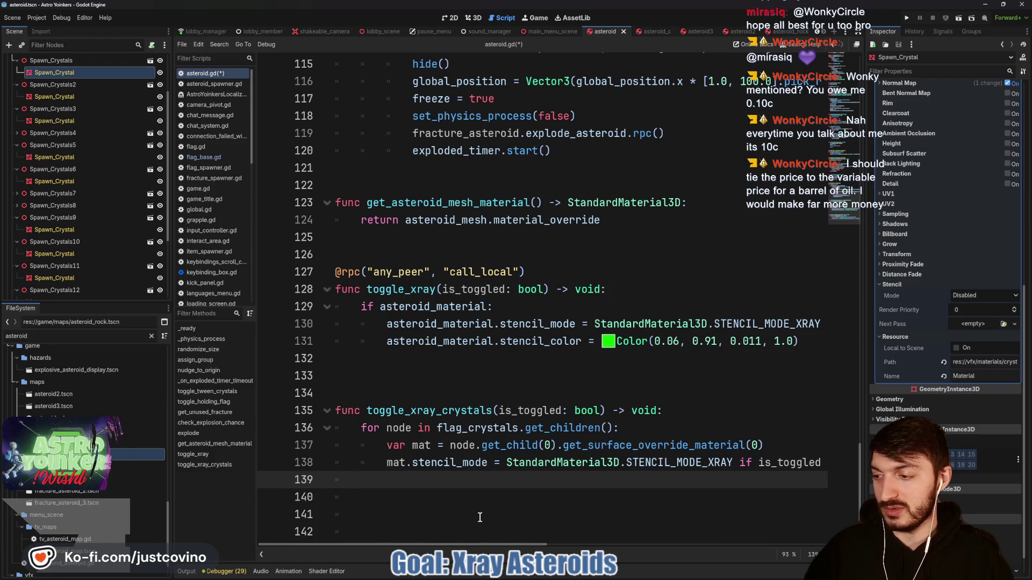
key("ctrl+s")
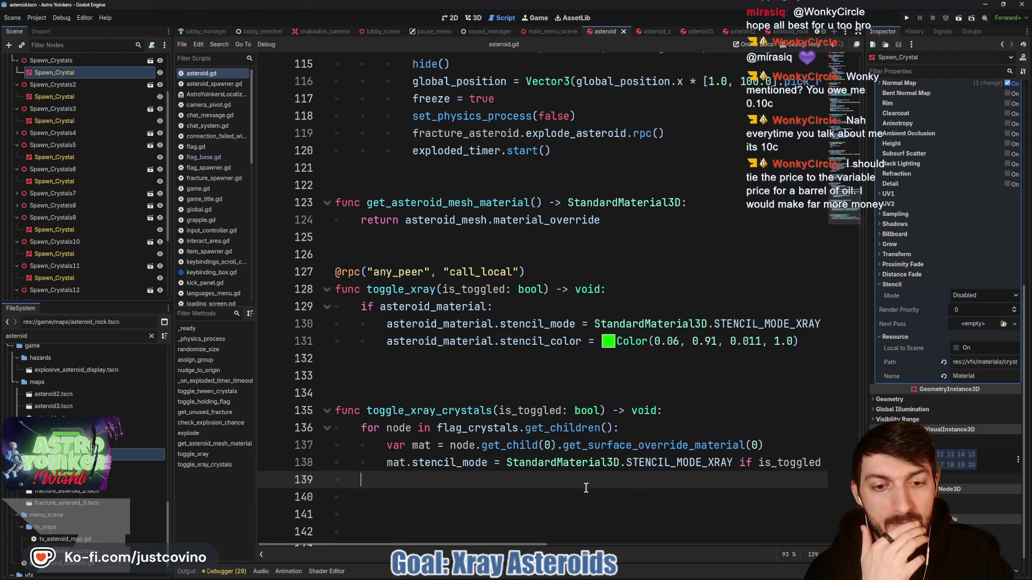
Call toggle_xray_crystals(is_toggled) on line 132 of toggle_xray and save
scroll(913, 379, "up", 10)
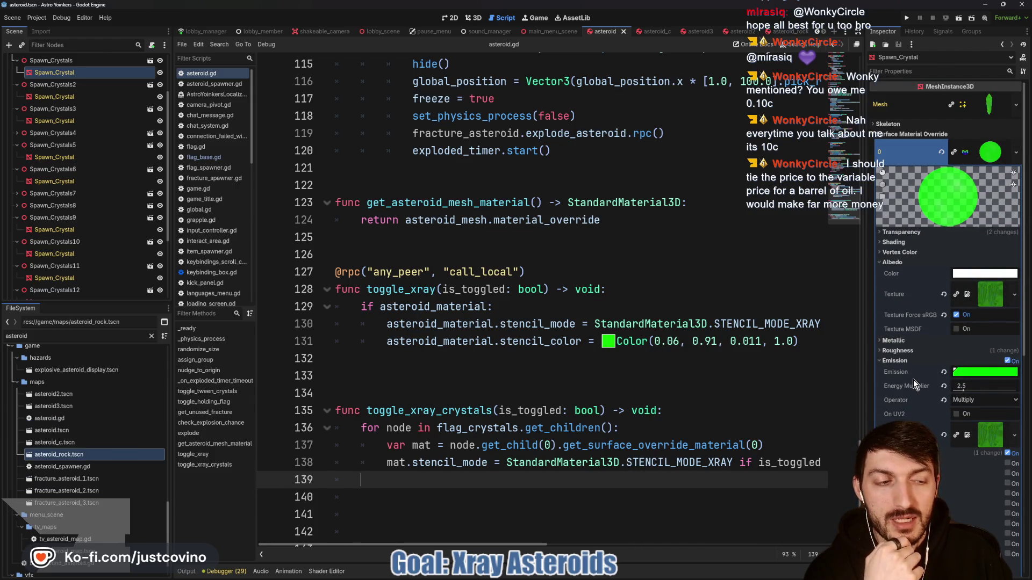
scroll(913, 379, "down", 10)
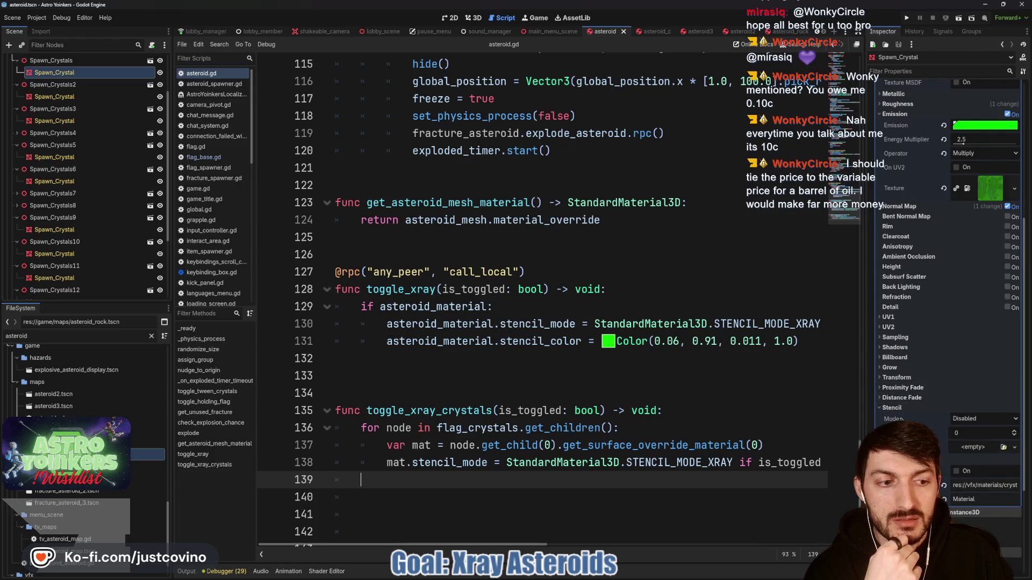
mouse_move(901, 418)
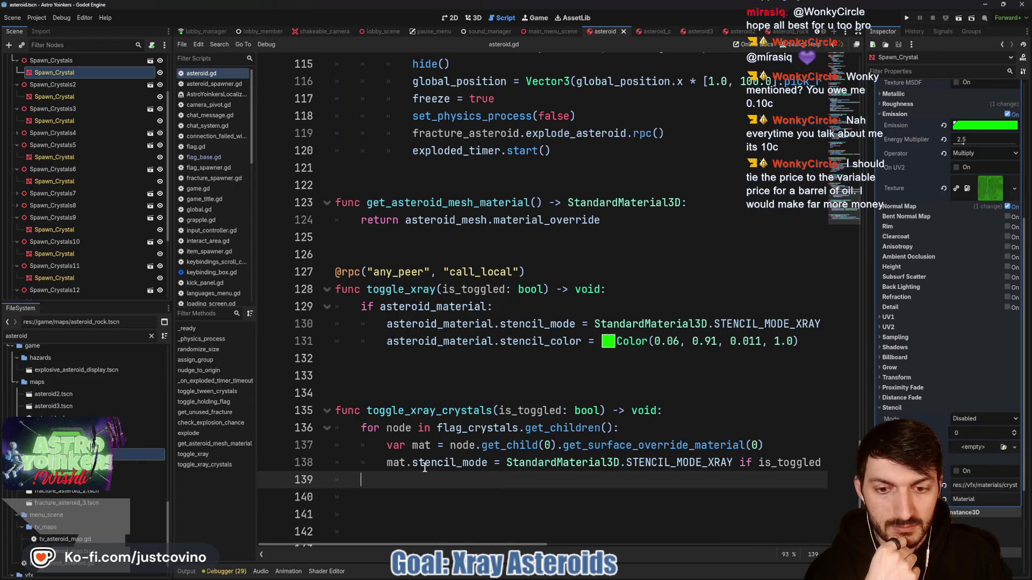
left_click(410, 358)
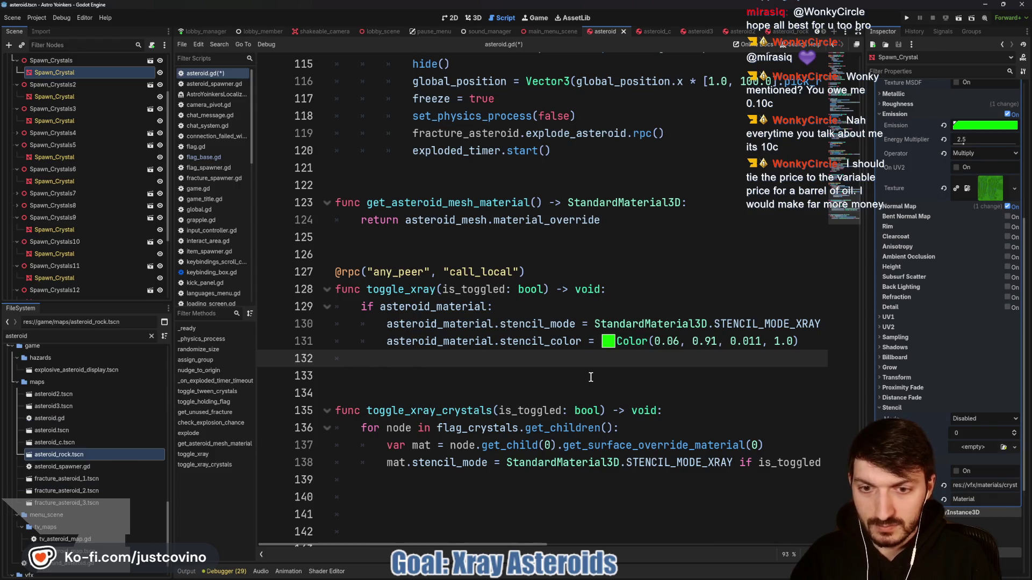
type("toggle")
key("Down")
key("Down")
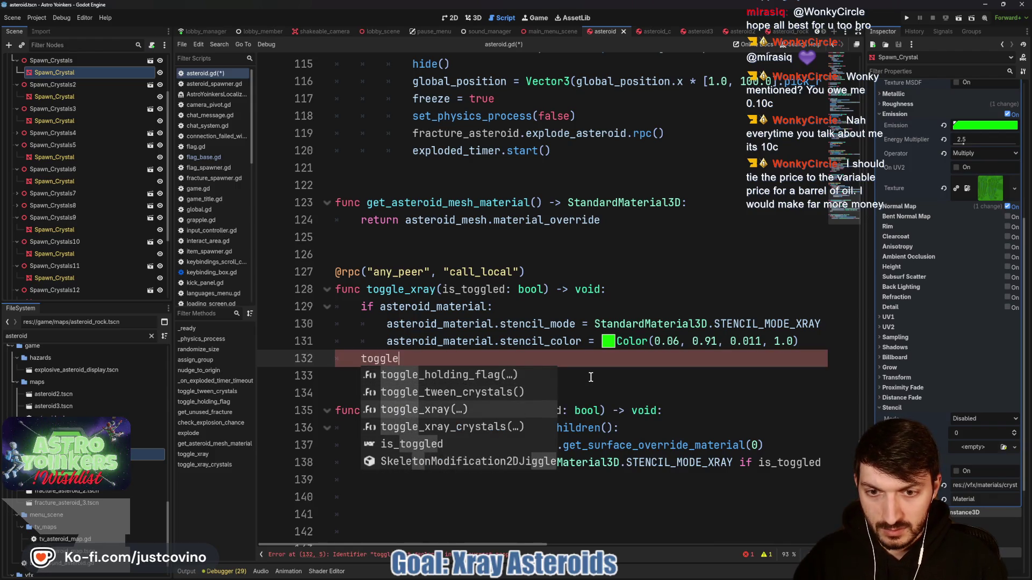
key("Return")
type("_c")
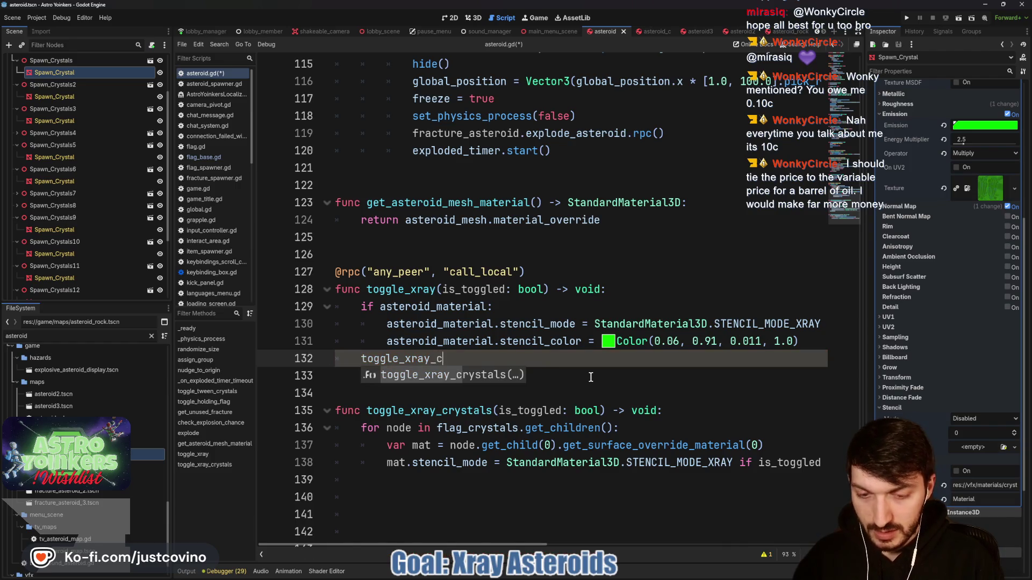
key("Return")
type("is_tog)")
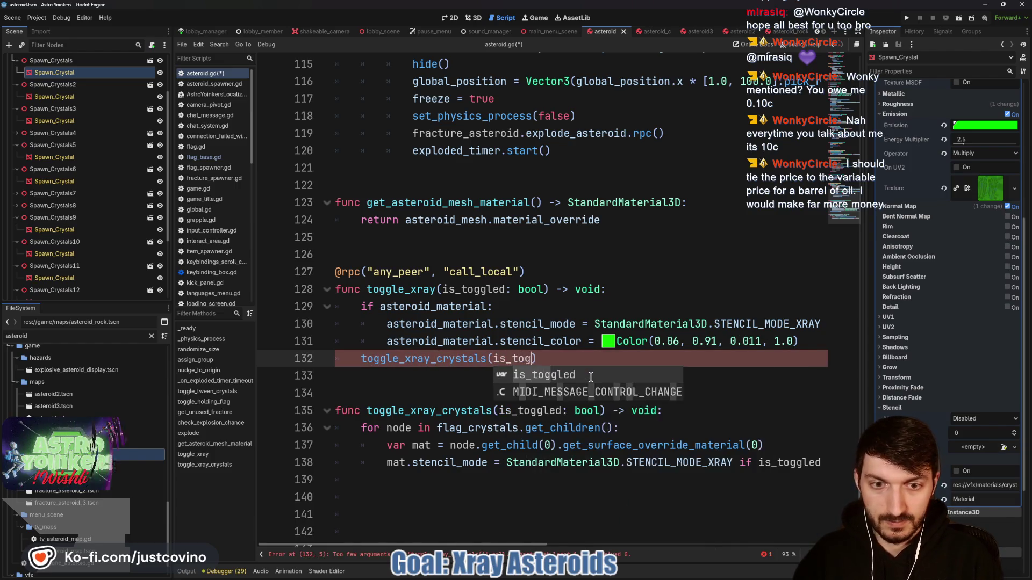
key("Return")
left_click(518, 382)
key("ctrl+s")
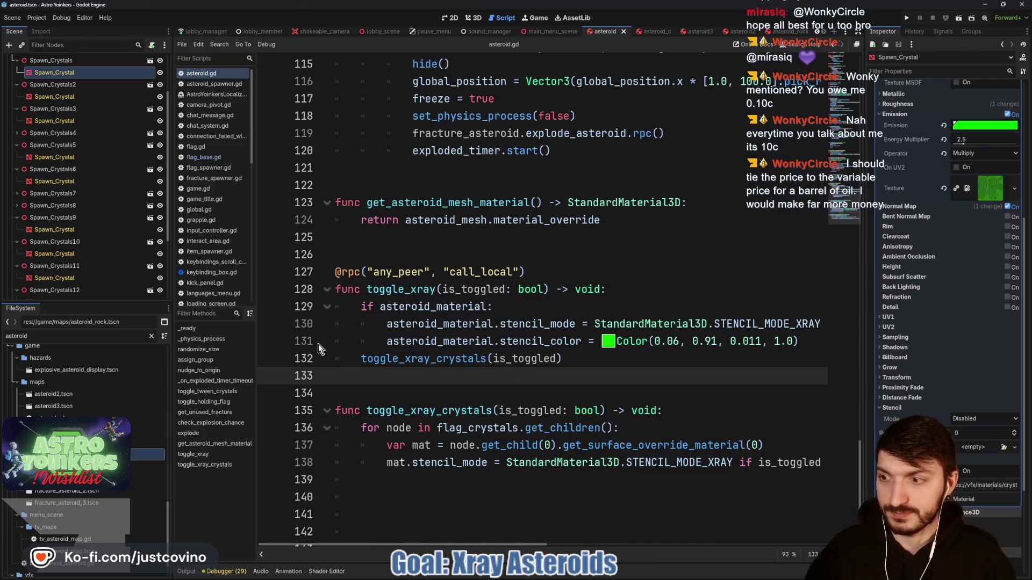
left_click(55, 278)
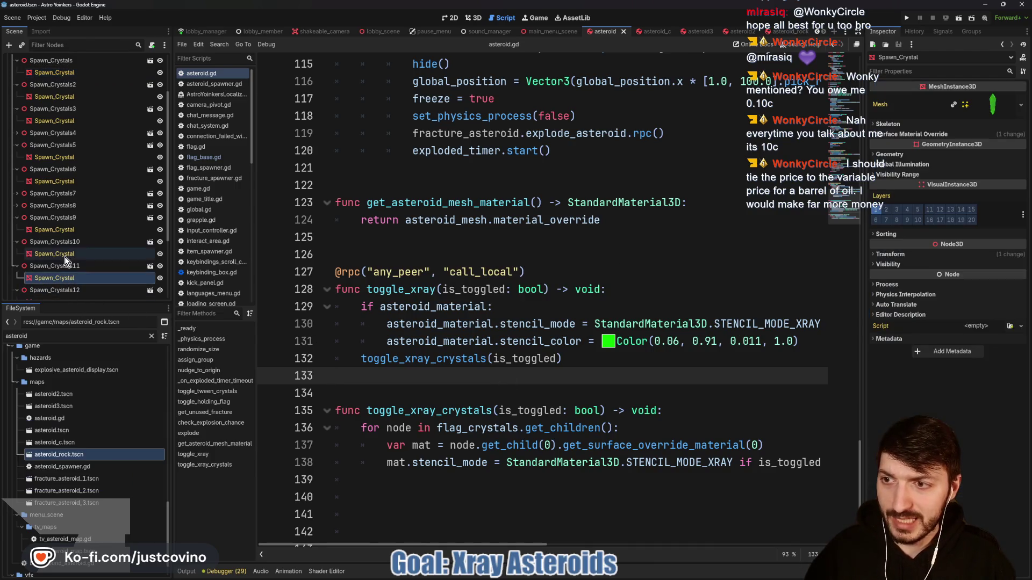
Select all 14 flag crystal meshes under the Spawn_Crystals nodes in the Scene tree
left_click(928, 136)
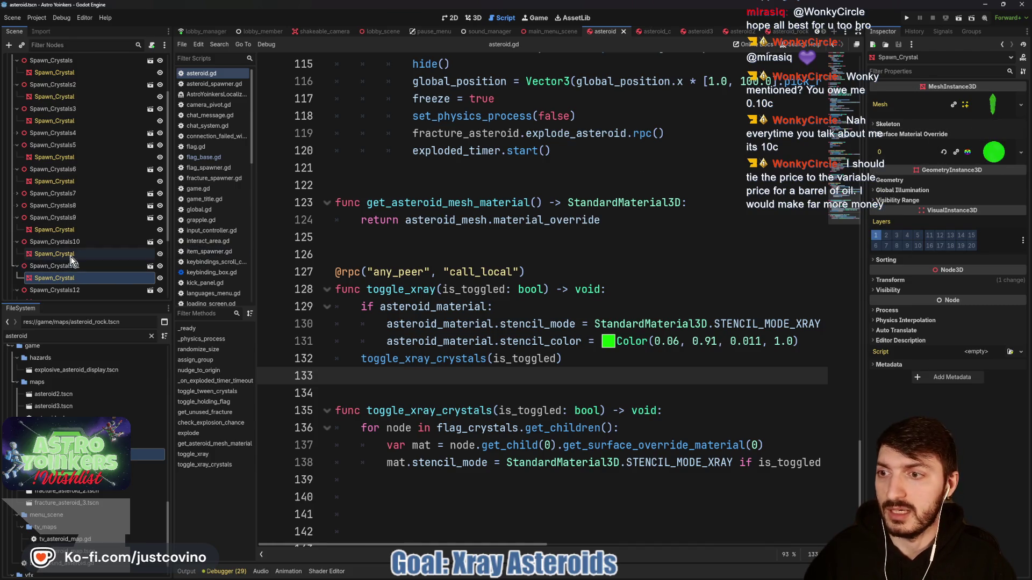
scroll(74, 261, "up", 3)
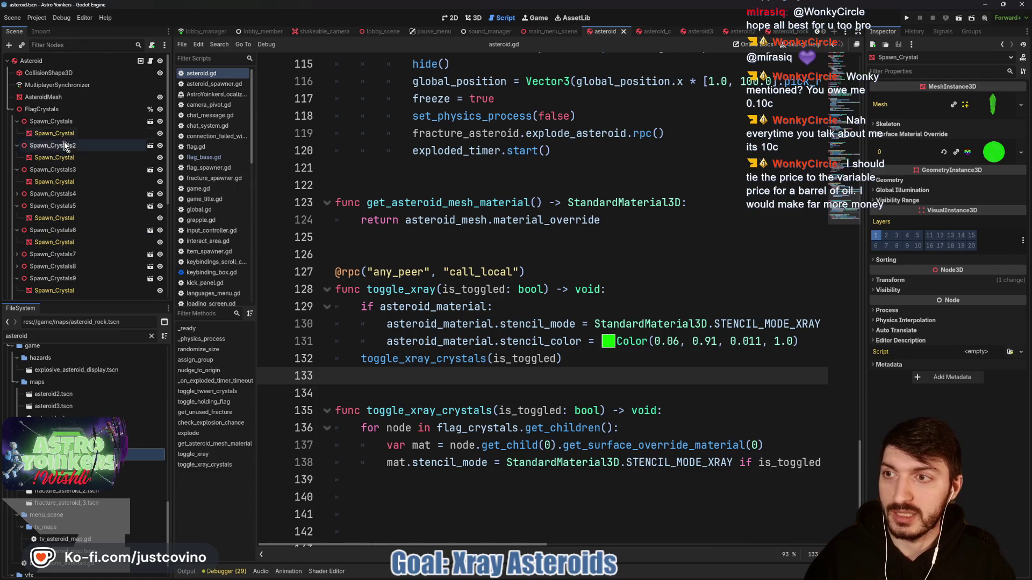
left_click(64, 134)
left_click(68, 159, "ctrl")
left_click(59, 182, "ctrl")
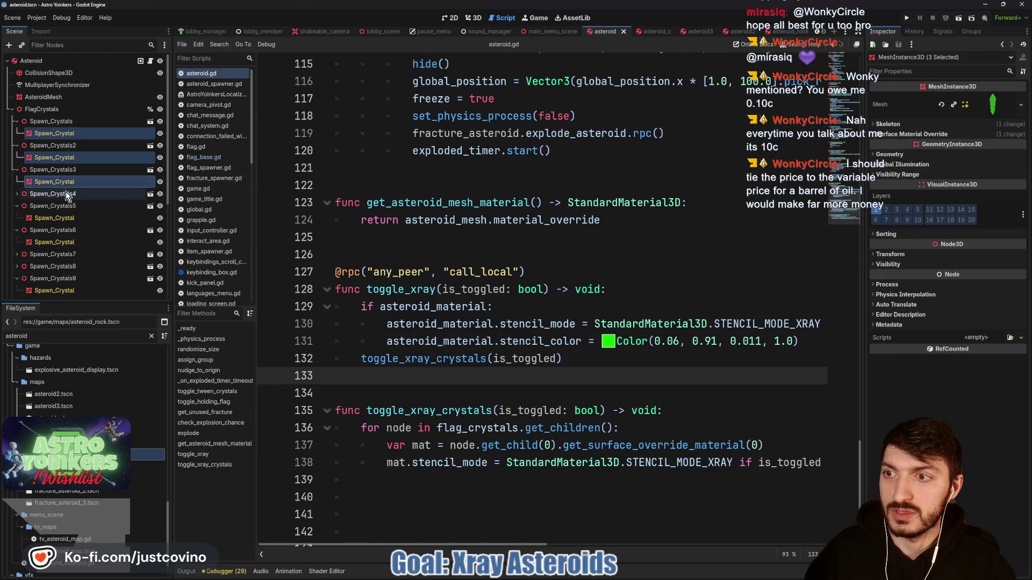
left_click(59, 218, "ctrl")
left_click(59, 242, "ctrl")
left_click(61, 291, "ctrl")
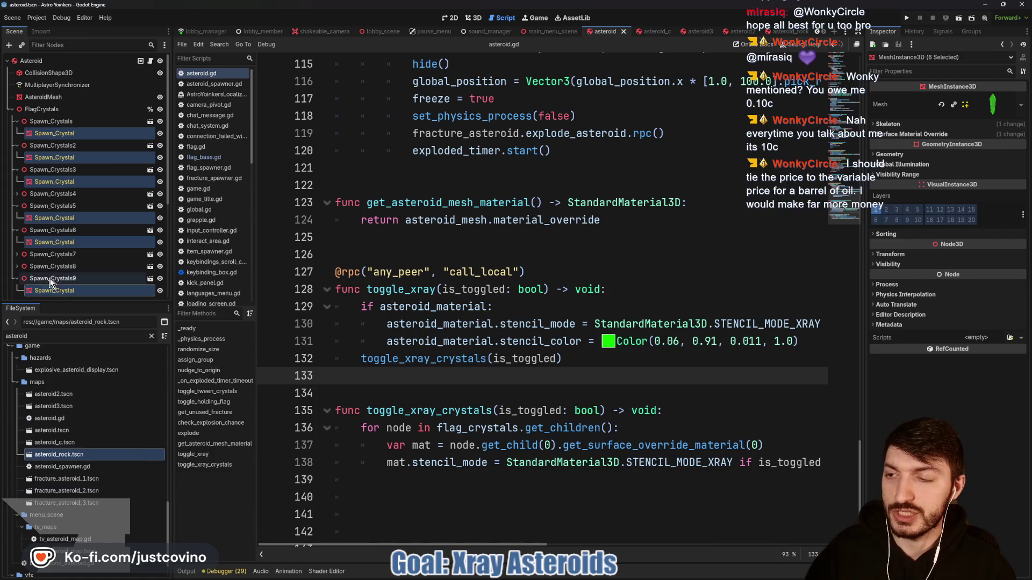
left_click(17, 254)
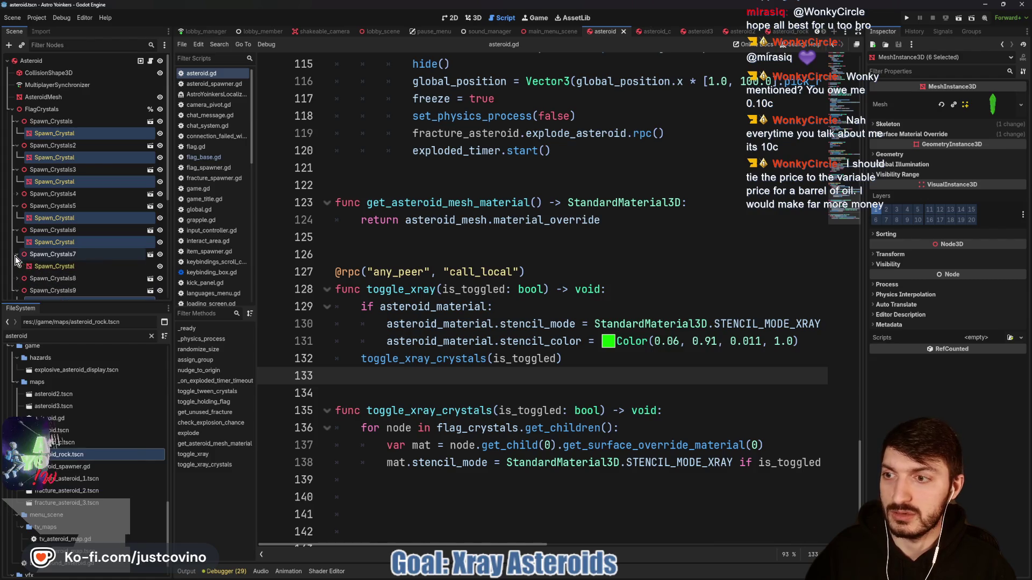
left_click(68, 267, "ctrl")
left_click(69, 290, "ctrl")
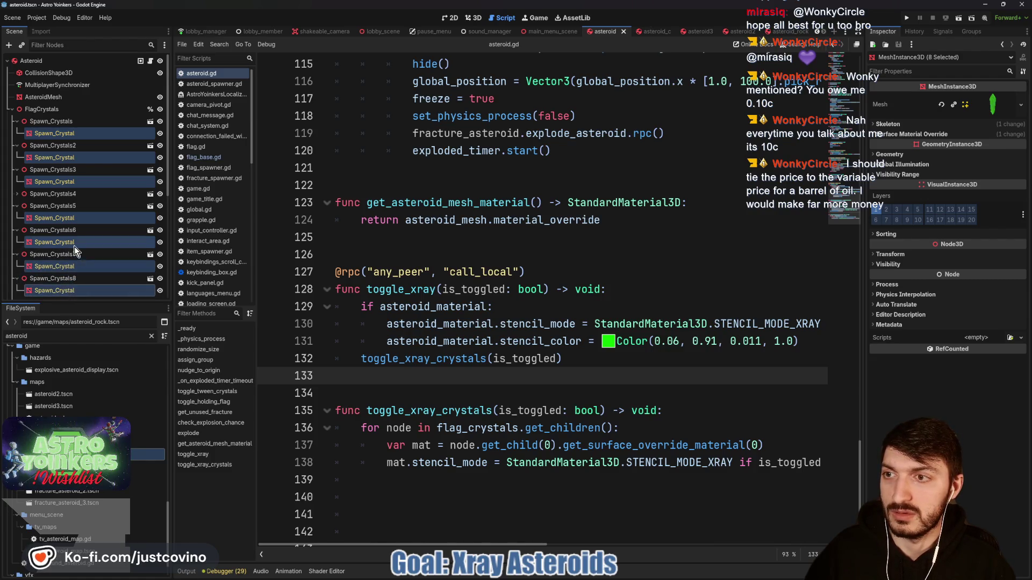
scroll(74, 251, "down", 5)
left_click(64, 217, "ctrl")
left_click(68, 241, "ctrl")
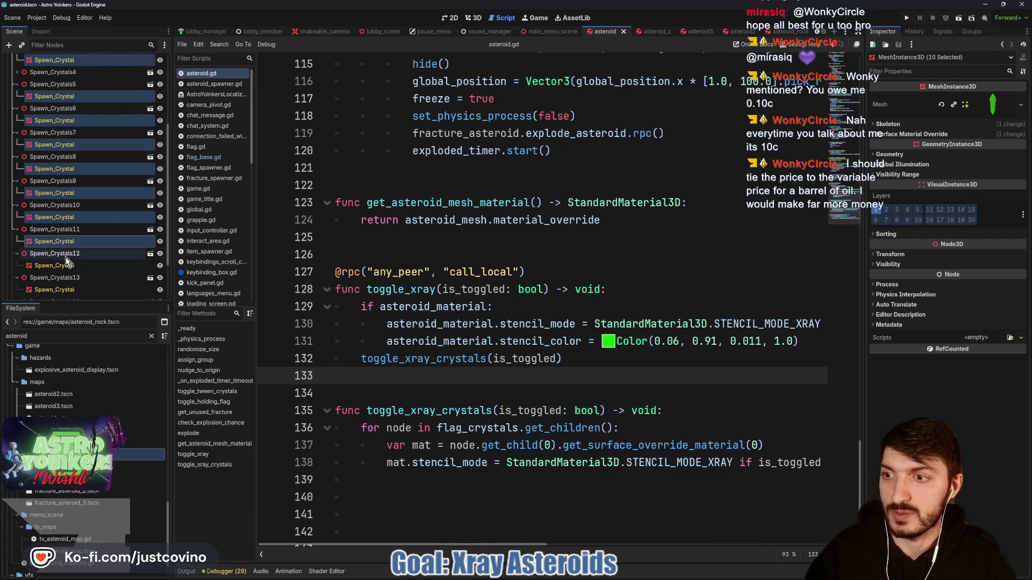
left_click(67, 265, "ctrl")
left_click(67, 290, "ctrl")
scroll(67, 285, "down", 3)
left_click(86, 256, "ctrl")
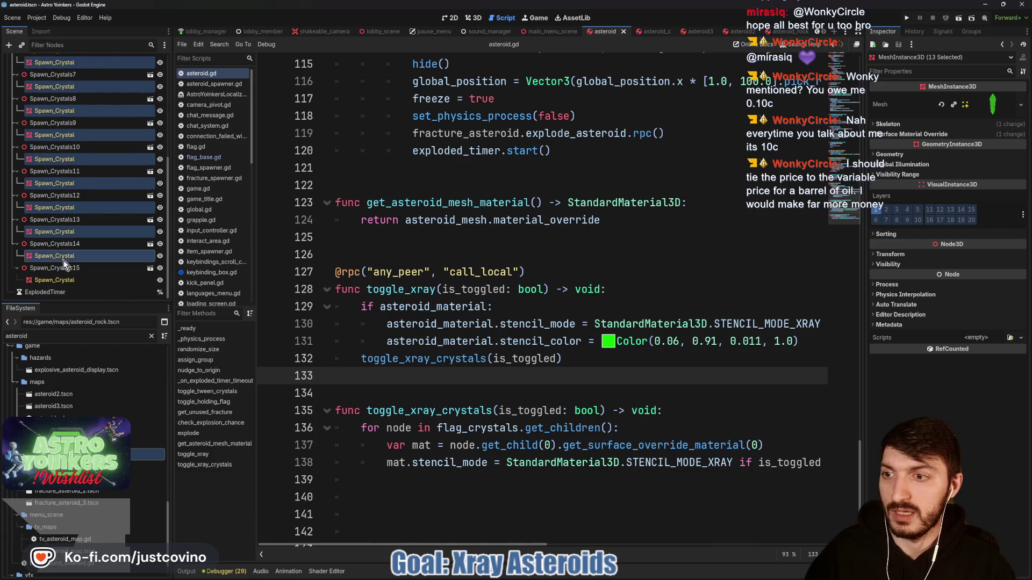
left_click(110, 280, "ctrl")
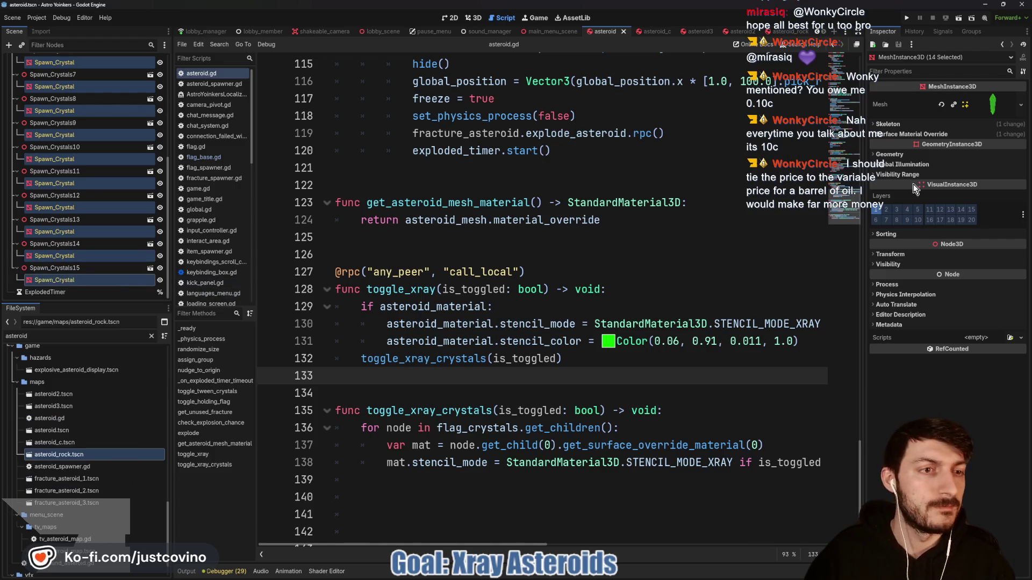
Turn on Local to Scene for the shared green crystal material and save the scene
left_click(914, 134)
left_click(990, 152)
scroll(960, 337, "down", 10)
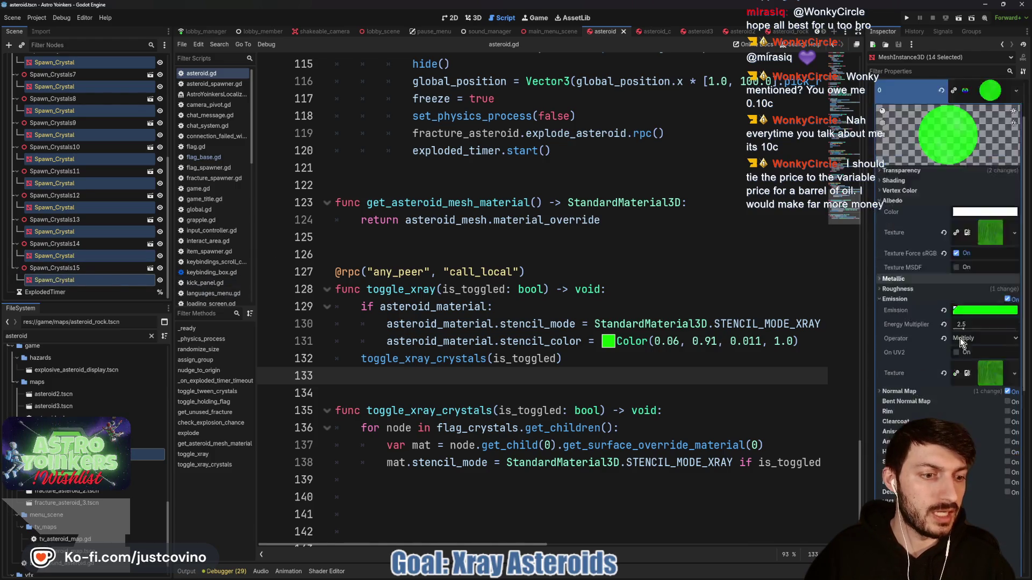
left_click(956, 410)
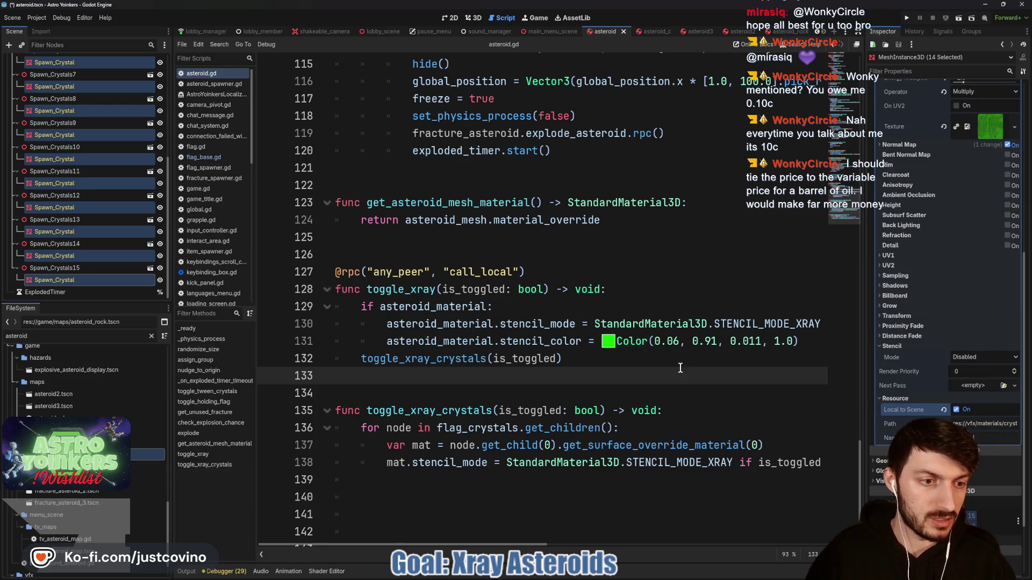
left_click(640, 324)
key("ctrl+s")
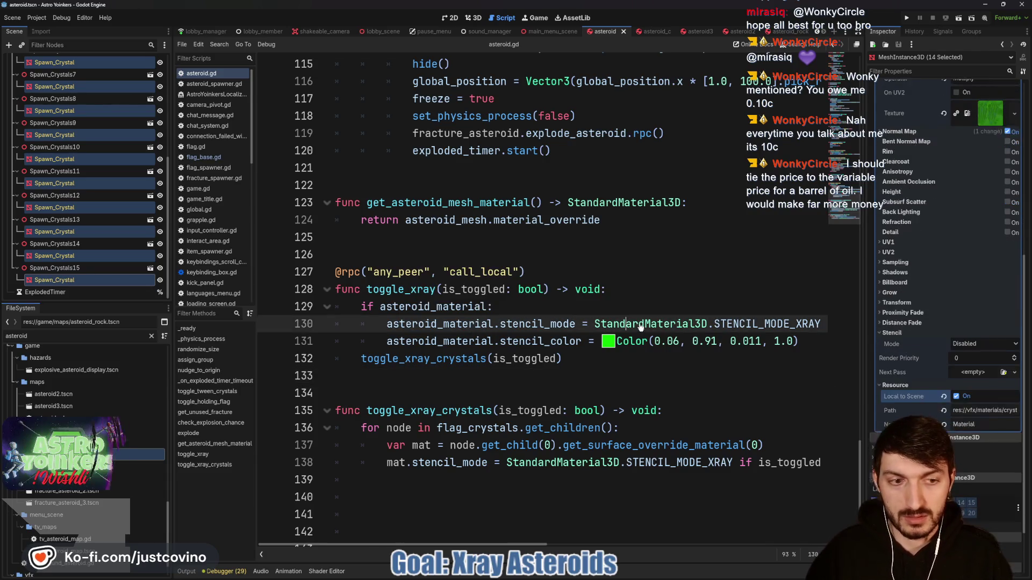
left_click(68, 278)
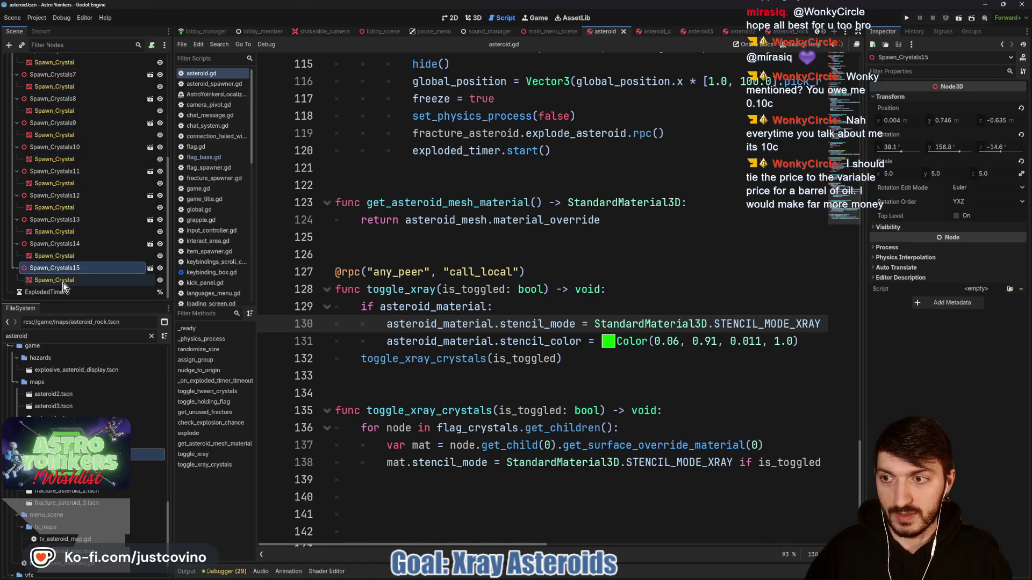
Inspect the Spawn_Crystals14 crystal's override material stencil settings in asteroid_rock
left_click(945, 134)
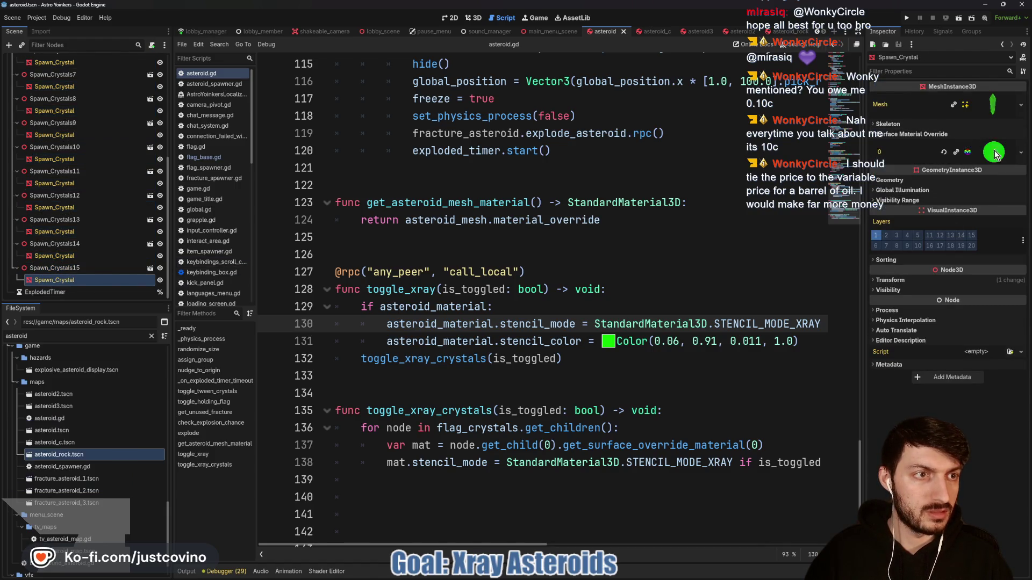
left_click(998, 156)
scroll(946, 269, "down", 10)
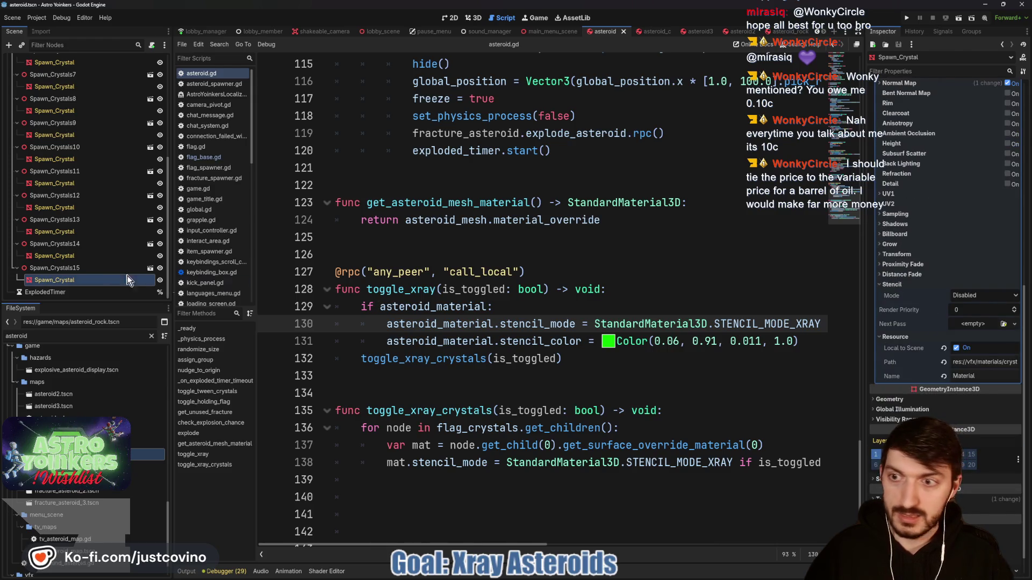
left_click(47, 256)
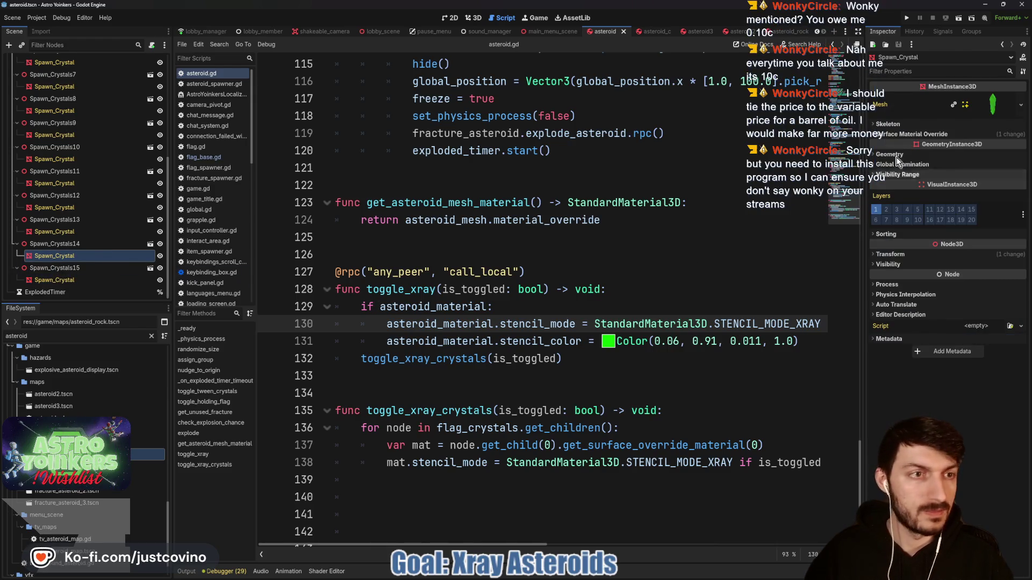
left_click(948, 134)
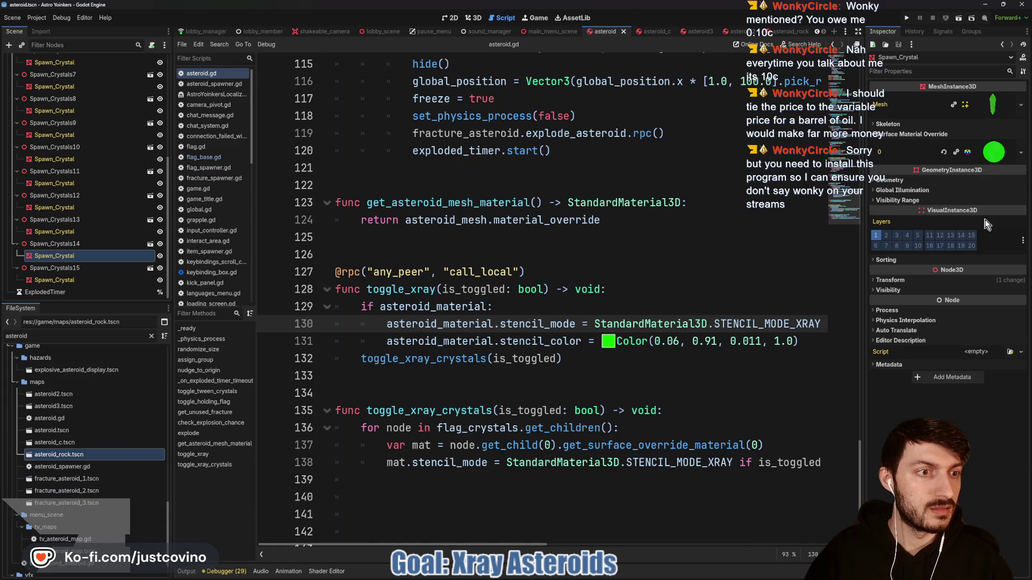
left_click(1004, 155)
scroll(952, 250, "down", 8)
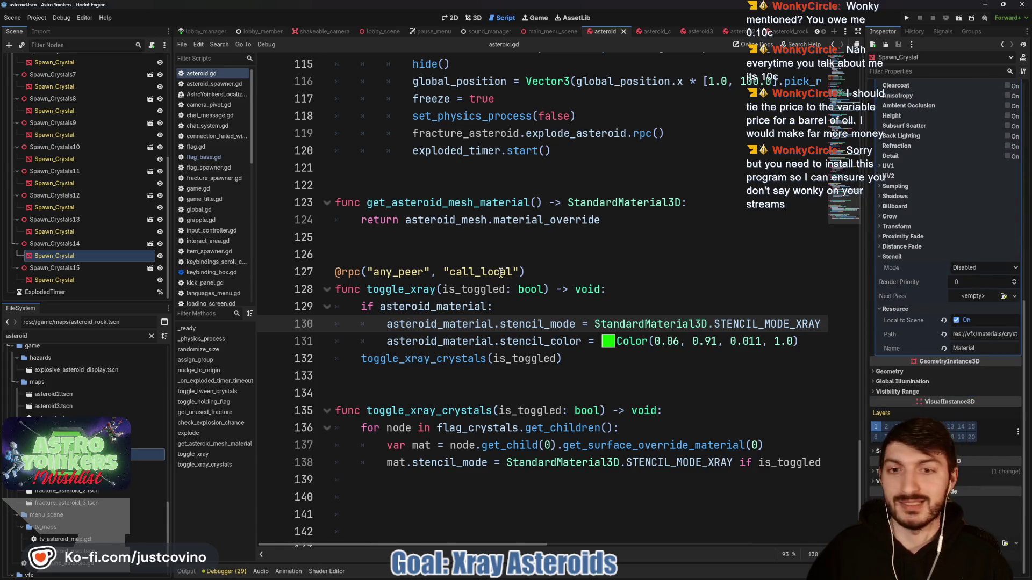
left_click(431, 254)
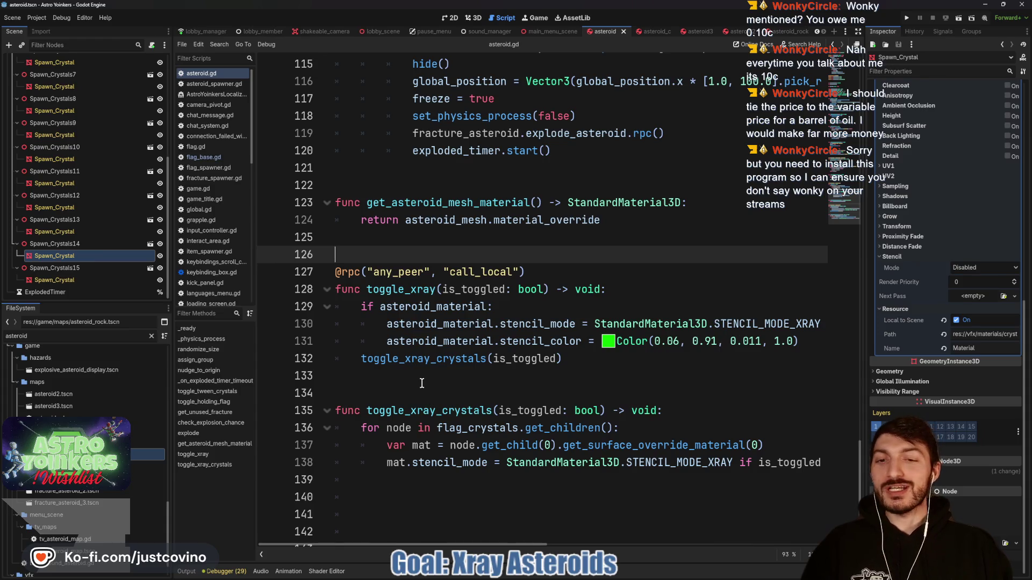
scroll(425, 389, "up", 2)
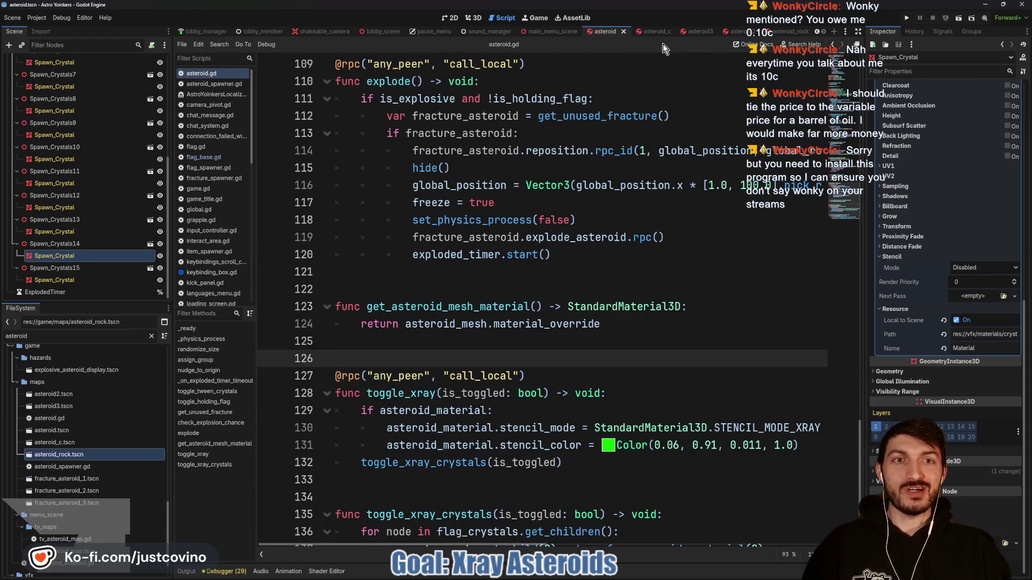
In asteroid_c, select the four flag crystals and inspect their shared material's stencil settings
left_click(645, 32)
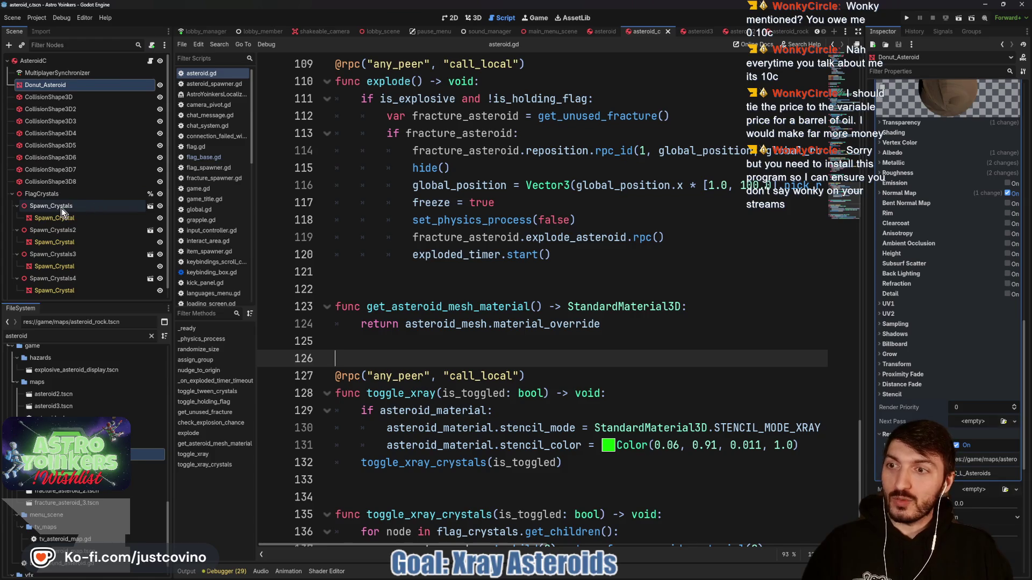
left_click(69, 288)
left_click(64, 256, "ctrl")
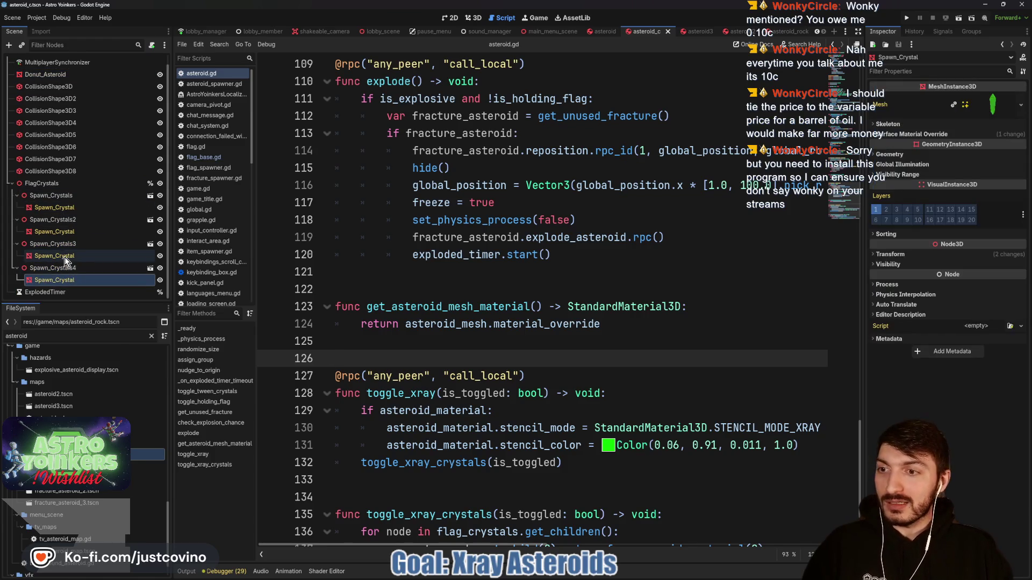
left_click(63, 232, "ctrl")
left_click(61, 208, "ctrl")
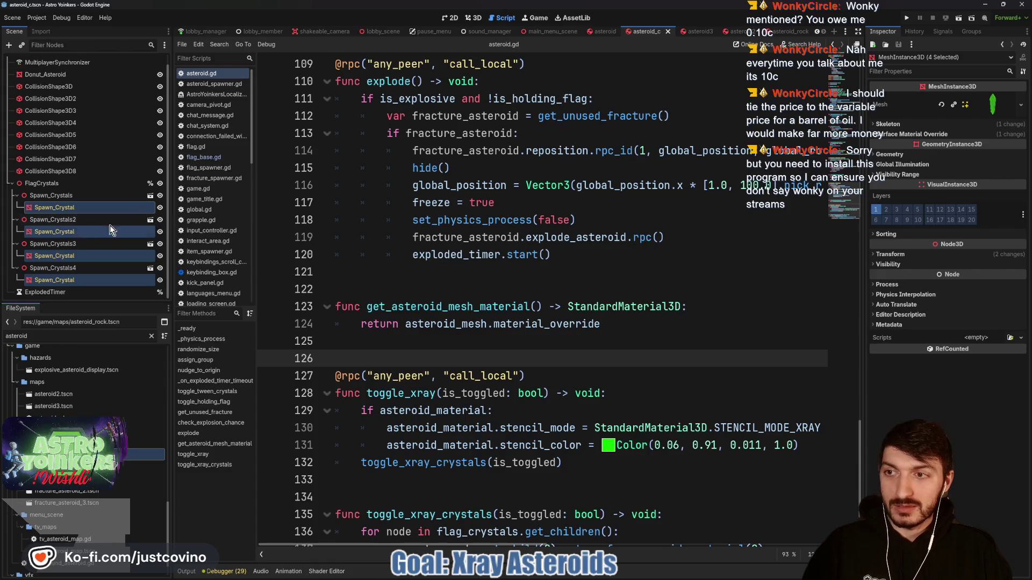
left_click(927, 134)
left_click(994, 153)
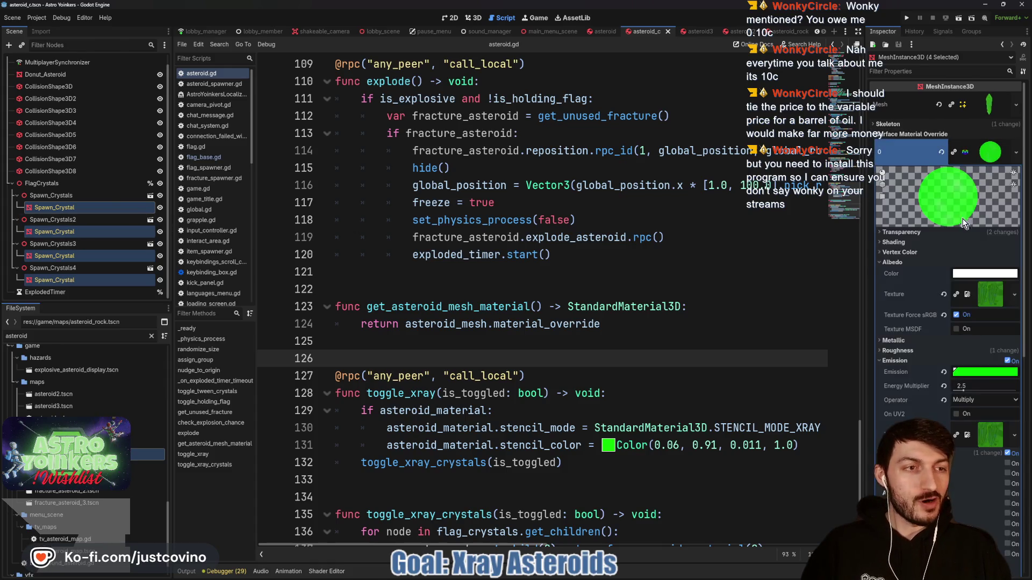
scroll(937, 396, "down", 10)
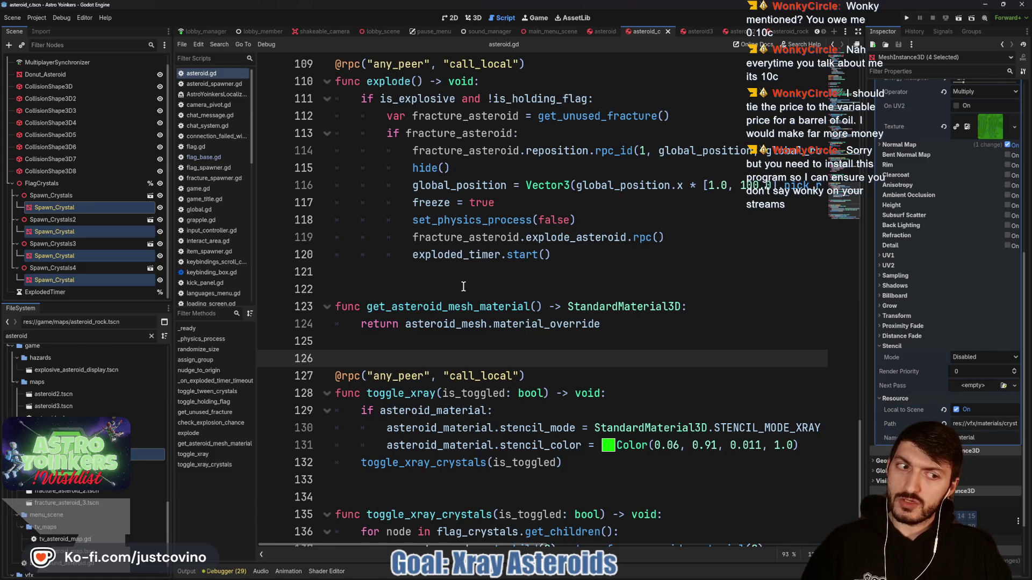
left_click(91, 258)
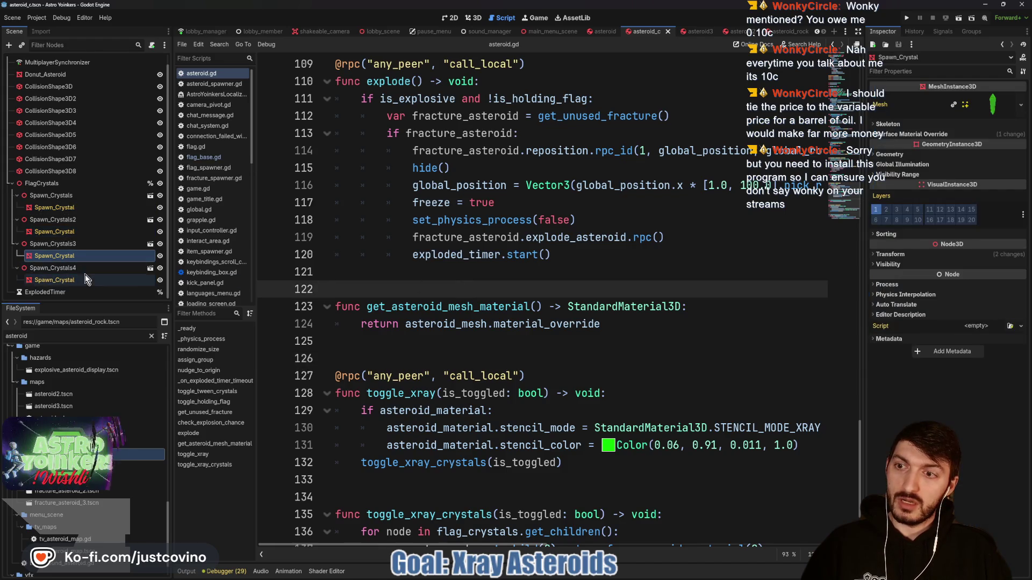
left_click(85, 279)
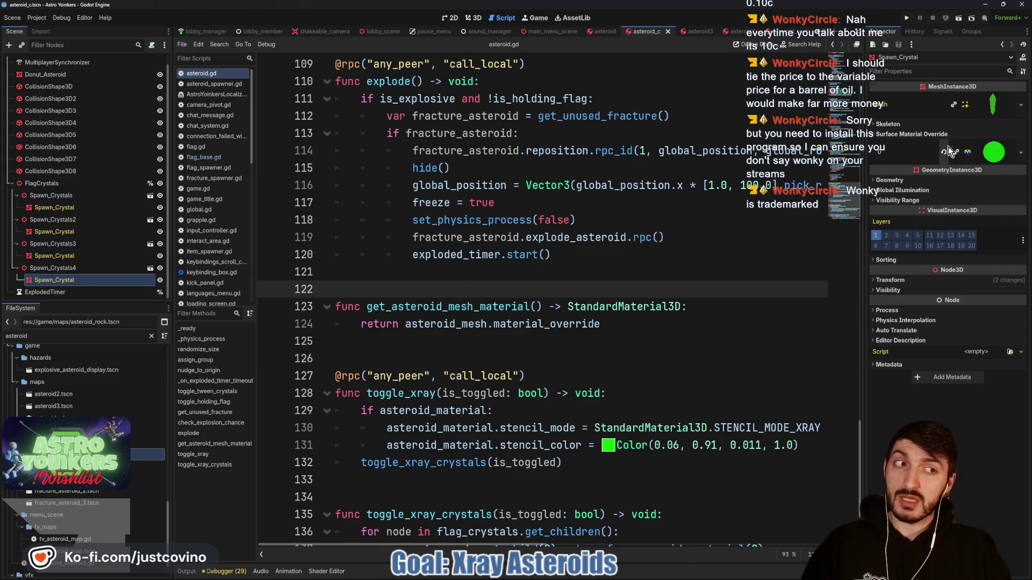
scroll(908, 328, "down", 5)
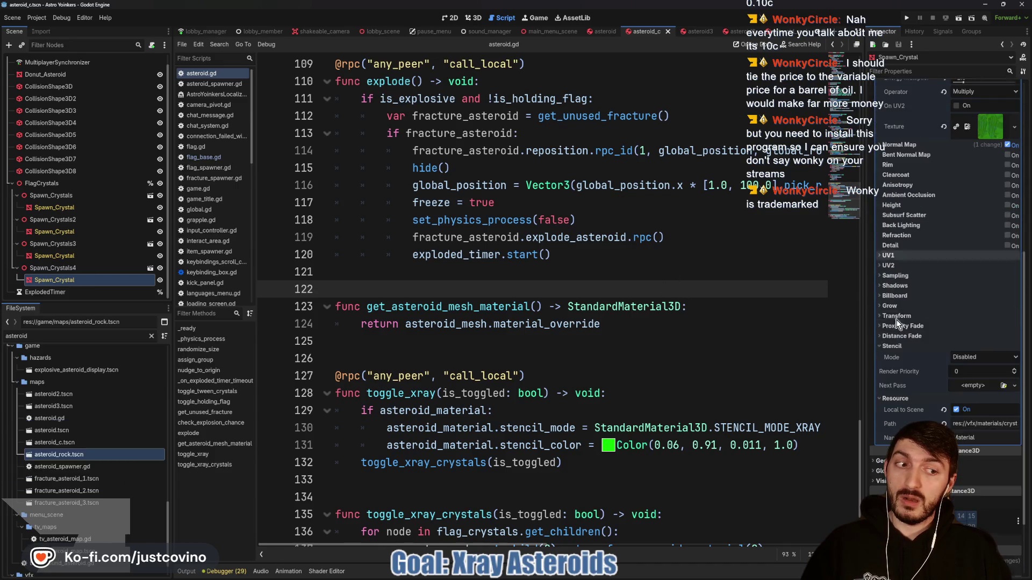
left_click(476, 257)
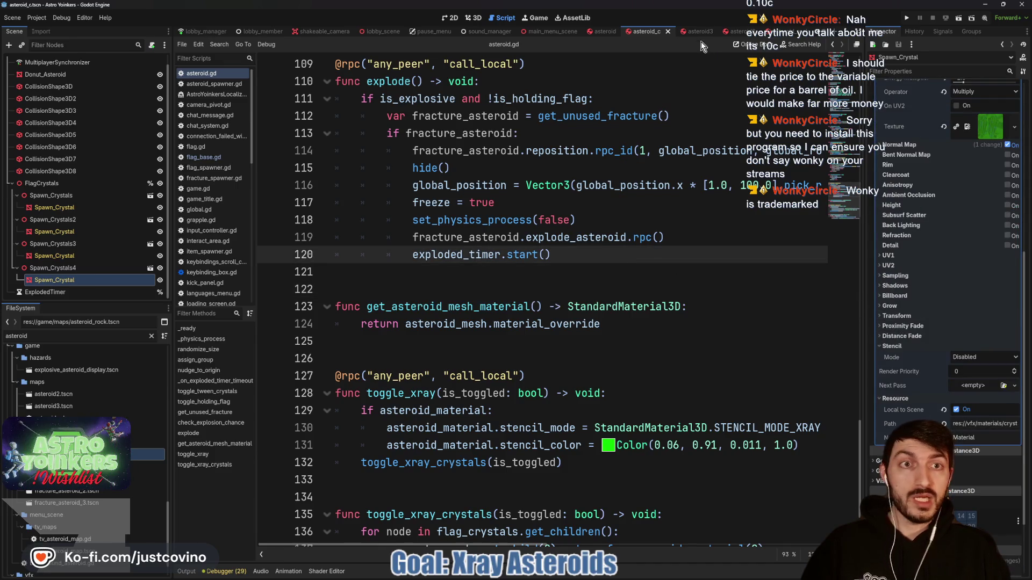
Open asteroid3's Spawn_Crystals4 crystal material, then launch the game with F5
left_click(691, 32)
left_click(12, 110)
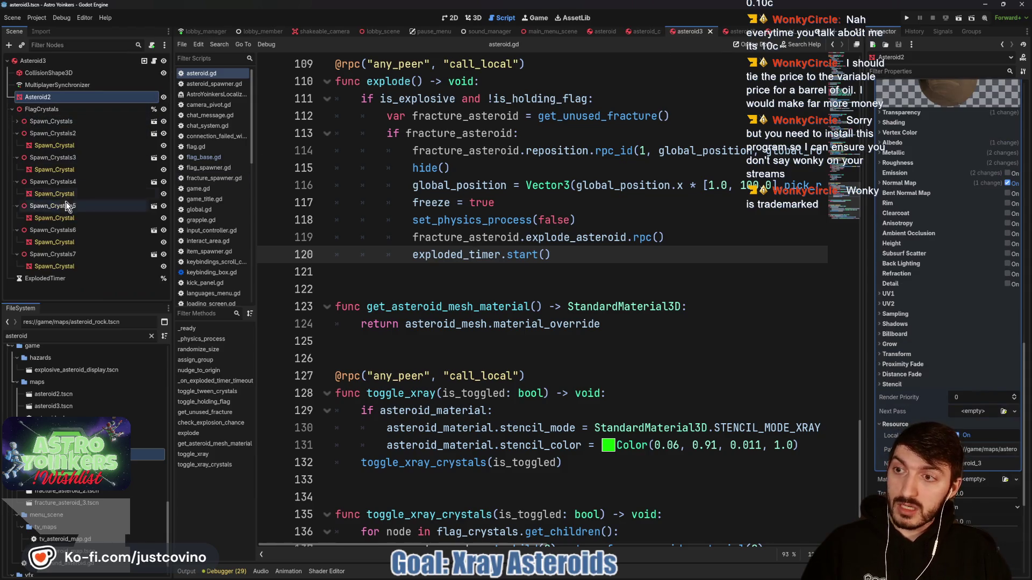
left_click(55, 197)
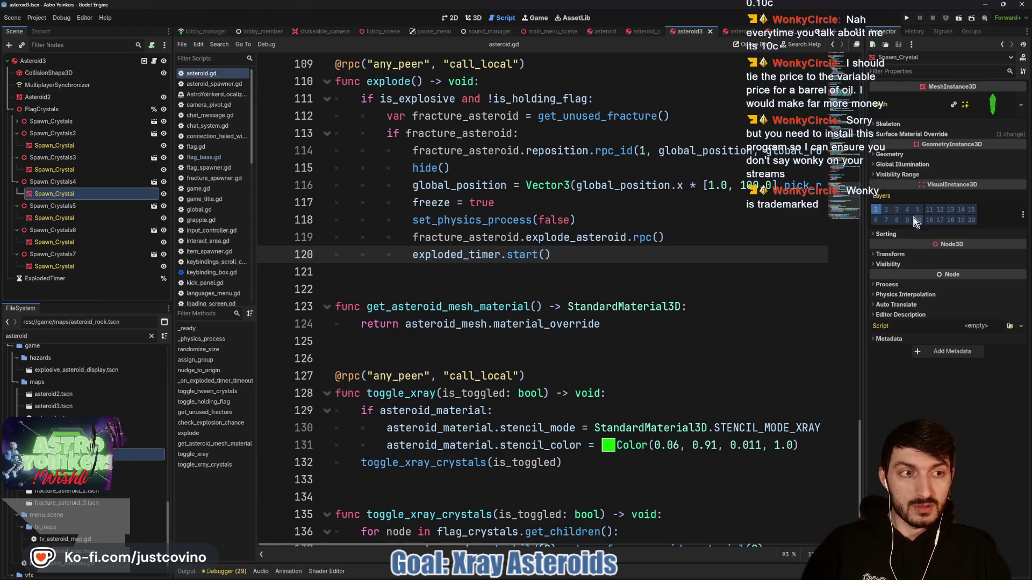
left_click(946, 134)
left_click(962, 152)
scroll(962, 258, "down", 5)
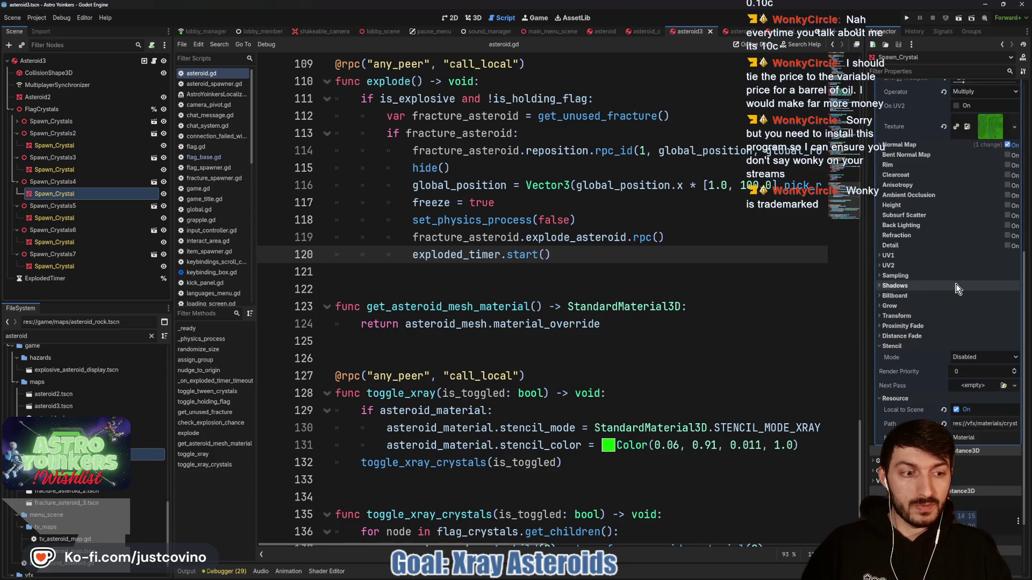
left_click(522, 220)
key("F5")
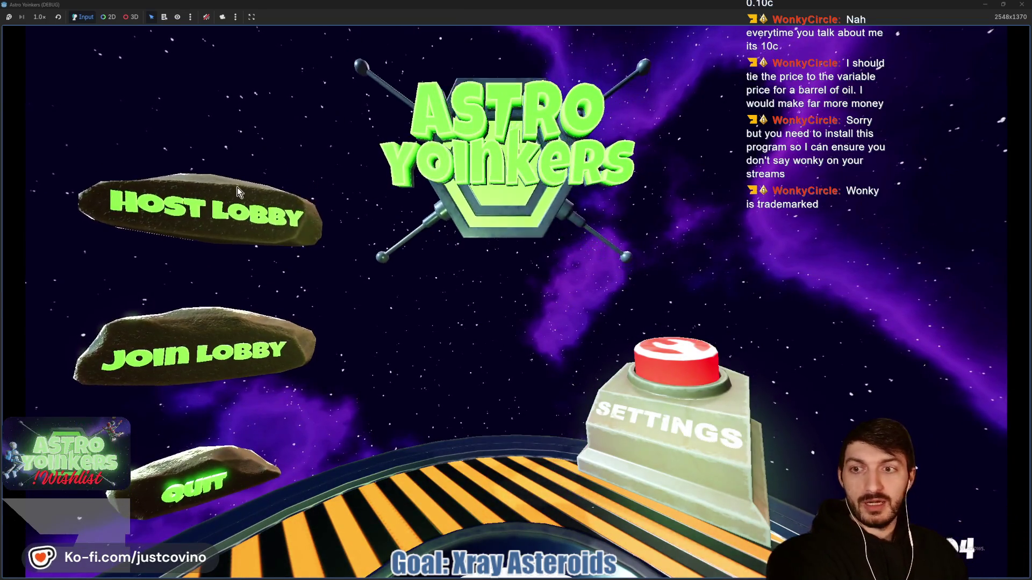
Host a new lobby in Astro Yoinkers and start the match
left_click(237, 187)
left_click(459, 249)
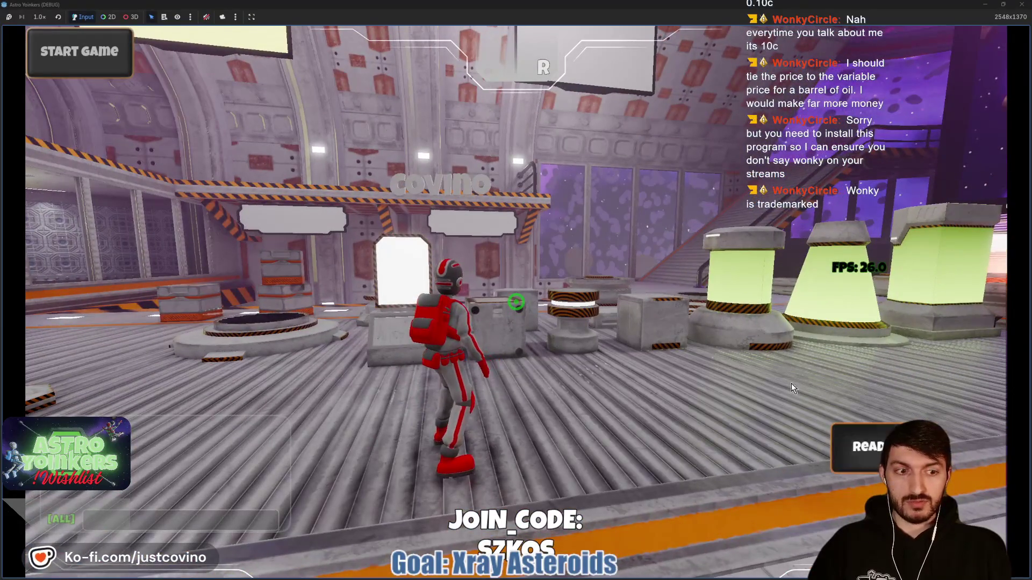
left_click(128, 76)
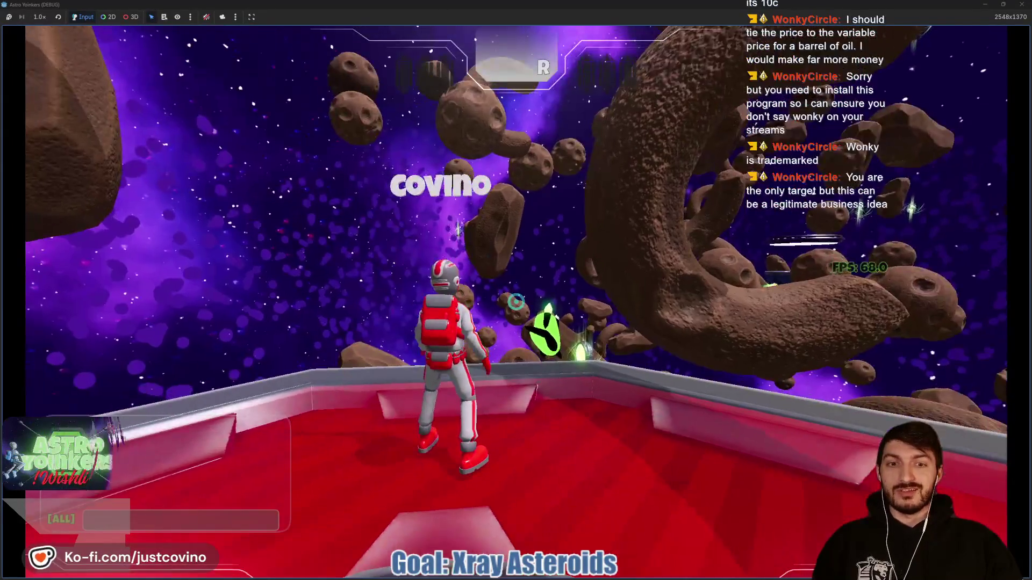
Run the character across the pad to the rail, facing the asteroids and green flag crystals
key("a")
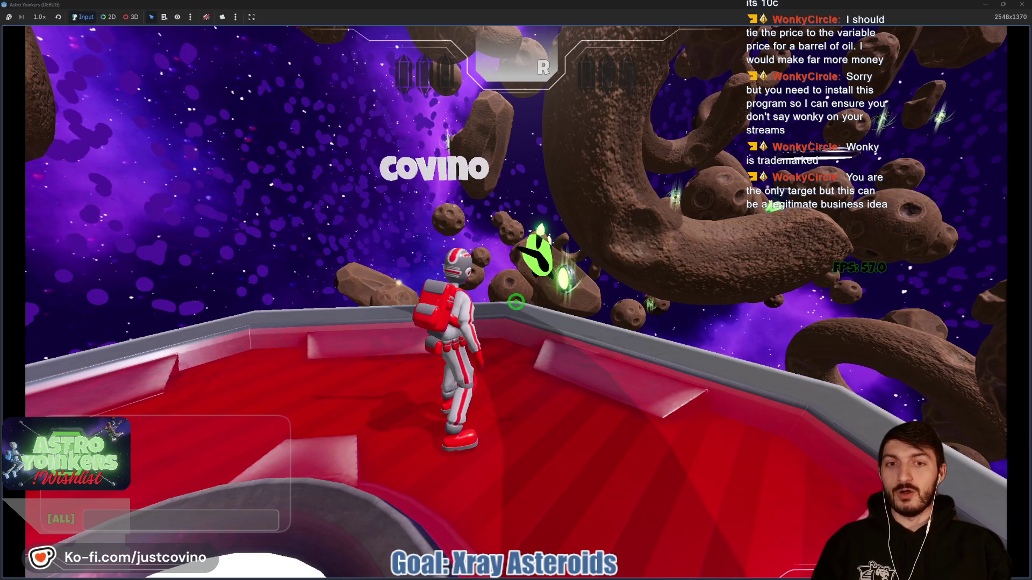
key("w")
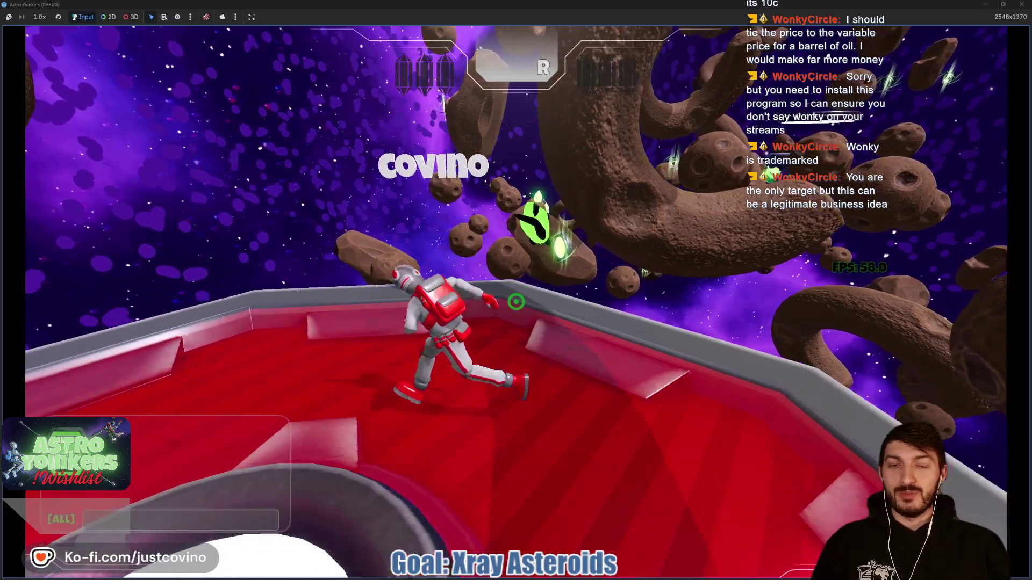
key("w")
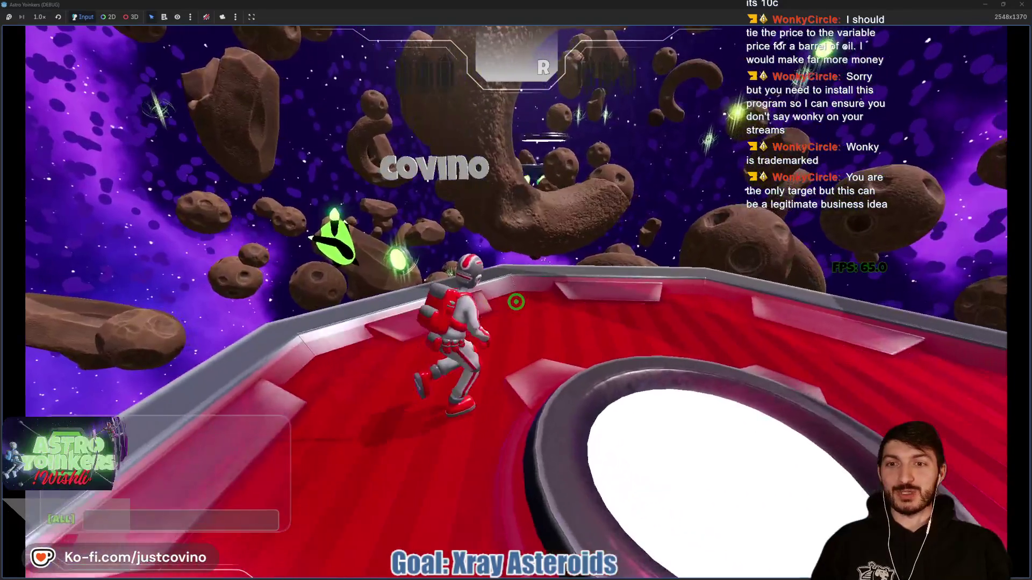
key("w")
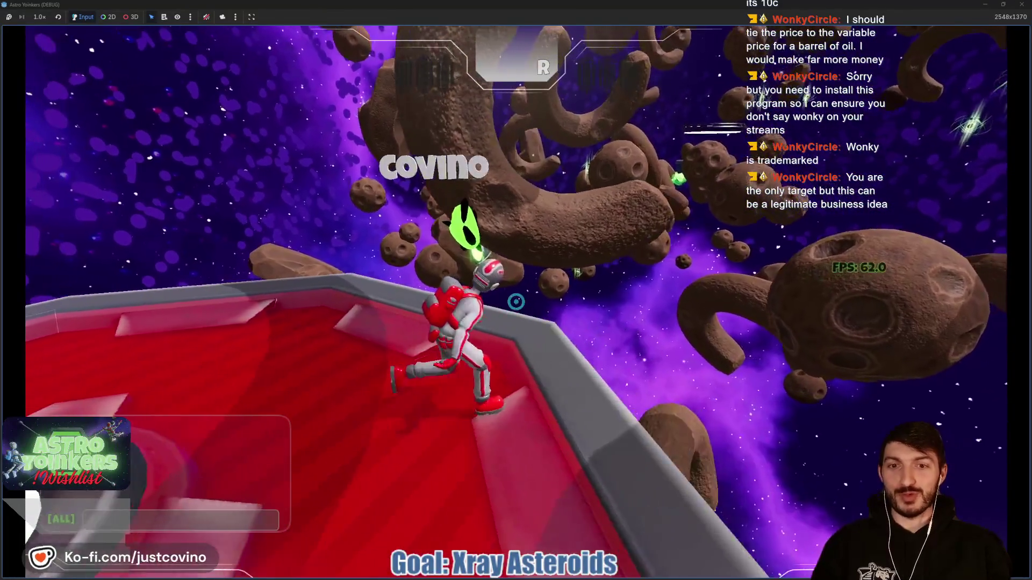
key("w")
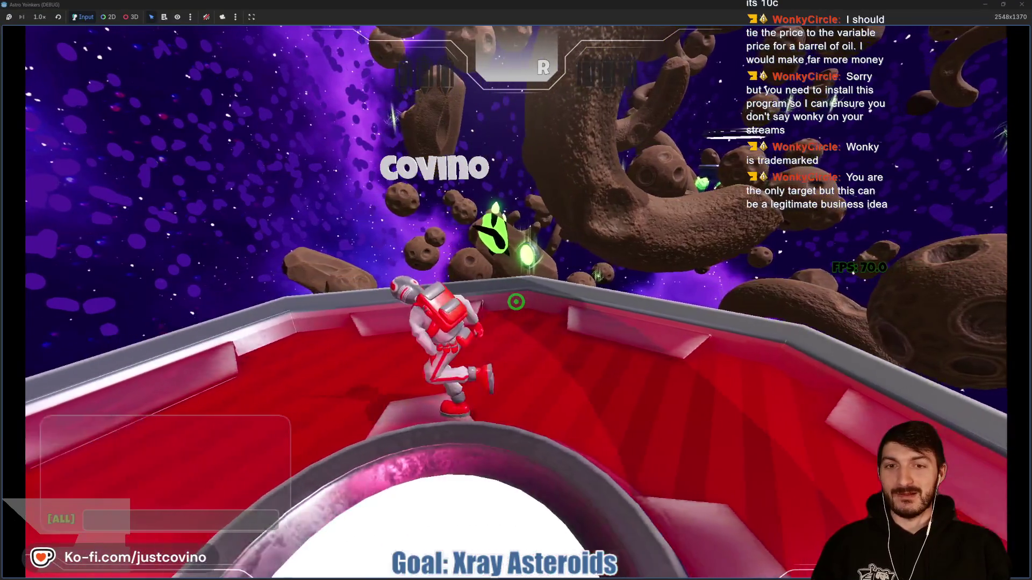
key("w")
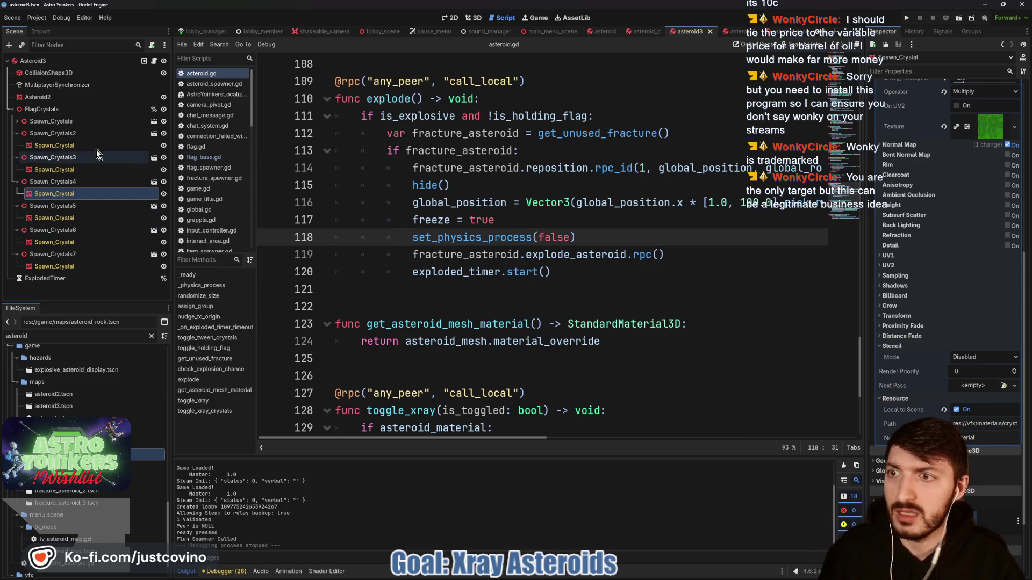
Set Asteroid2's material stencil mode to X-Ray, then select the stencil_color line 131
left_click(53, 97)
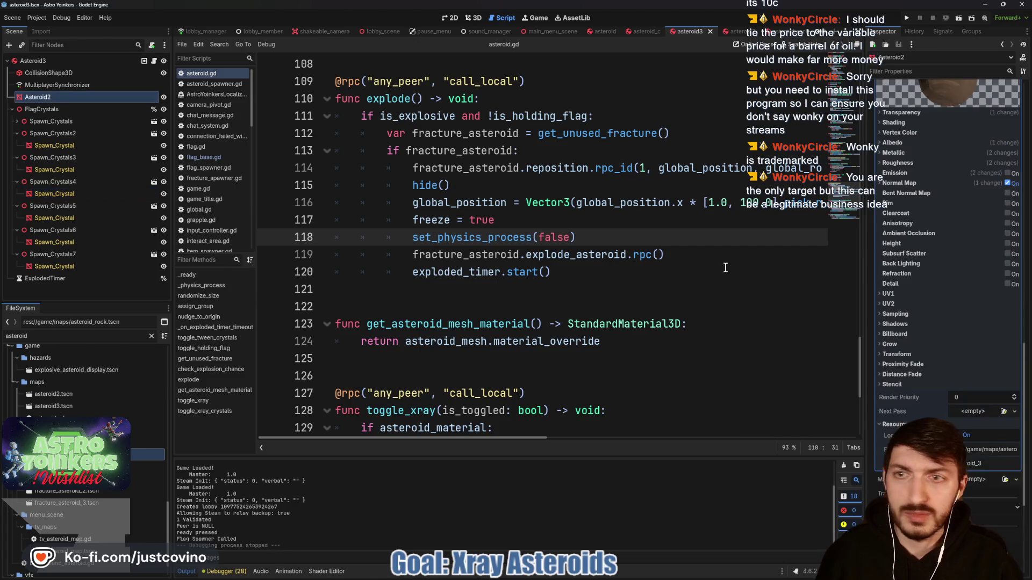
scroll(953, 303, "up", 2)
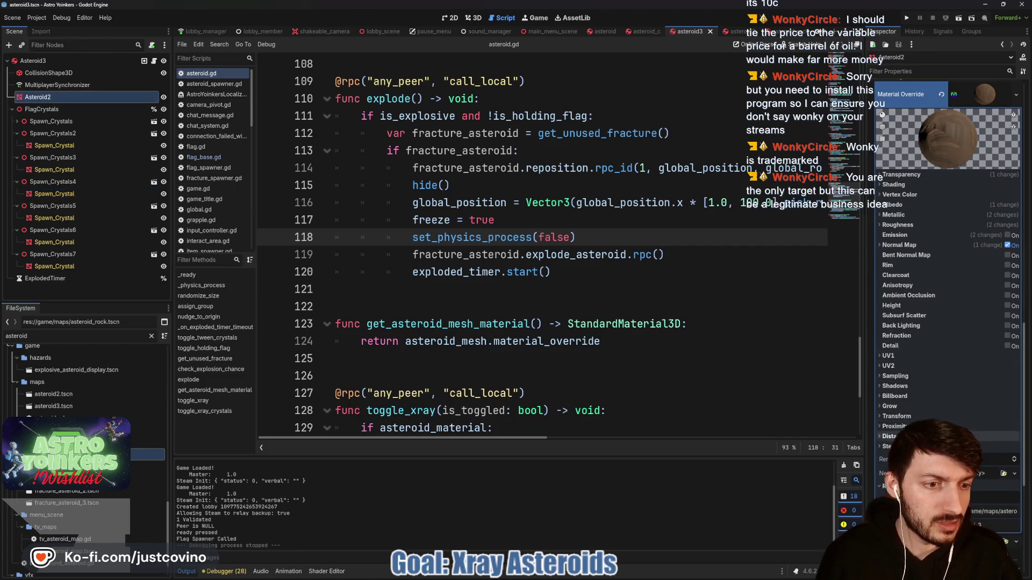
scroll(948, 301, "down", 4)
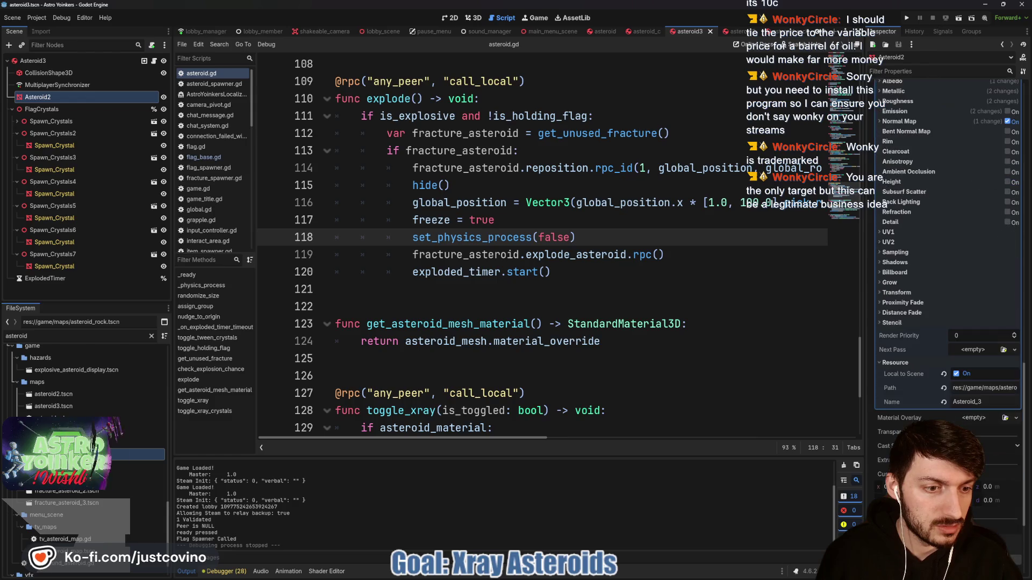
left_click(892, 323)
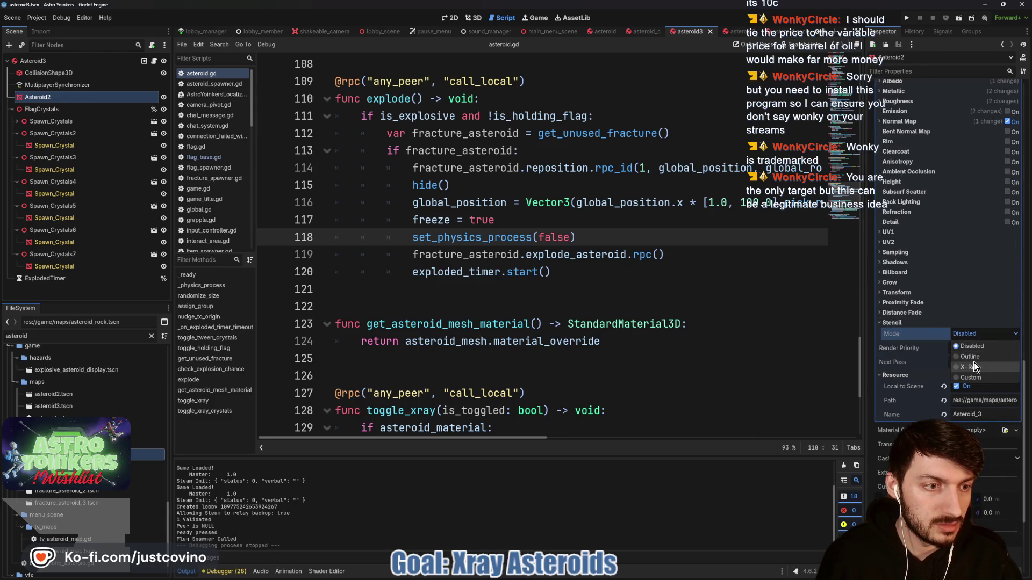
left_click(975, 336)
left_click(974, 361)
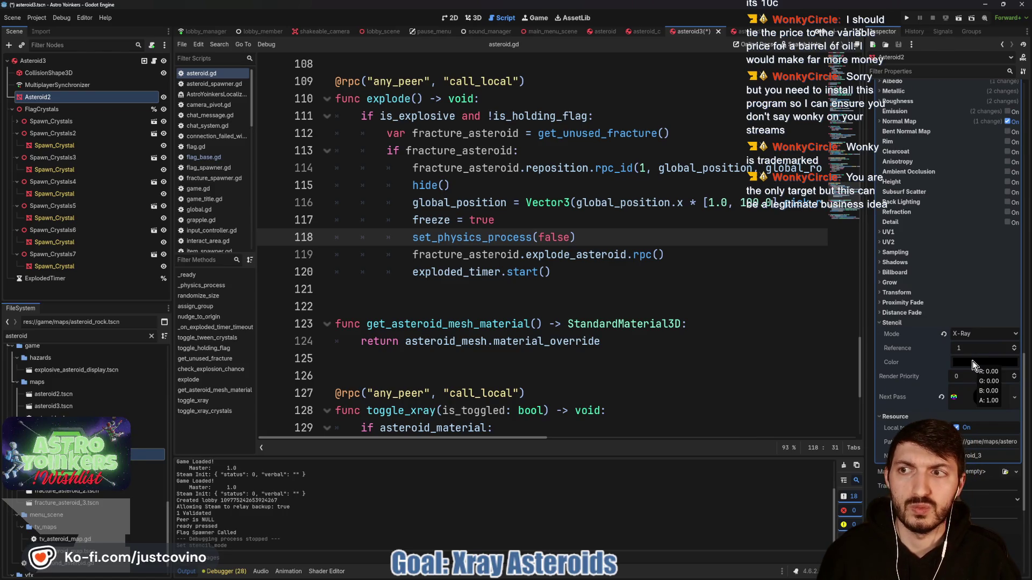
scroll(641, 314, "down", 5)
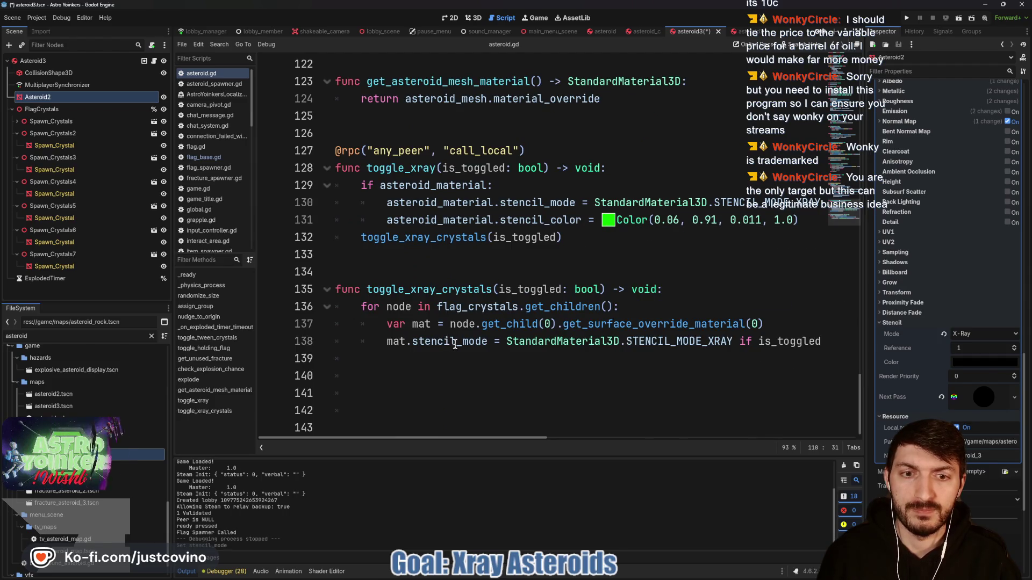
mouse_move(802, 220)
left_mouse_down()
mouse_move(468, 226)
mouse_move(500, 222)
left_mouse_up()
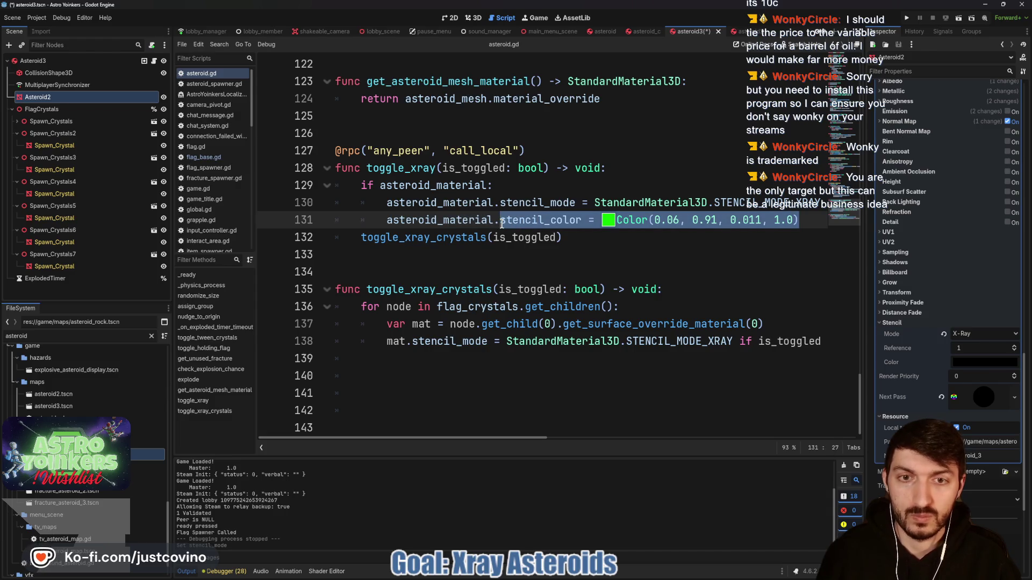
Add mat.stencil_color = Color(0.06, 0.91, 0.011, 1.0) on line 139 and save the script
left_click(462, 358)
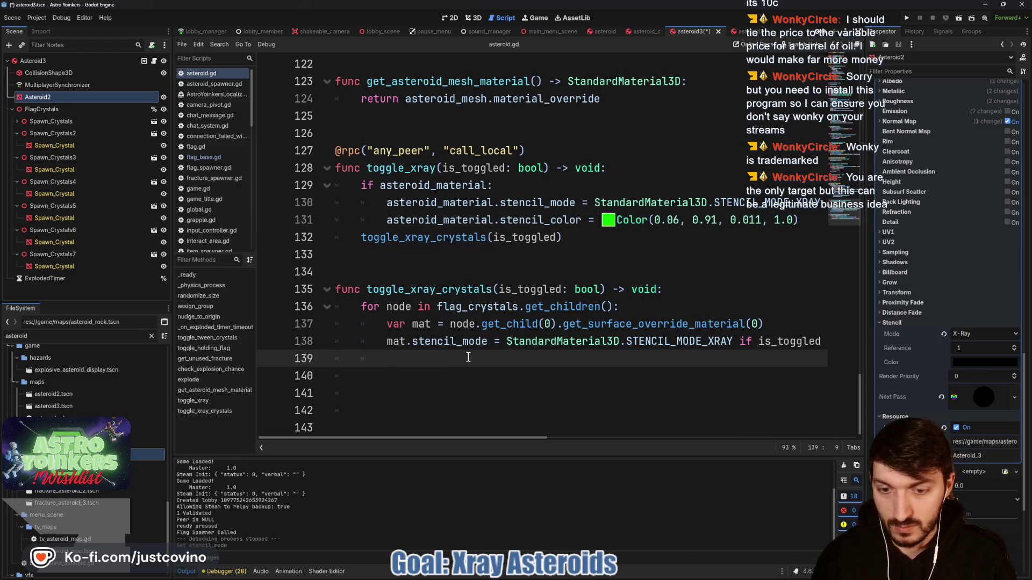
type("t")
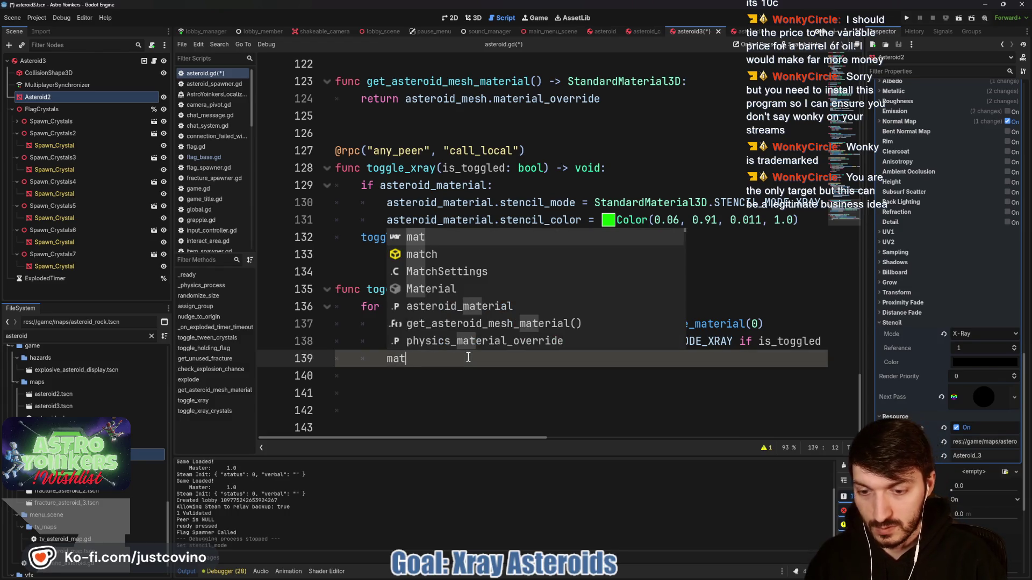
type("stencil_color = Color(0.06, 0.91, 0.011, 1.0)")
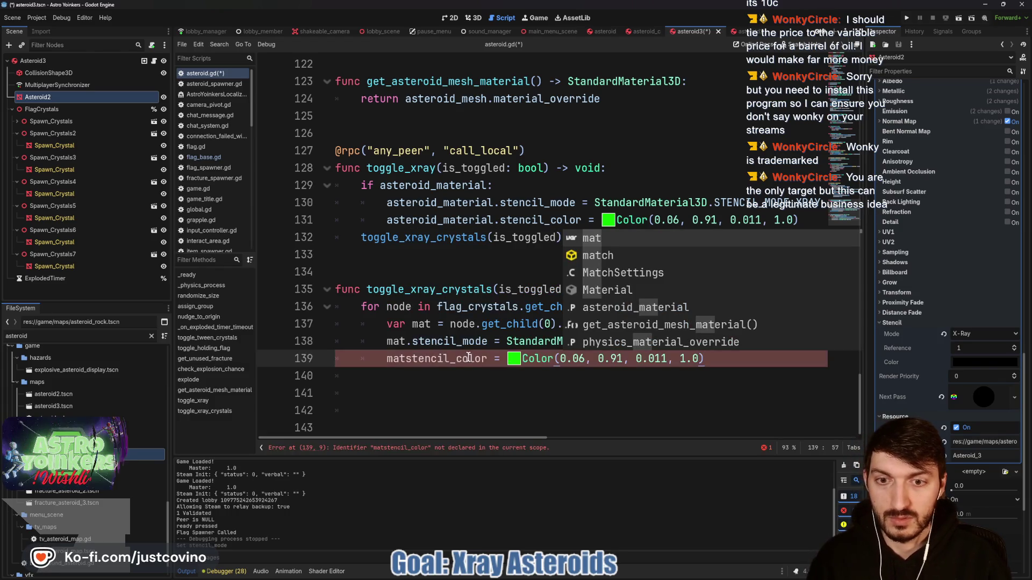
left_click(404, 358)
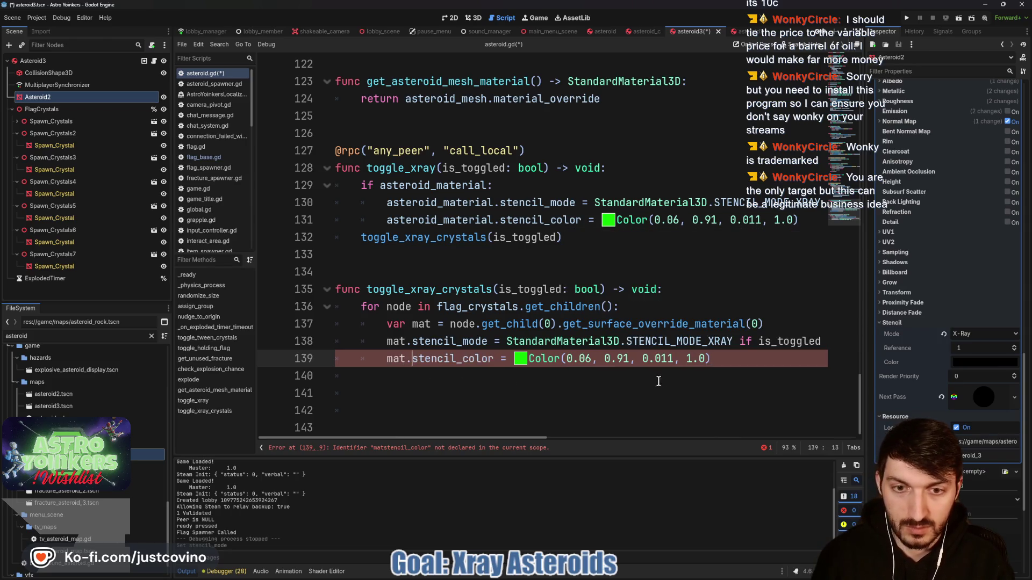
key("End")
key("ctrl+s")
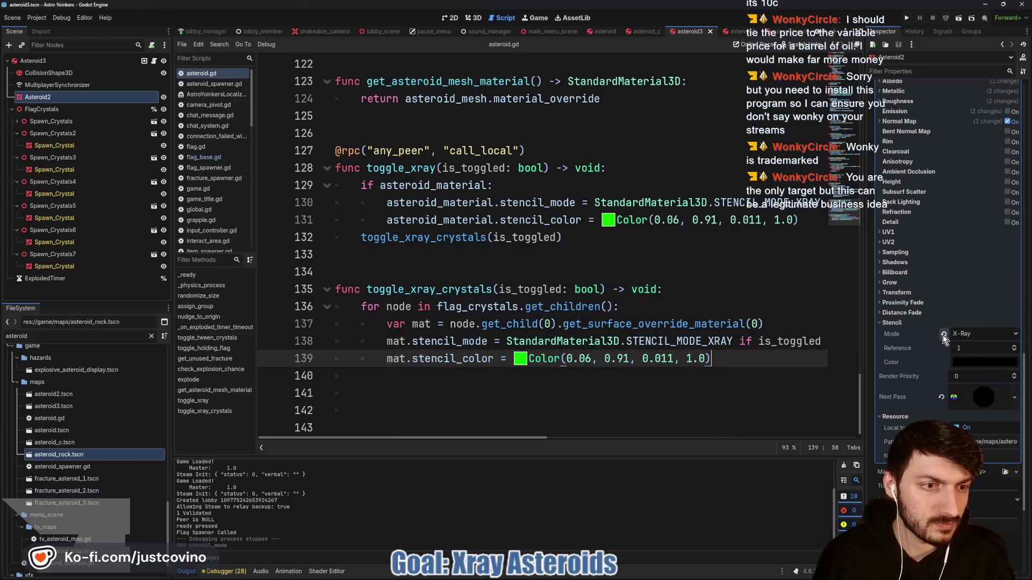
Restore Asteroid2's stencil mode to Disabled and run the game
left_click(942, 334)
left_click(656, 290)
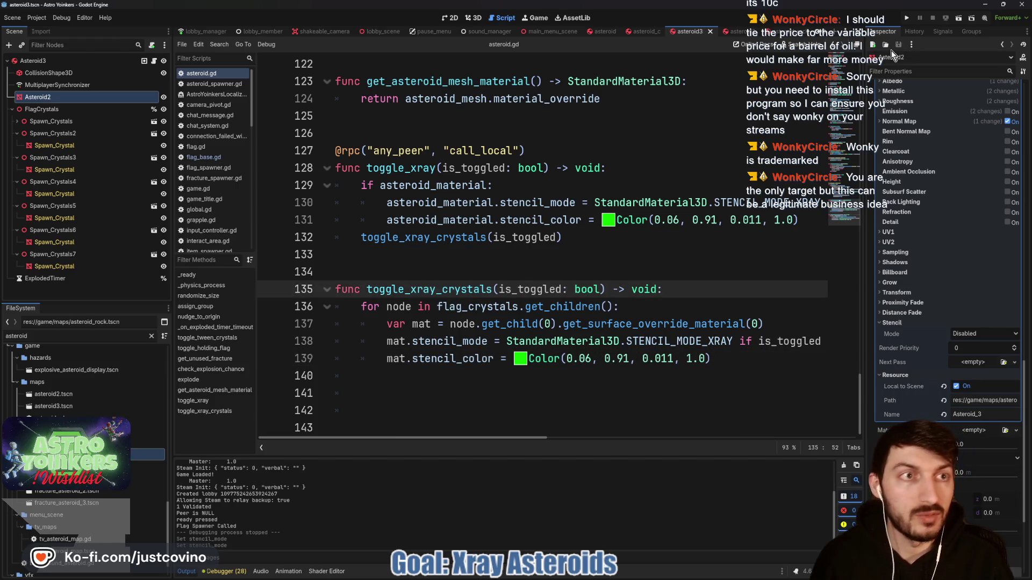
left_click(906, 19)
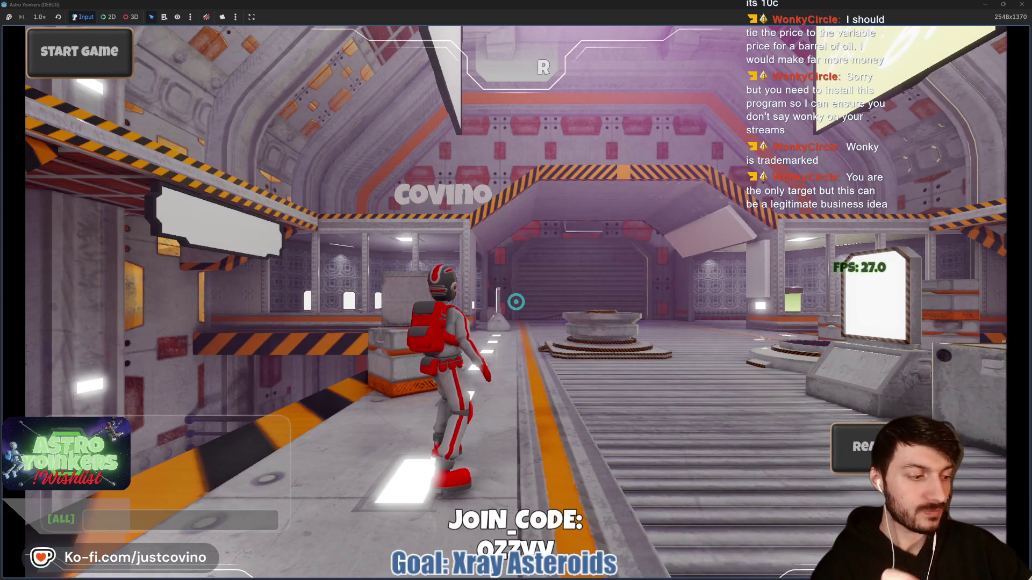
Fire the beam, run the astronaut onto the pad into the asteroid field, then stop with F8
left_click_drag(487, 285, 502, 295)
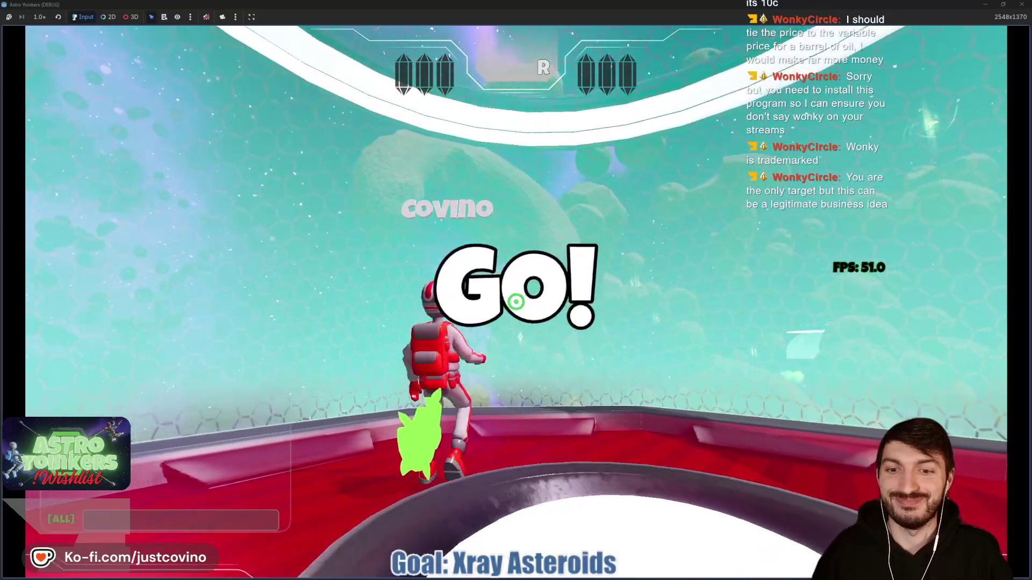
key("w")
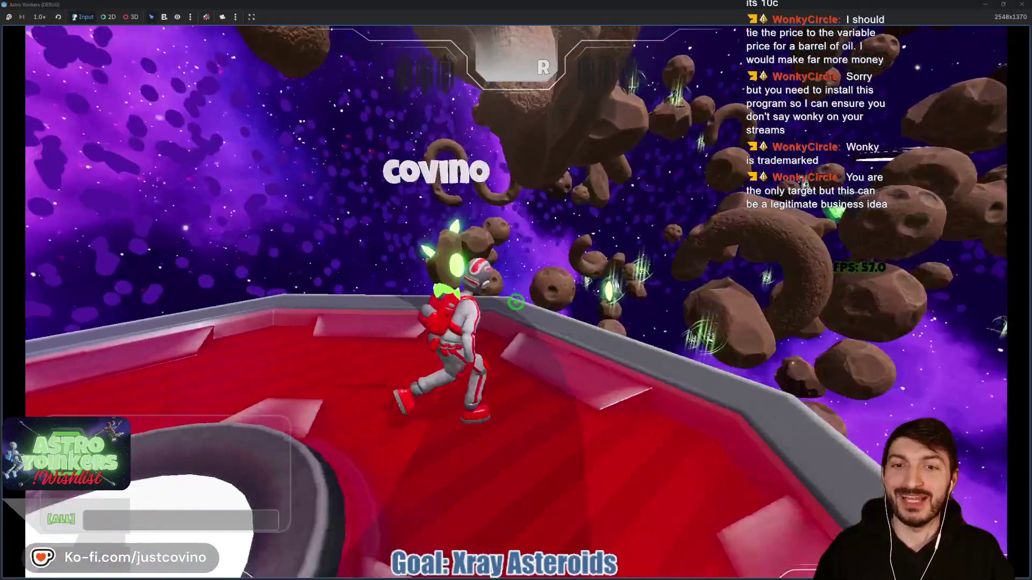
key("w")
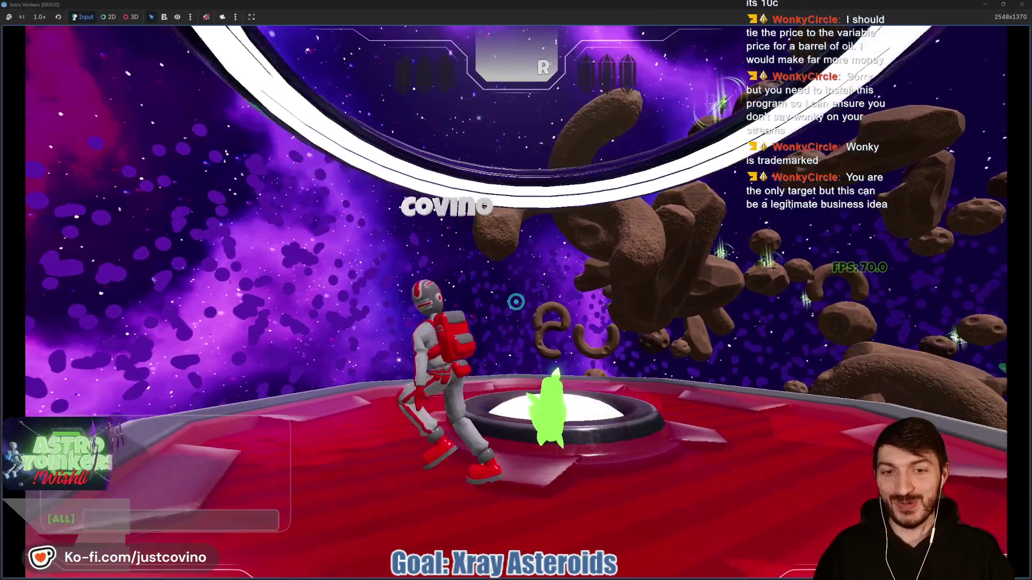
key("w")
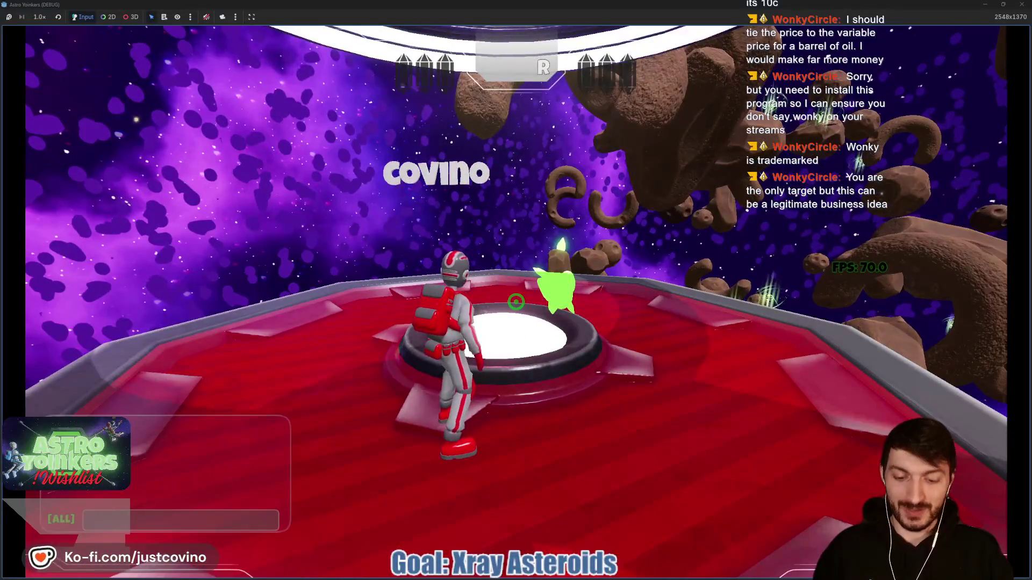
key("F8")
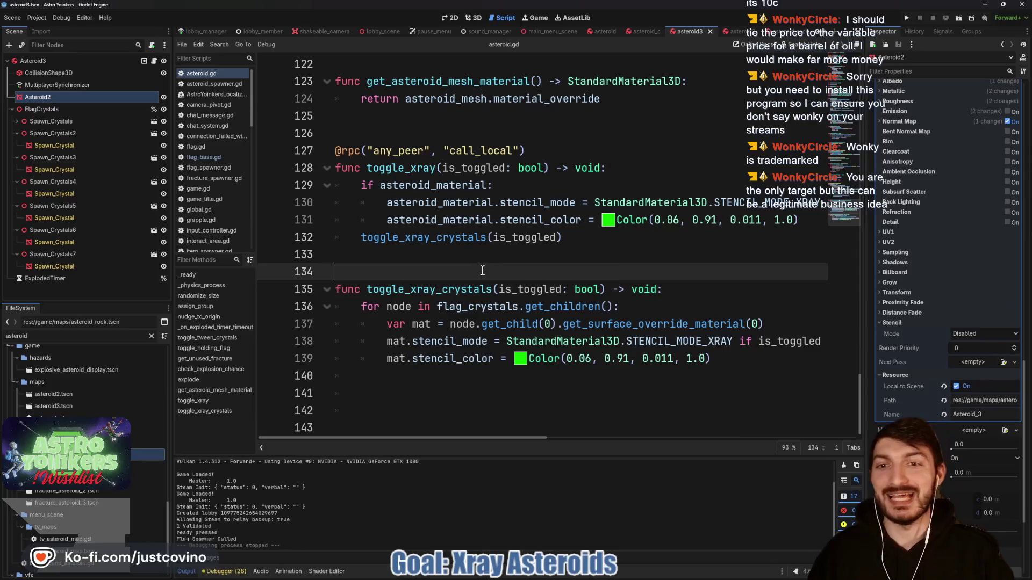
Commit the 11 changed files in GitHub Desktop as 'Xray Stencil Added', then return to Godot
left_click(585, 576)
left_click(274, 375)
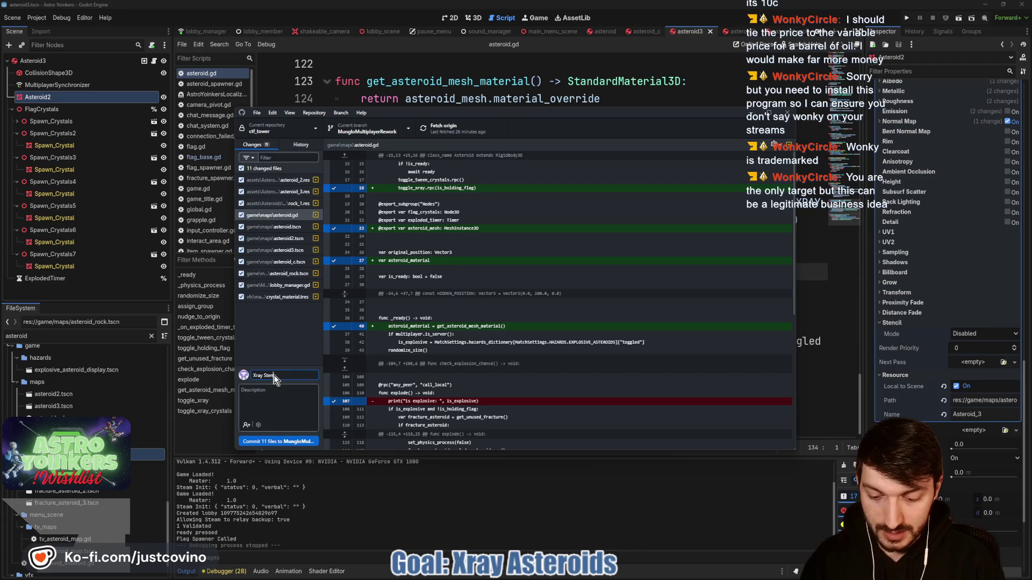
type("dded")
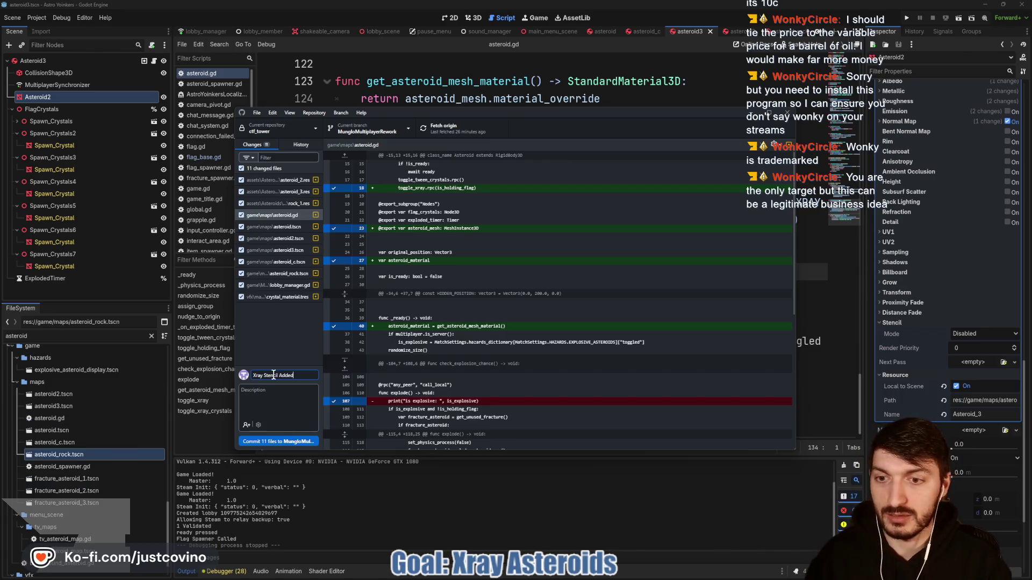
left_click(295, 440)
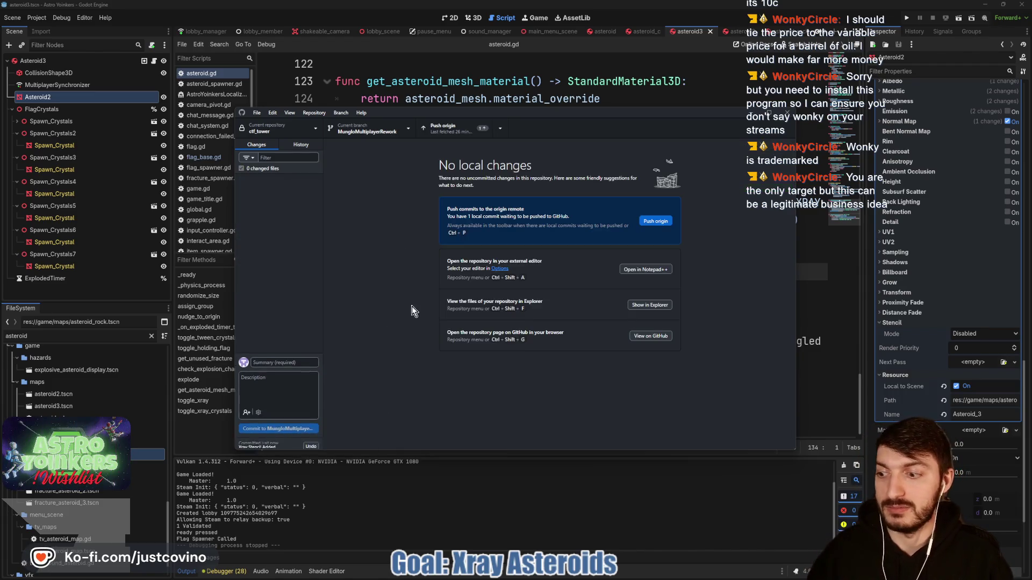
left_click(630, 95)
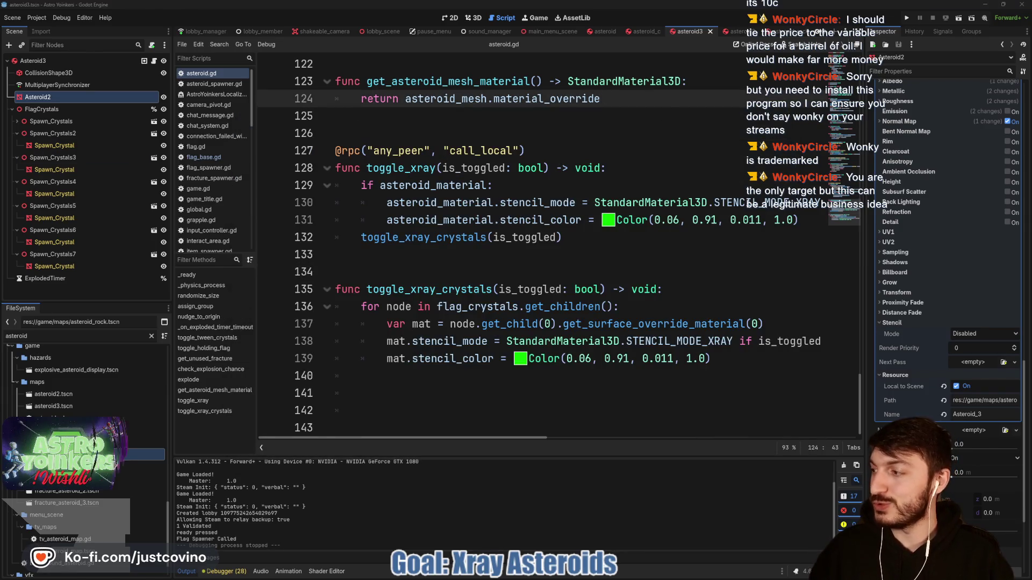
left_click(458, 258)
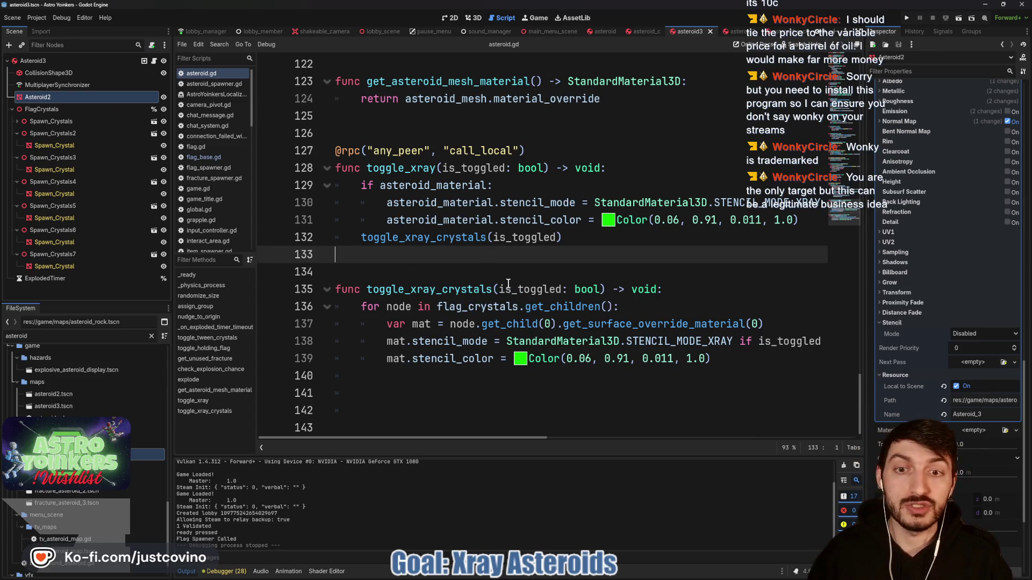